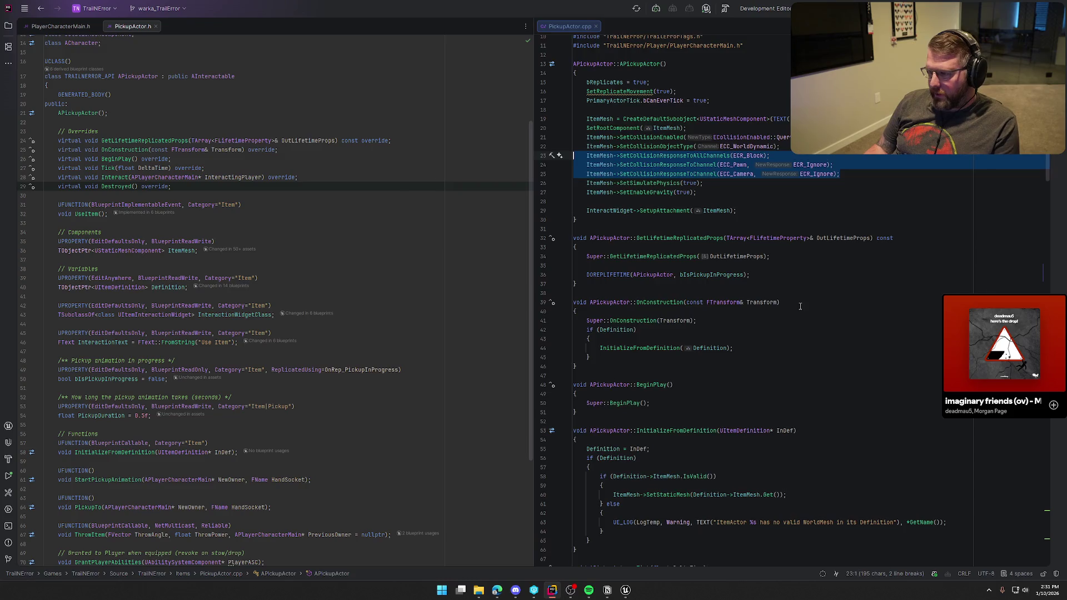
Step: In StartPickupAnimation, add SetCollisionResponseToAllChannels(ECR_Overlap) below the disabled collision line
scroll(829, 223, down, 10)
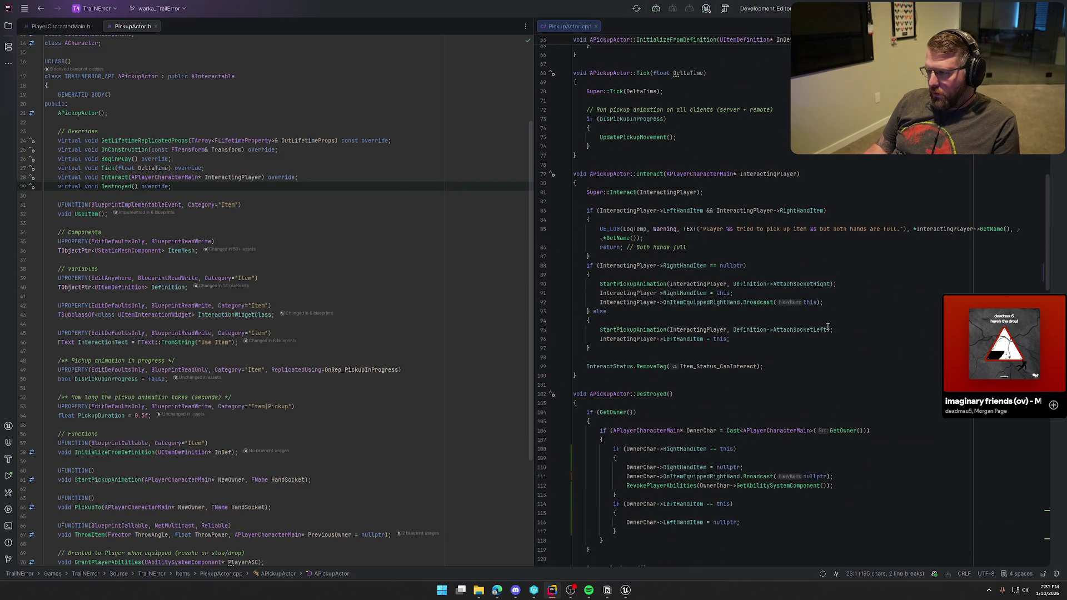
scroll(829, 328, down, 9)
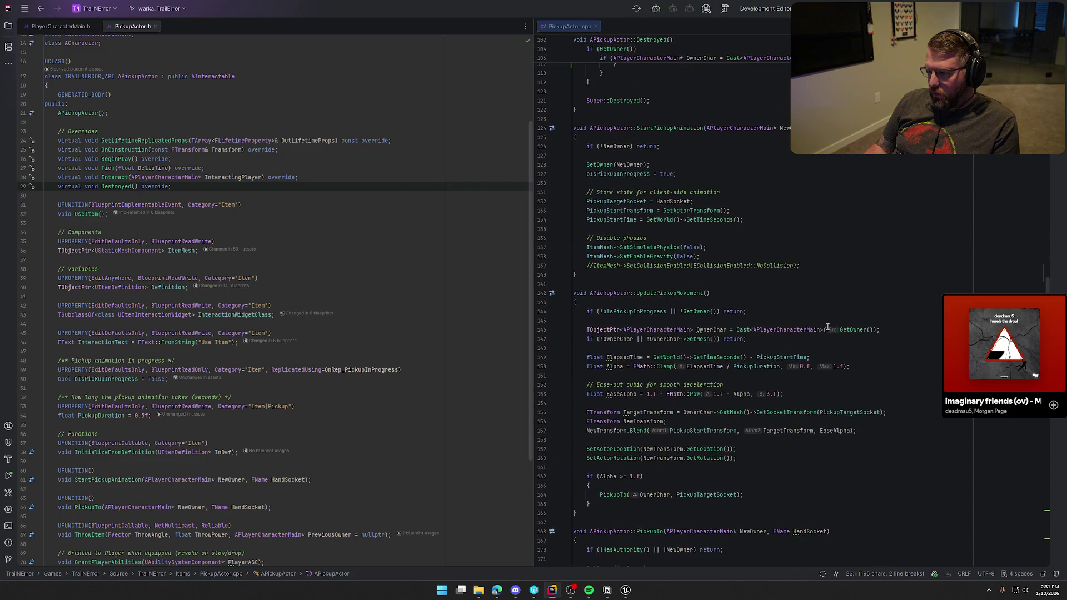
click(822, 266)
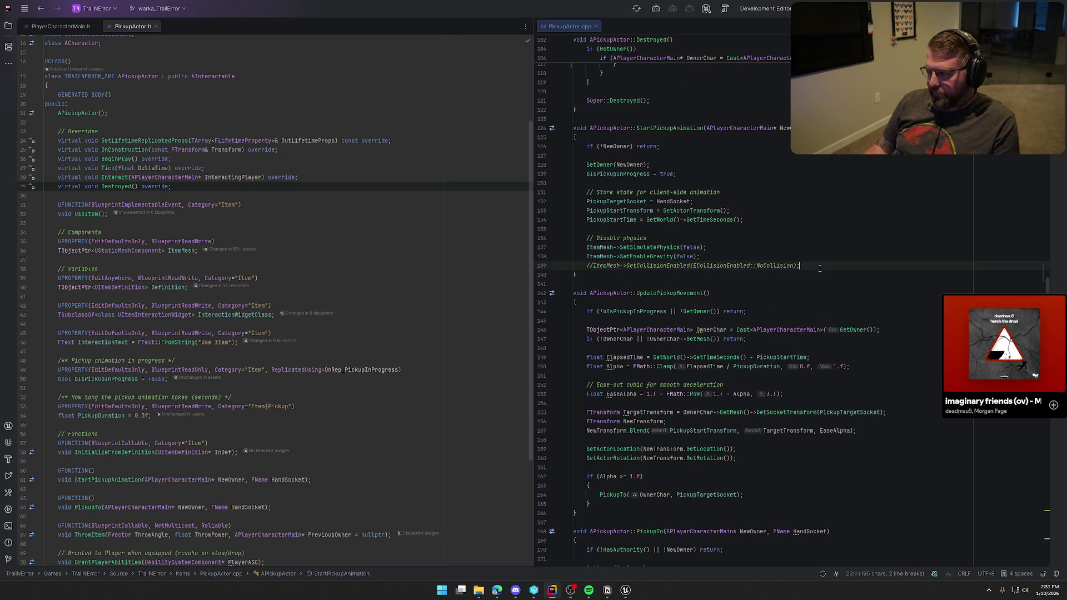
key(Return)
text(ItemMesh->SetCollisionResponseToAllChannels(ECR_Block);     ItemMesh->SetCollisionResponseToChannel(ECC_Pawn, ECR_Ignore);     ItemMesh->SetCollisionResponseToChannel(ECC_Camera, ECR_Ignore);)
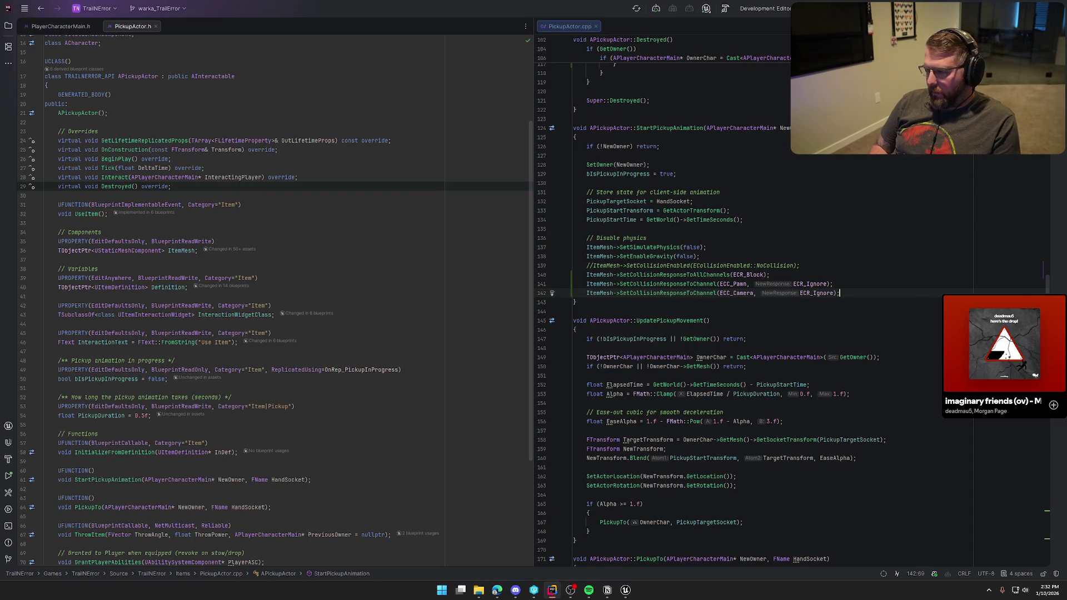
key(ctrl+z)
key(ctrl+z)
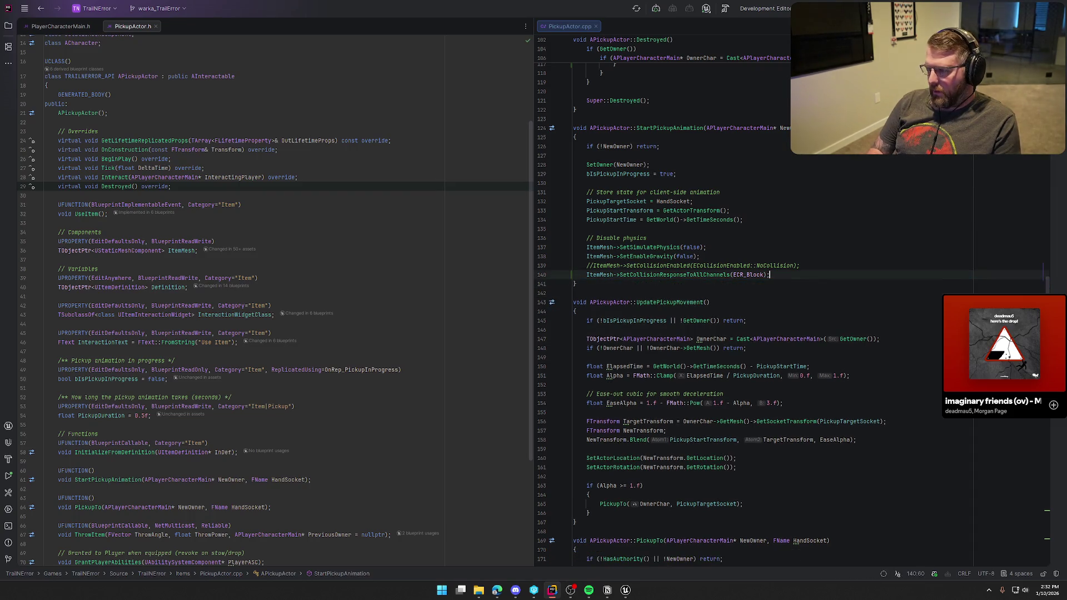
key(BackSpace)
key(BackSpace)
key(BackSpace)
text(Over)
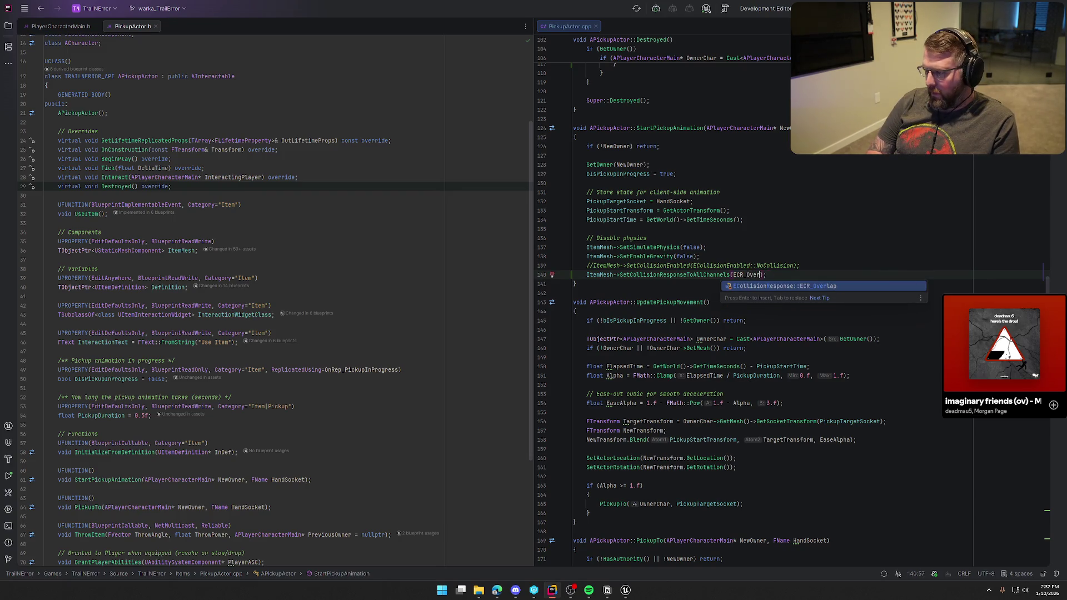
key(Return)
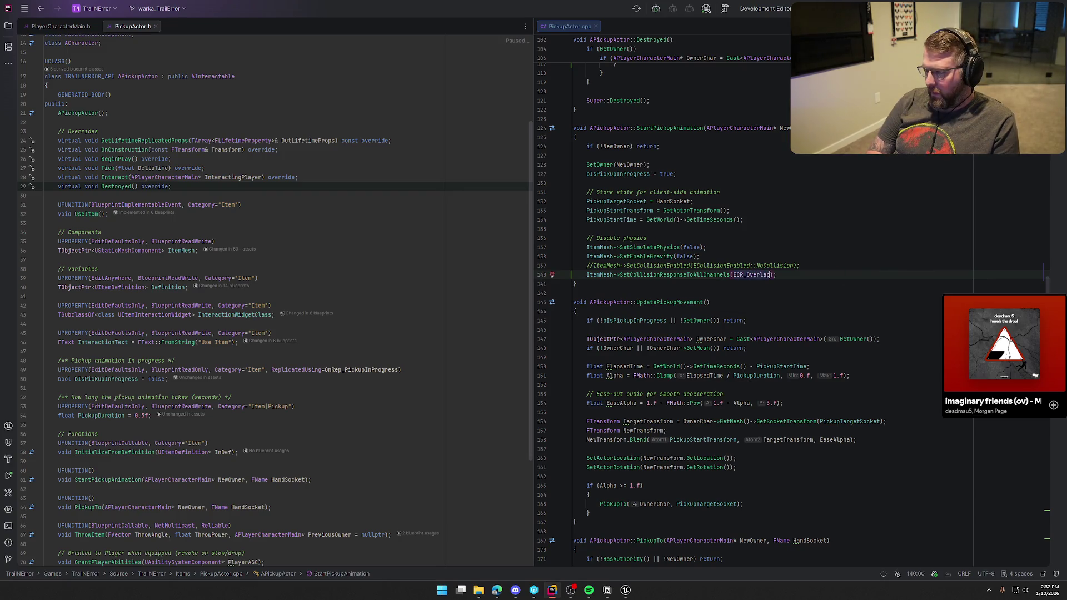
Step: Delete the commented-out SetCollisionEnabled no-collision line in StartPickupAnimation
key(Up)
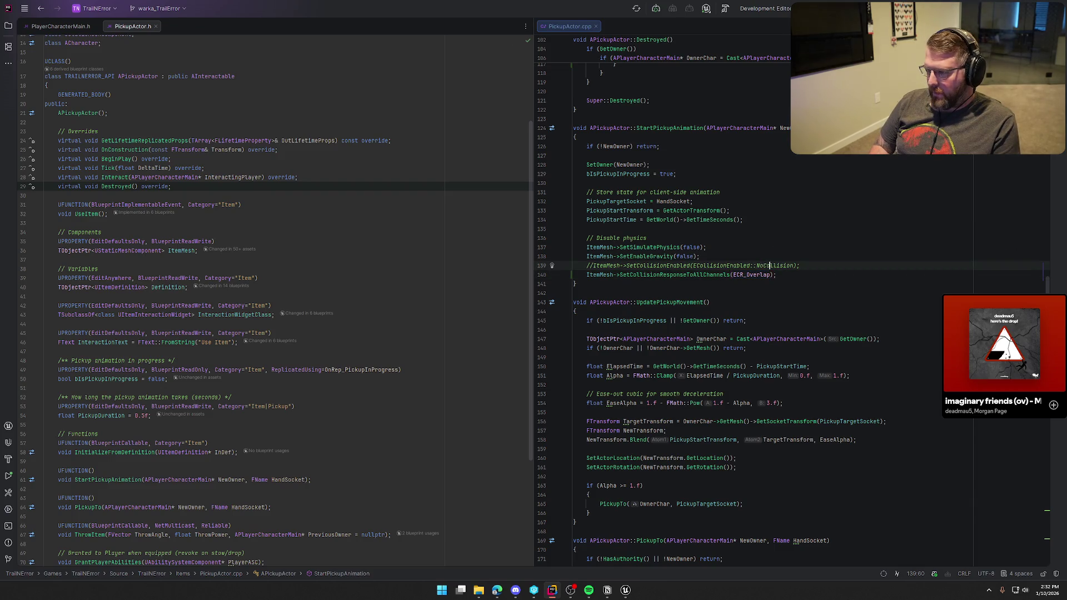
key(shift+Home)
key(BackSpace)
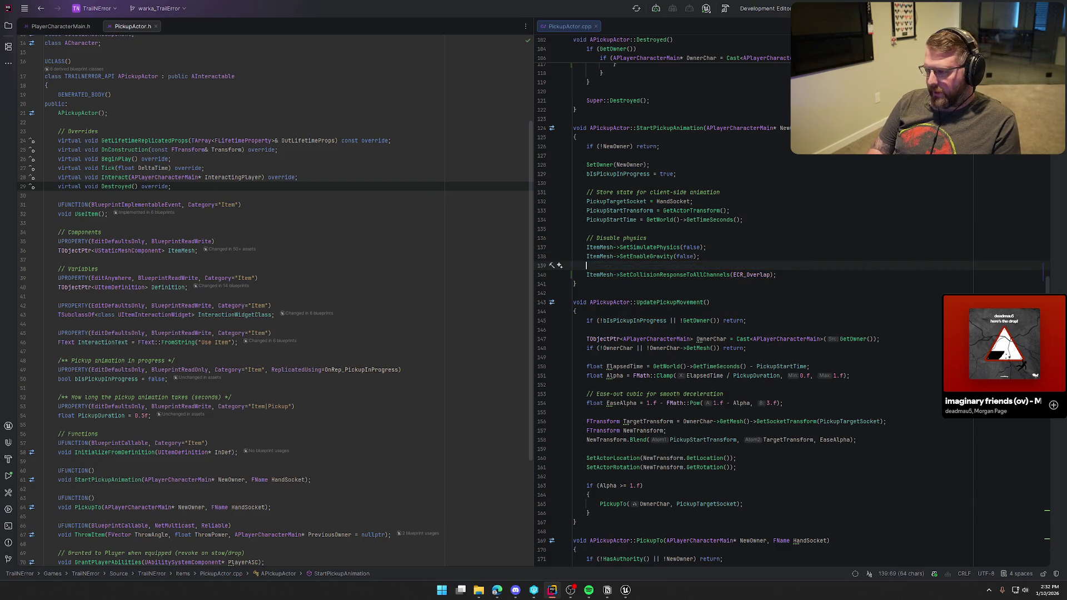
key(BackSpace)
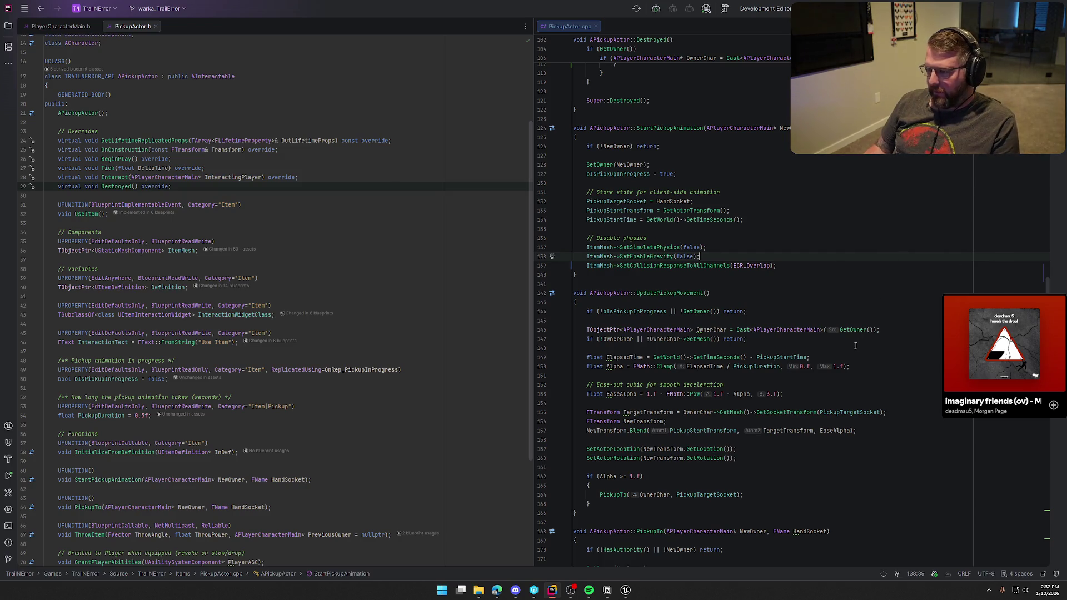
Step: Replace OnRep_PickupInProgress's commented collision line with SetCollisionResponseToAllChannels(ECR_Overlap)
scroll(865, 334, down, 3)
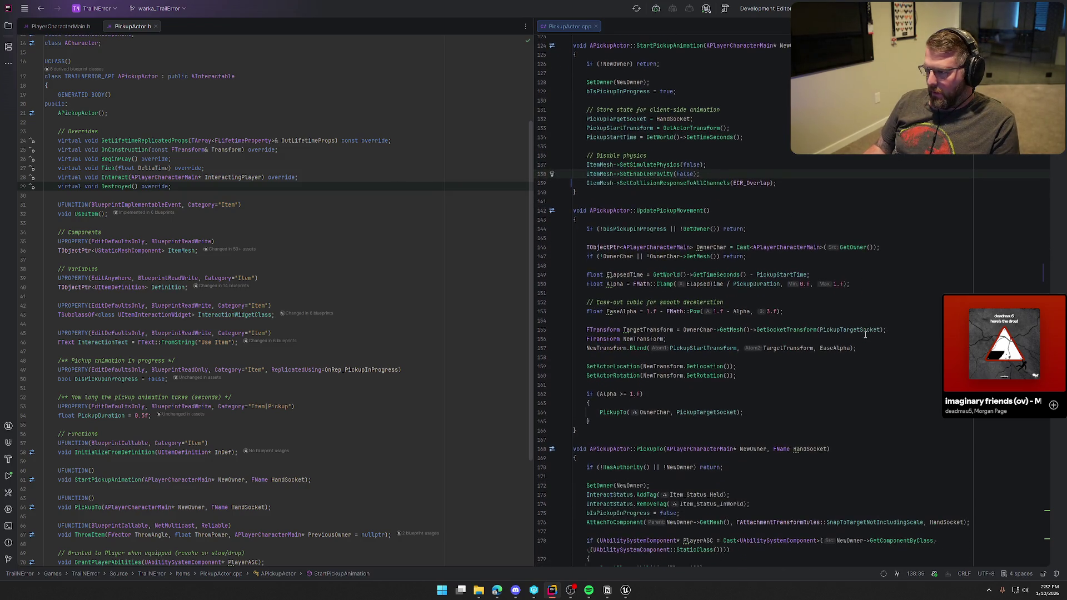
scroll(865, 334, down, 12)
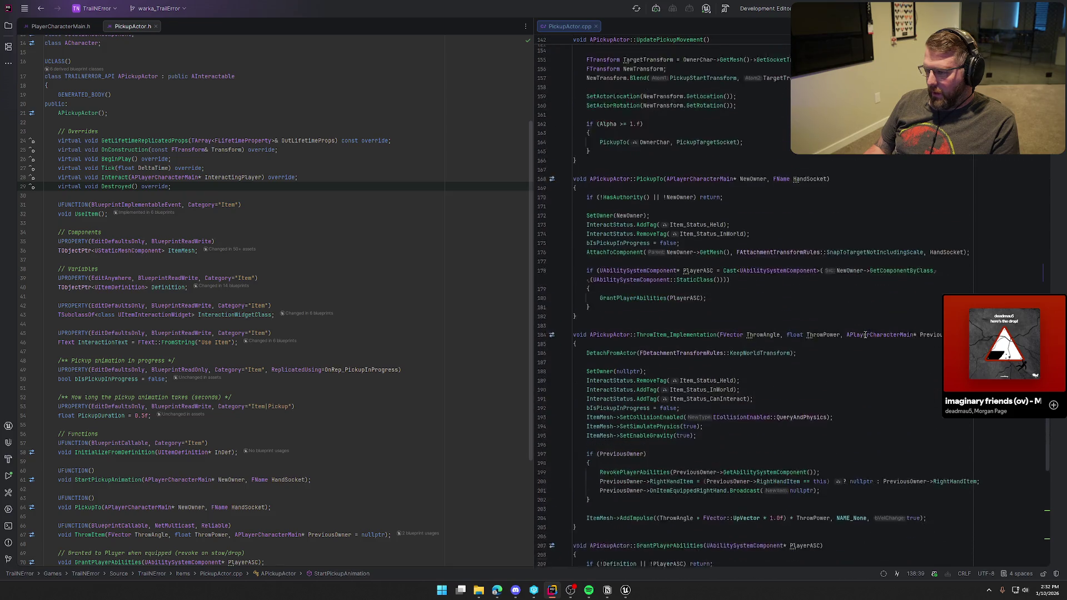
scroll(865, 335, down, 4)
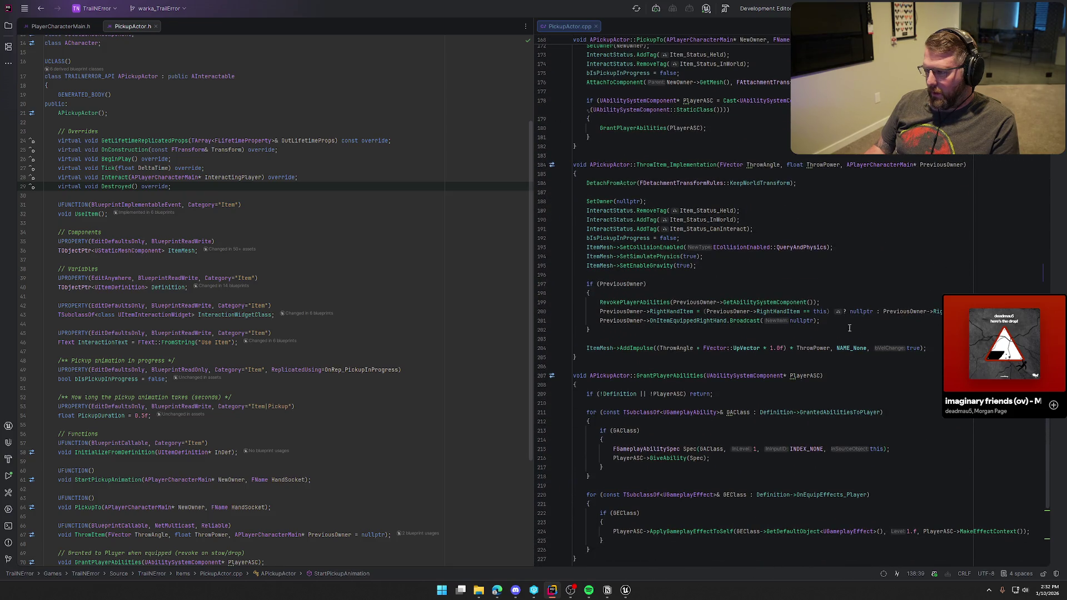
scroll(662, 254, down, 9)
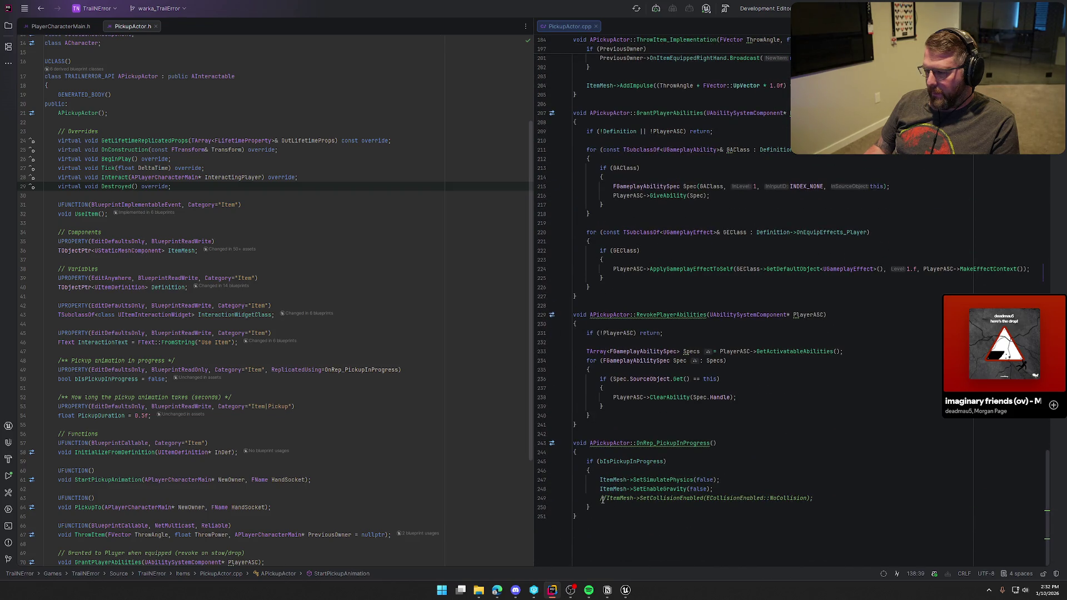
drag(600, 498, 833, 499)
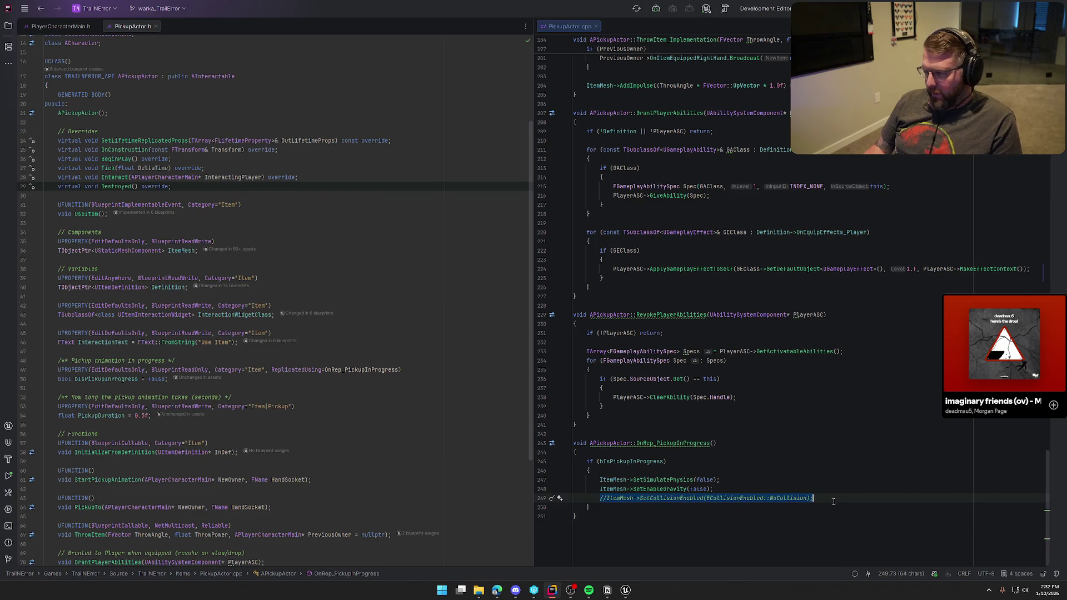
text(ItemMesh->SetCollisionResponseToAllChannels(ECR_Block);         ItemMesh->SetCollisionResponseToChannel(ECC_Pawn, ECR_Ignore);         ItemMesh->SetCollisionResponseToChannel(ECC_Camera, ECR_Ignore);)
key(shift+Up)
key(shift+Up)
key(BackSpace)
key(Left)
key(Left)
key(BackSpace)
key(BackSpace)
key(BackSpace)
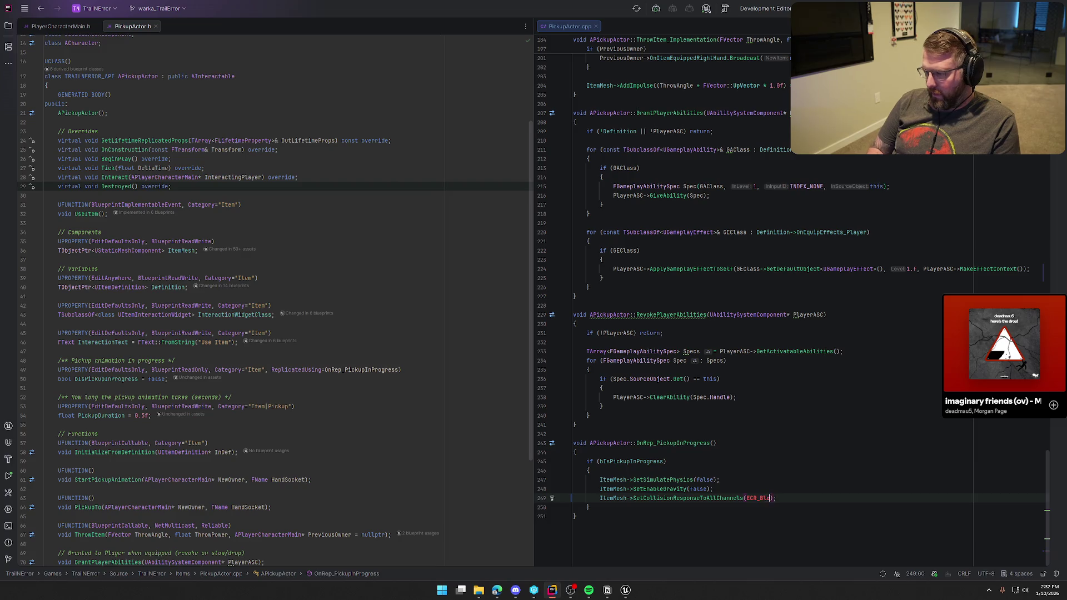
text(Overlap)
key(End)
Step: In ThrowItem_Implementation, add block-all-channels and ignore Pawn and Camera lines after SetCollisionEnabled
scroll(811, 457, up, 7)
scroll(811, 457, up, 3)
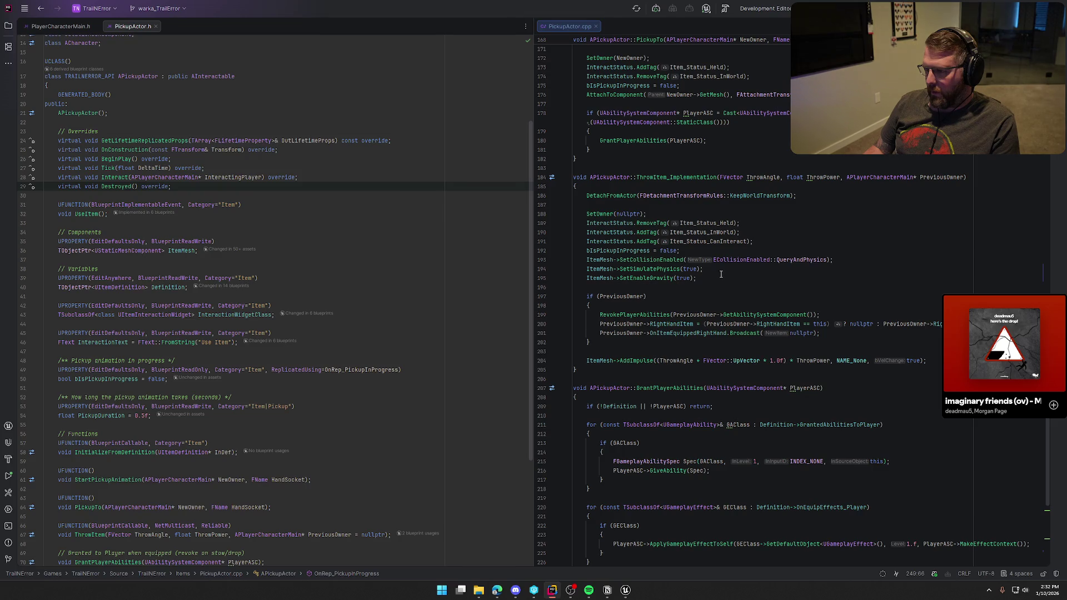
click(831, 261)
text(ItemMesh->SetCollisionResponseToAllChannels(ECR_Block);     ItemMesh->SetCollisionResponseToChannel(ECC_Pawn, ECR_Ignore);     ItemMesh->SetCollisionResponseToChannel(ECC_Camera, ECR_Ignore);)
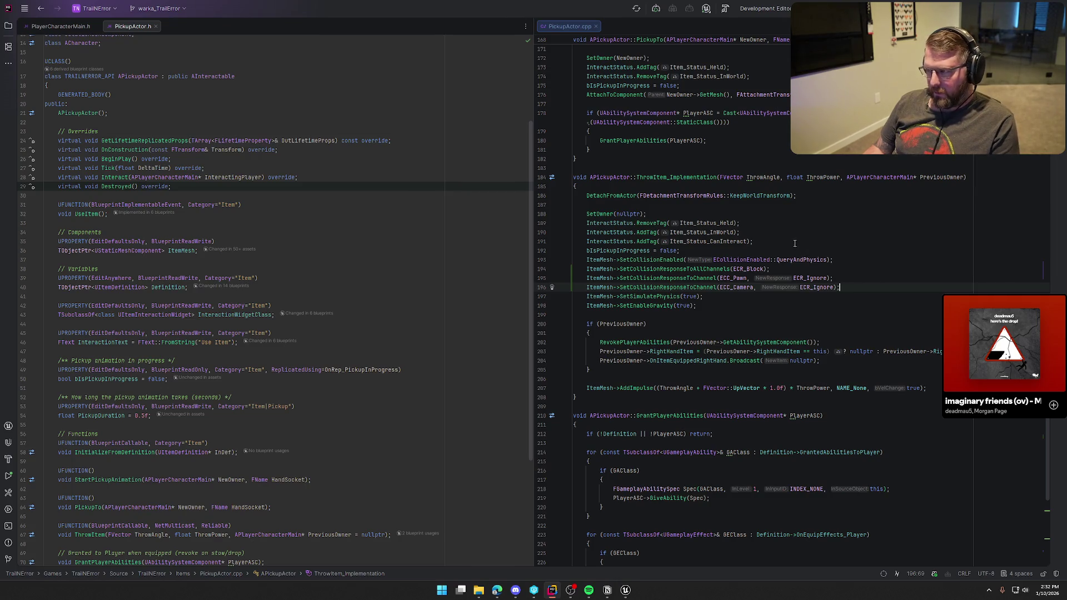
click(621, 592)
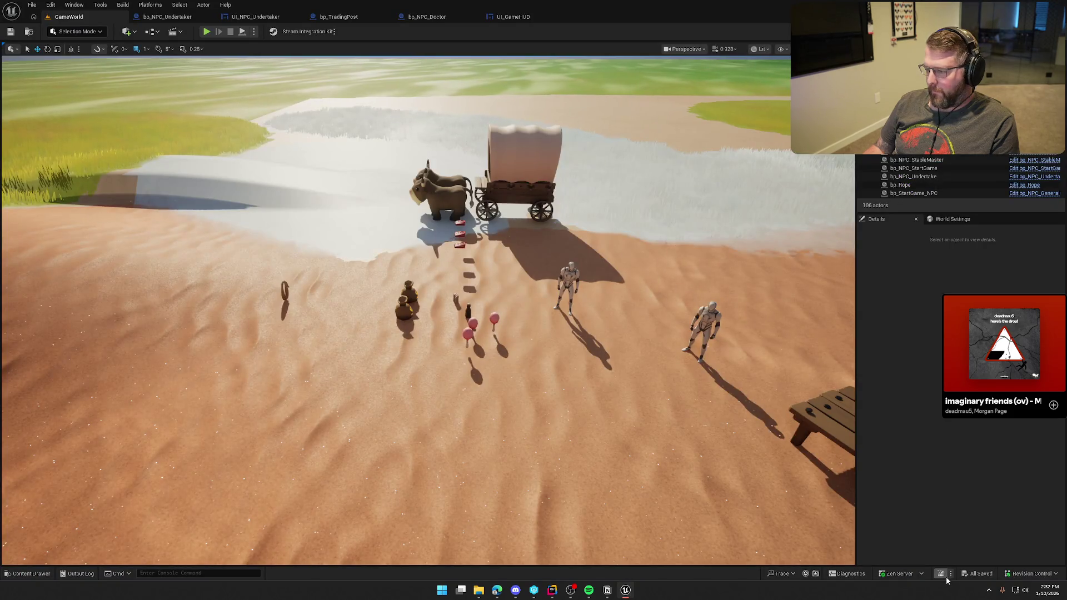
Step: Compile the collision changes with Live Coding (Ctrl+Alt+F11), then start a Play-in-Editor session
key(ctrl+alt+F11)
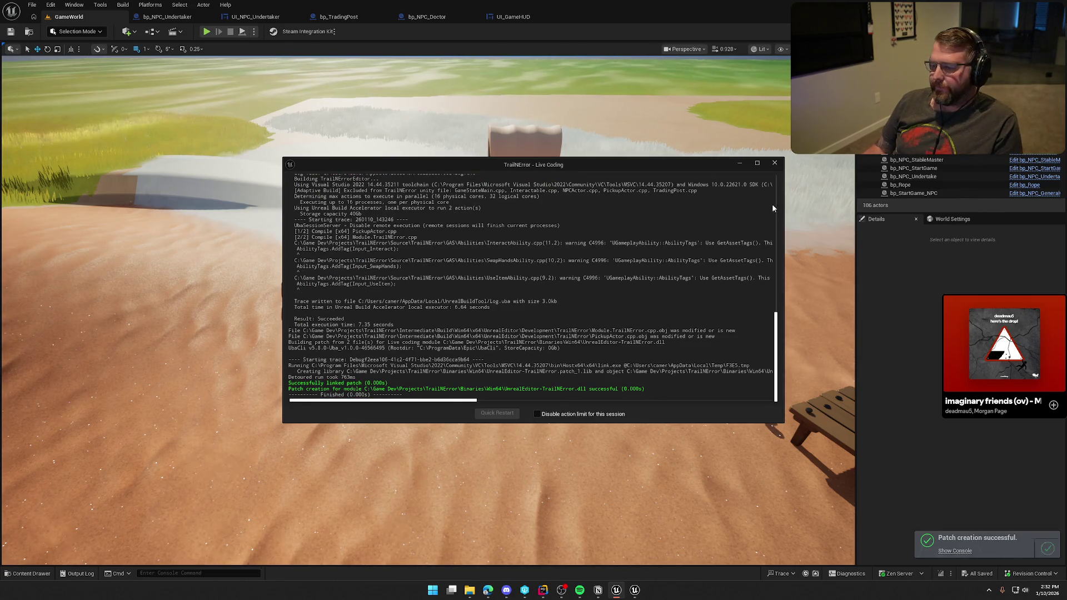
click(774, 166)
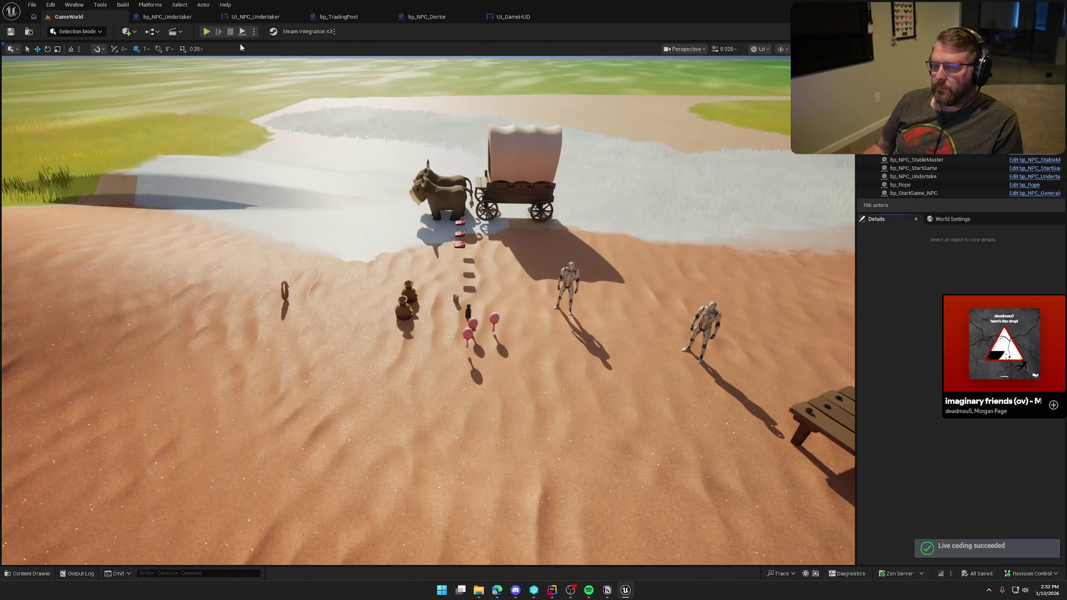
click(207, 32)
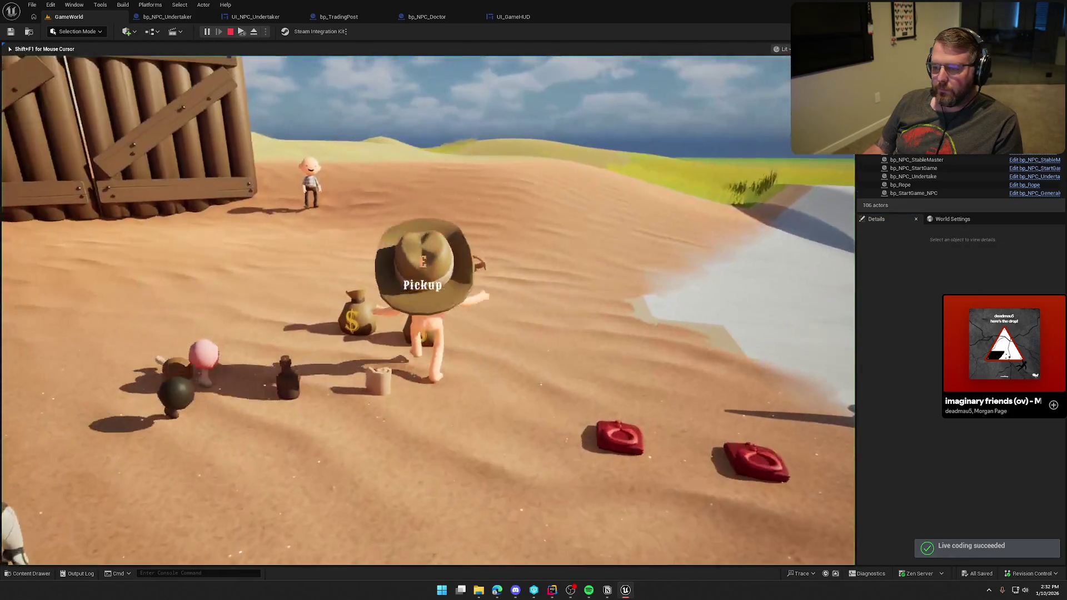
Step: Walk into the desert and drop the money bag onto the sand
key(w)
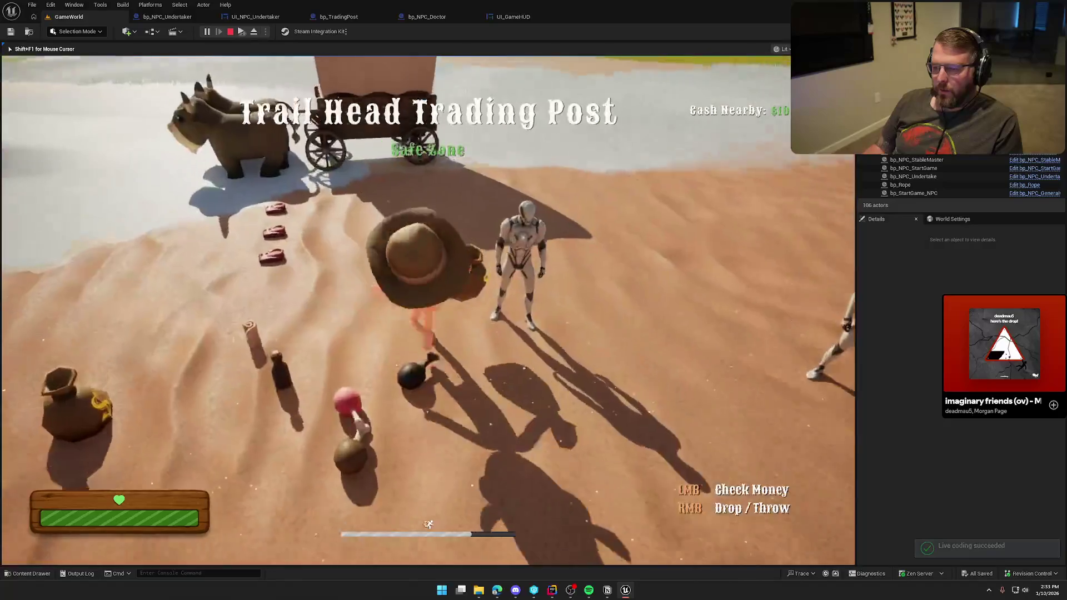
key(w)
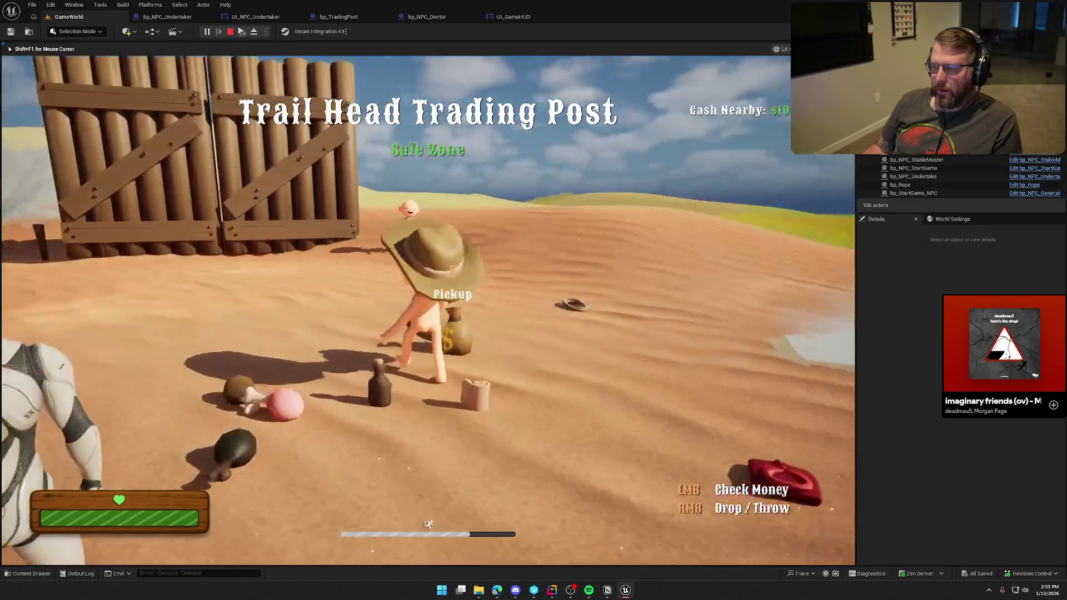
key(w)
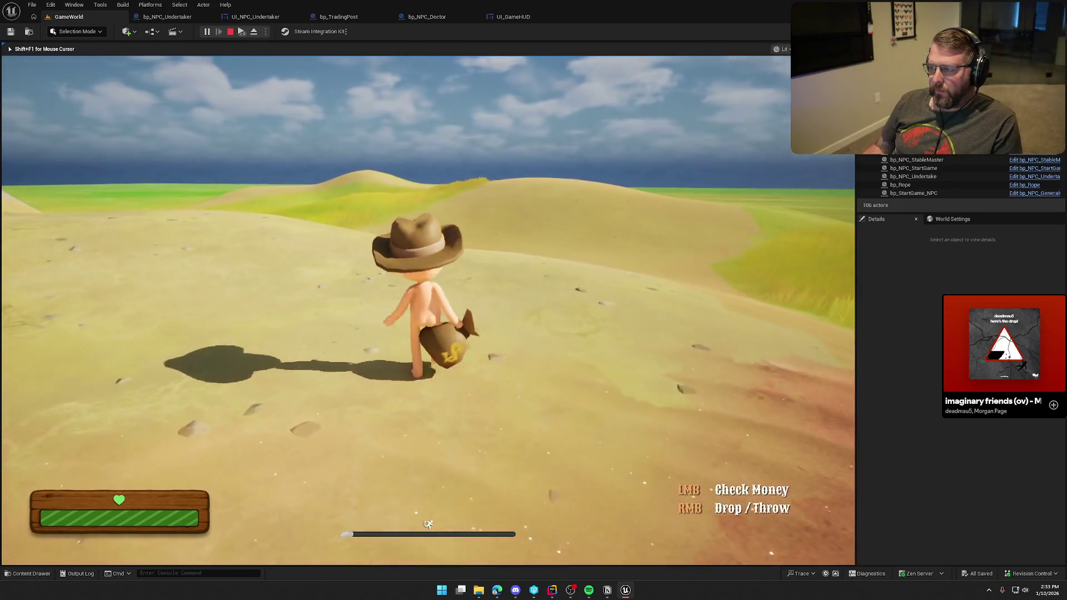
right_click(428, 311)
Step: Return to the dropped money bag, pick it up with E, and throw it
key(w)
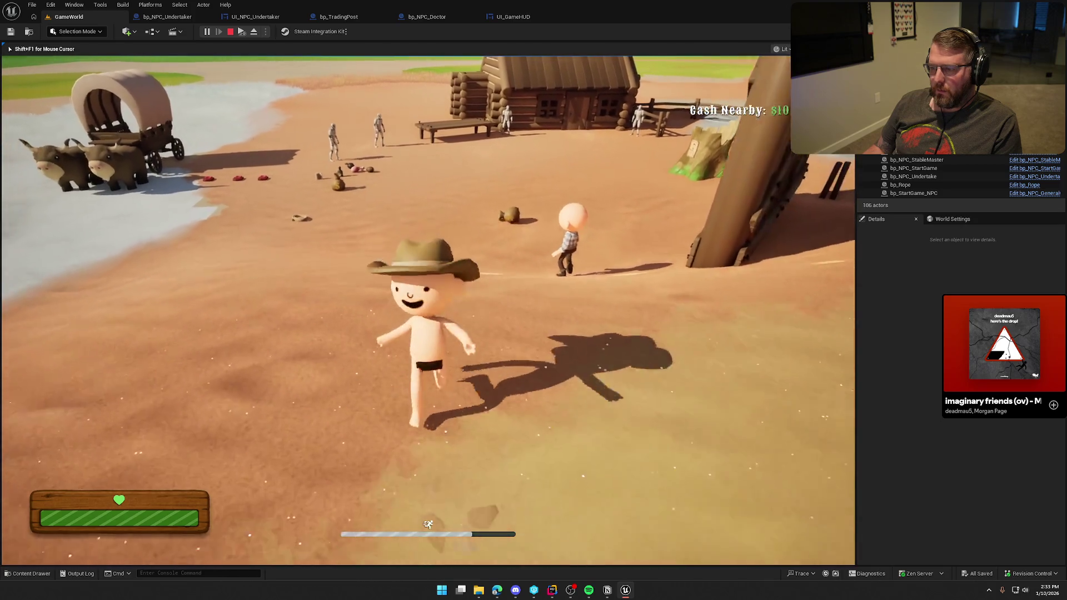
key(w)
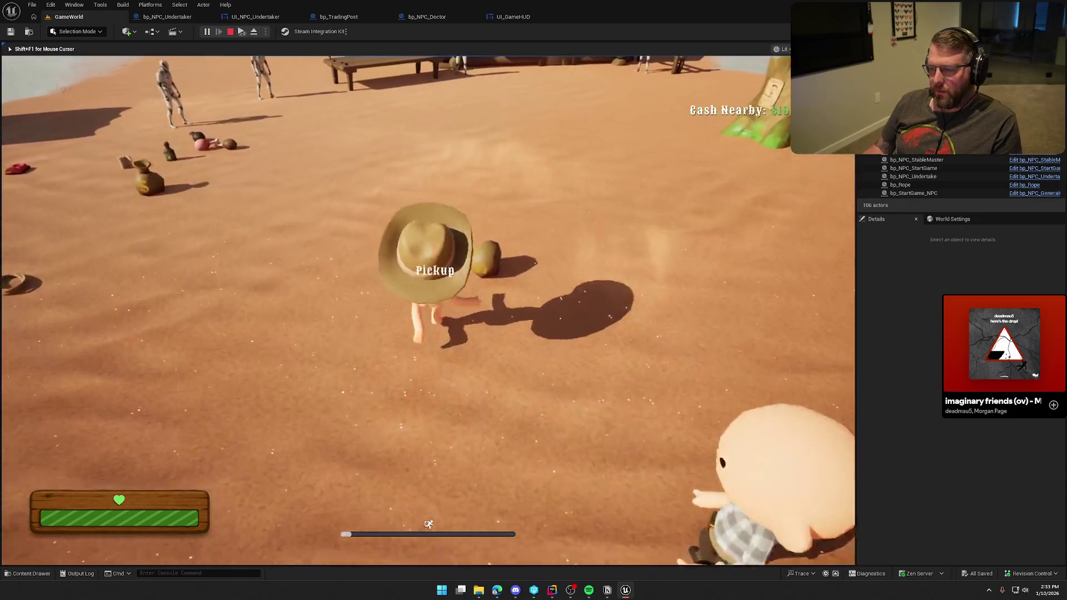
key(e)
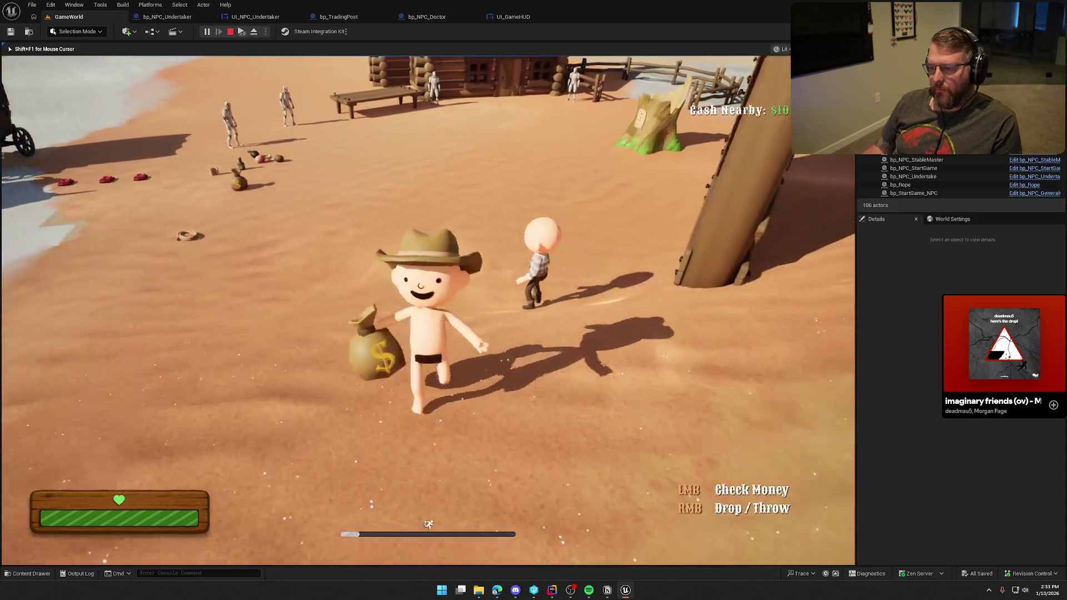
key(w)
key(s)
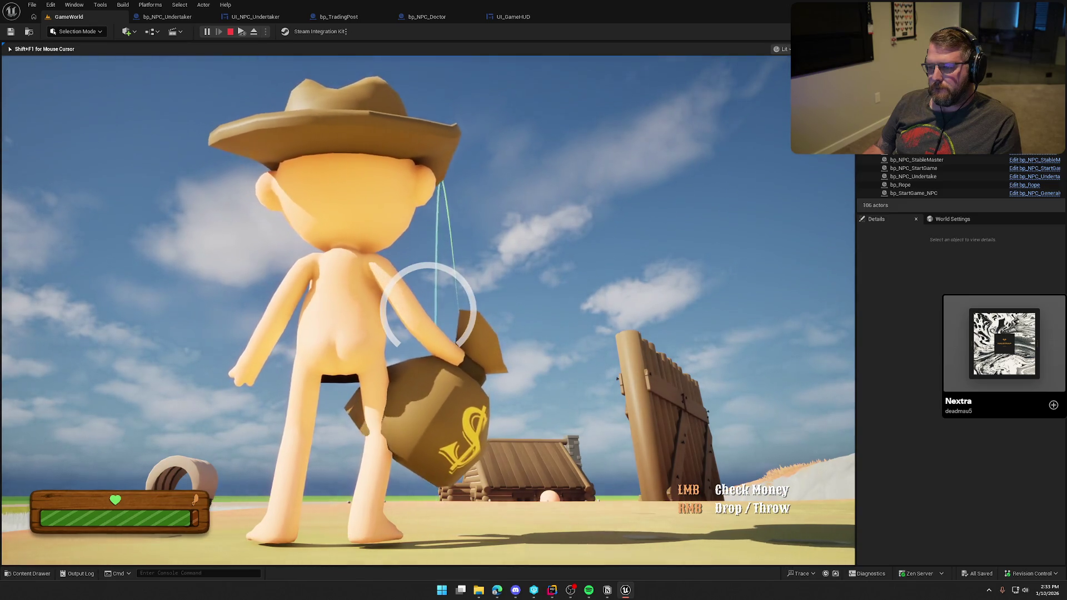
right_click(427, 311)
key(w)
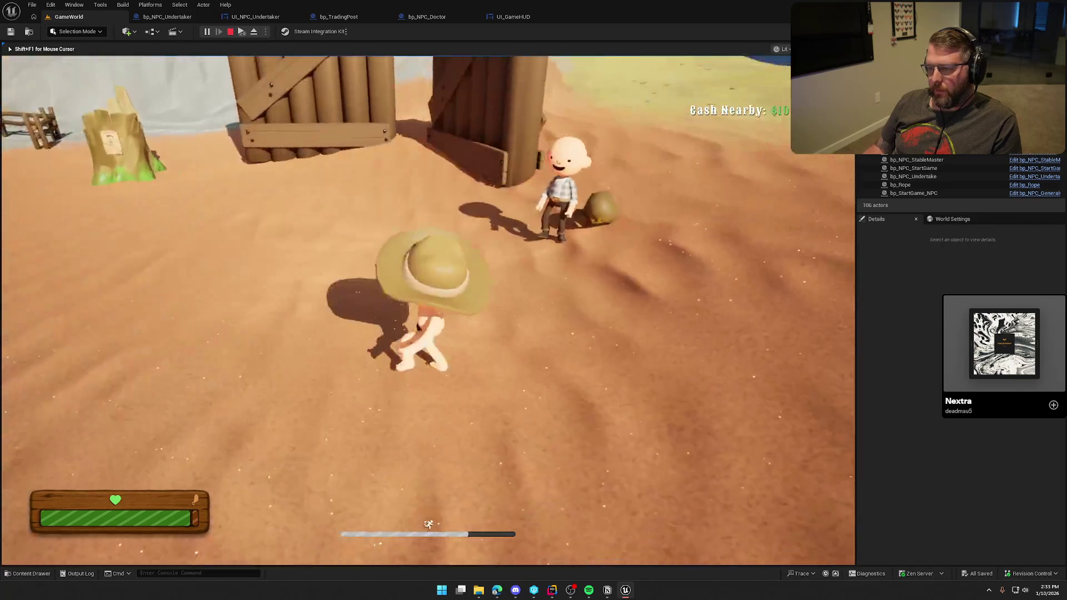
Step: Grab the money bag and drive the ox wagon across the grass with it
key(e)
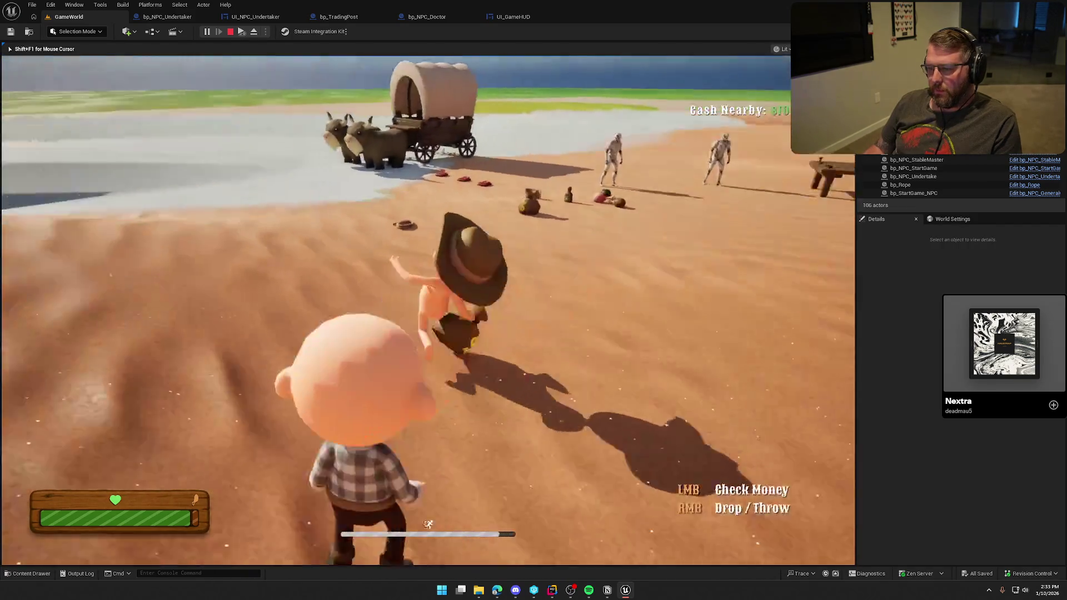
key(w)
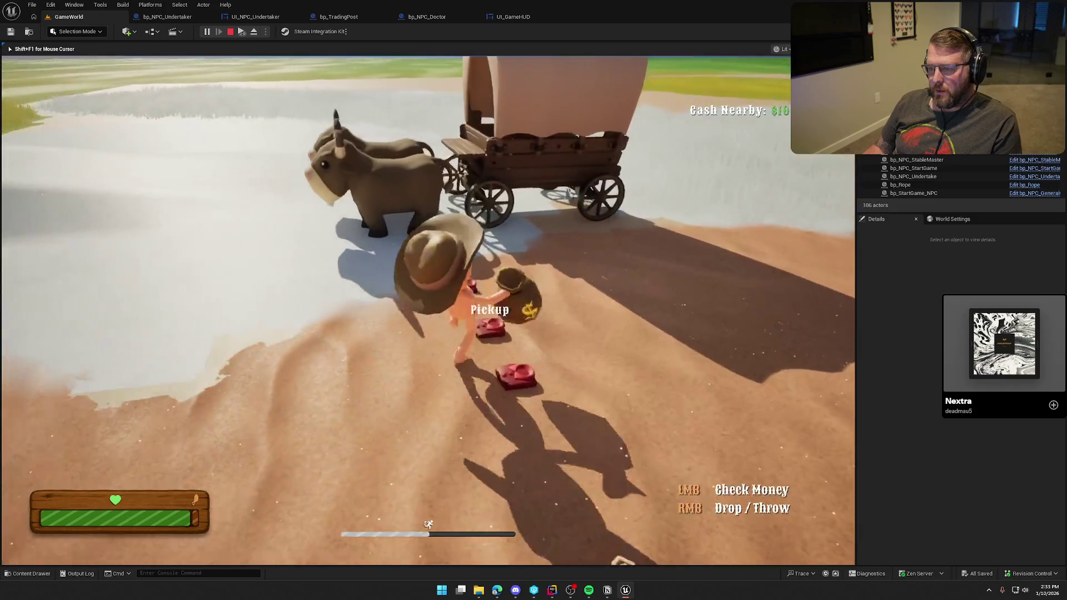
key(w)
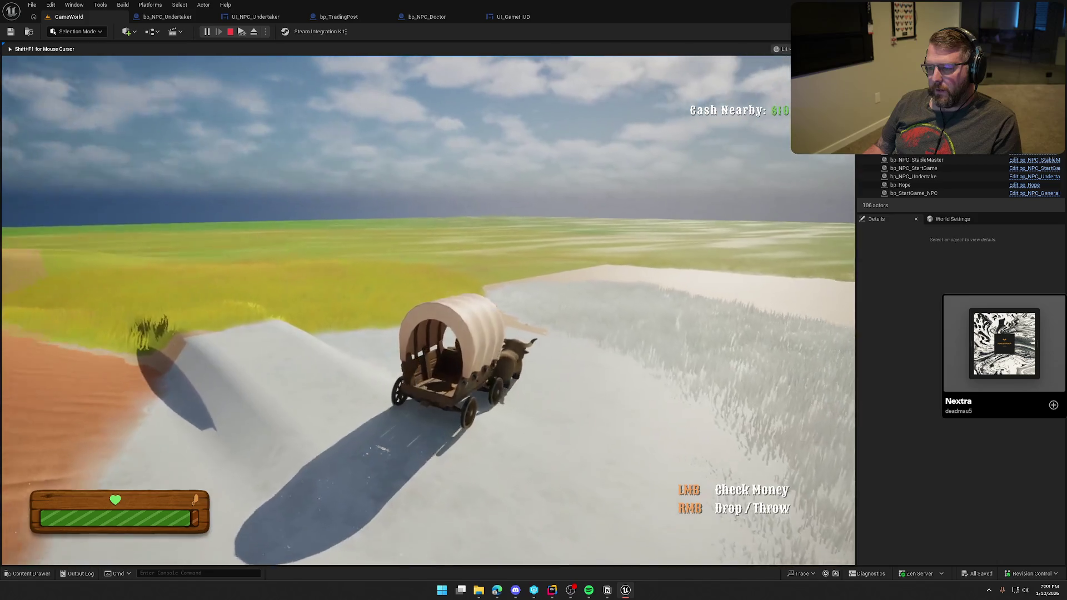
key(w)
key(e)
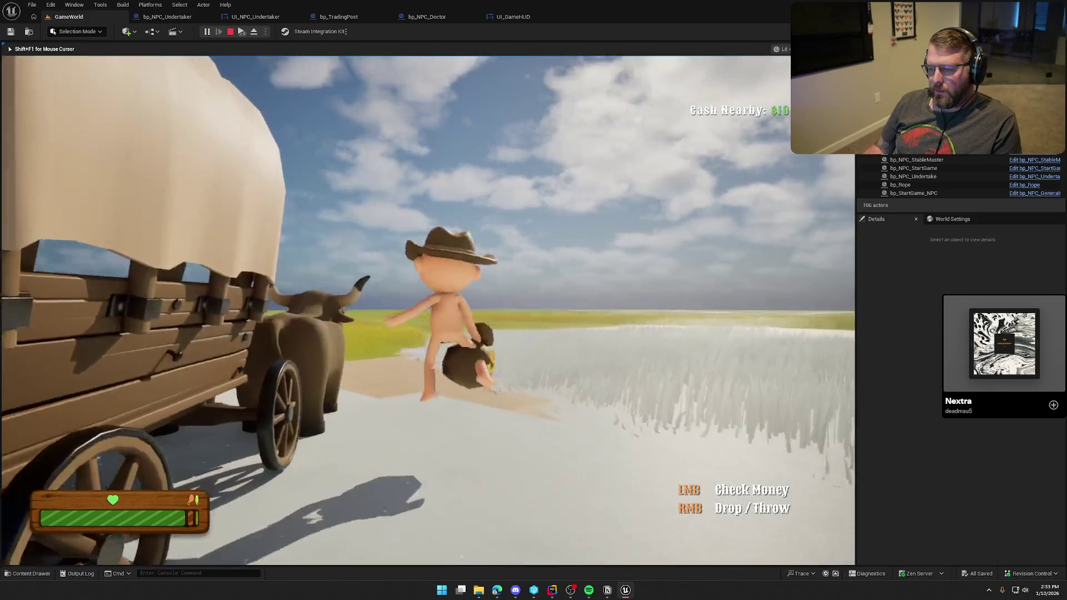
key(w)
key(w)
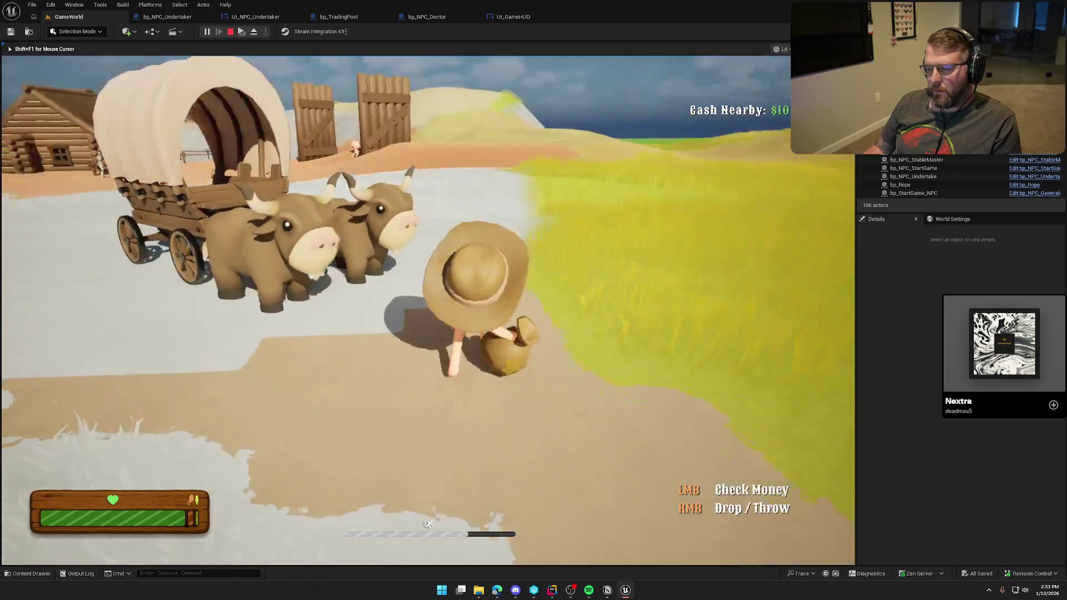
key(w)
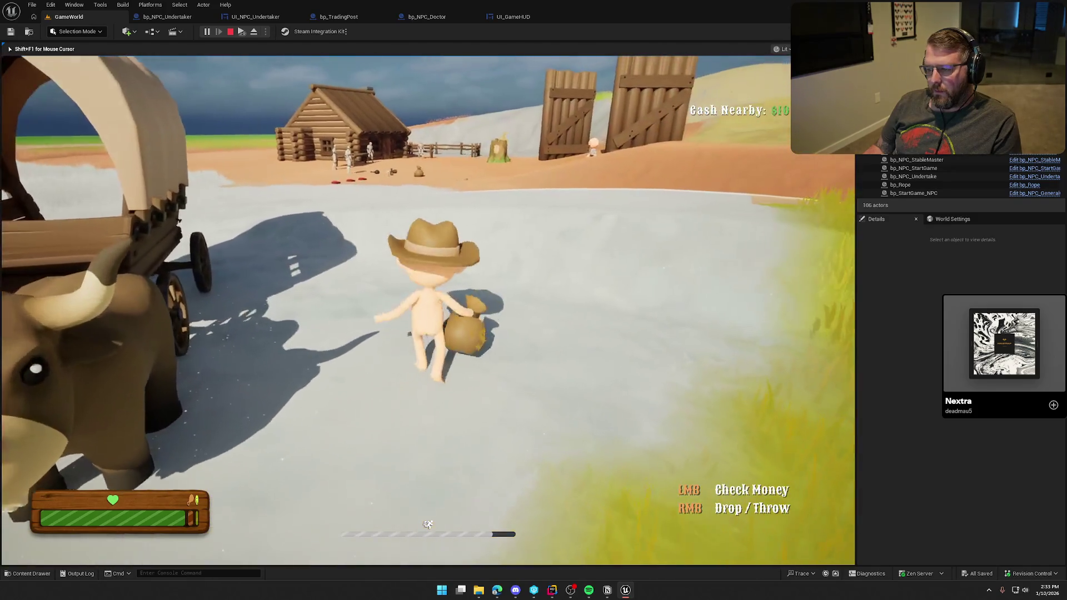
key(w)
key(e)
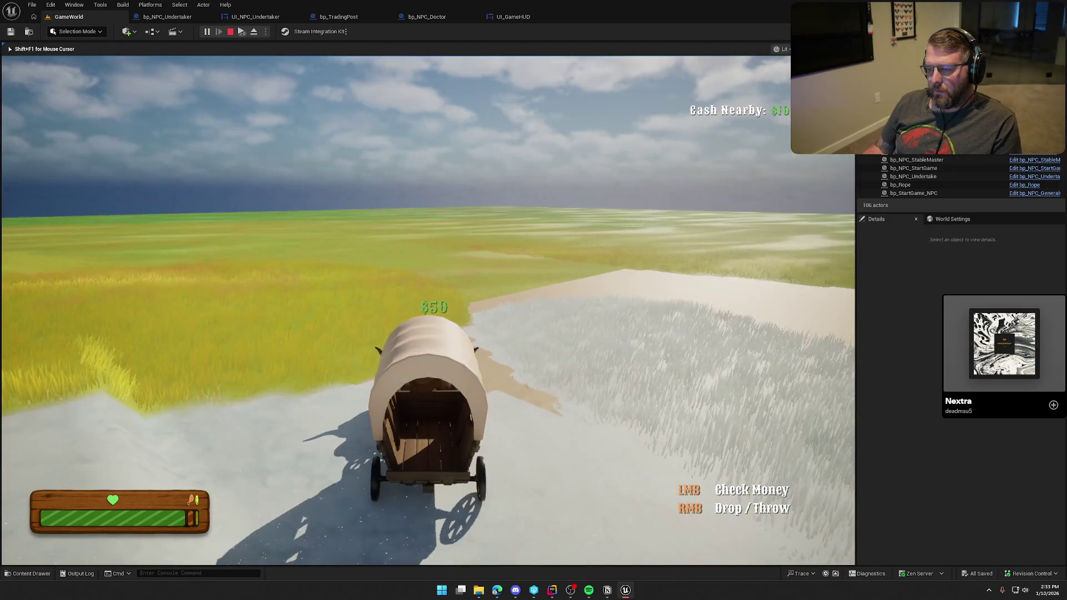
key(w)
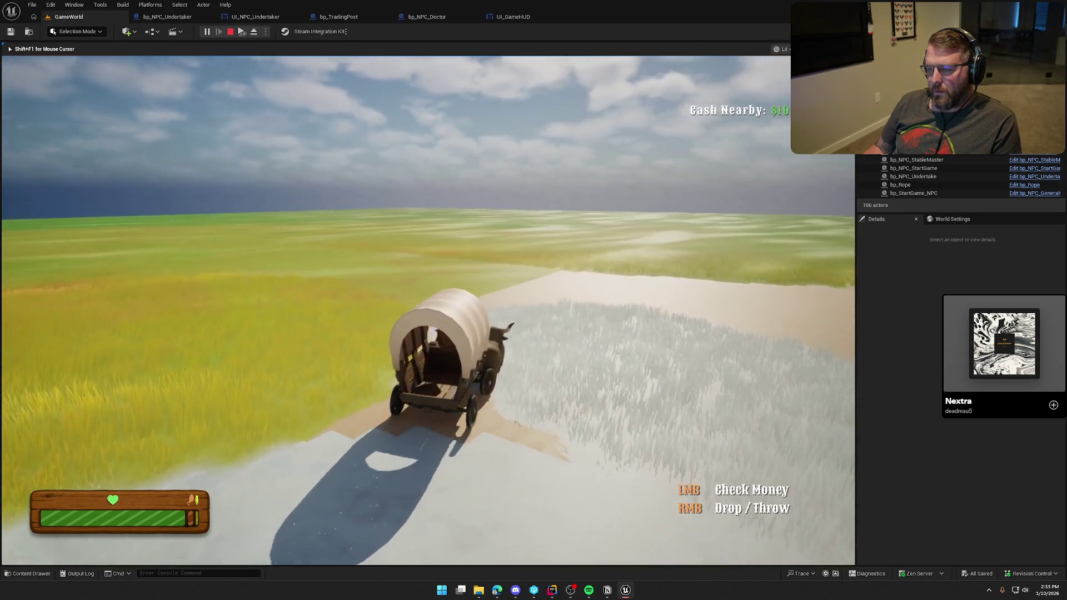
key(w)
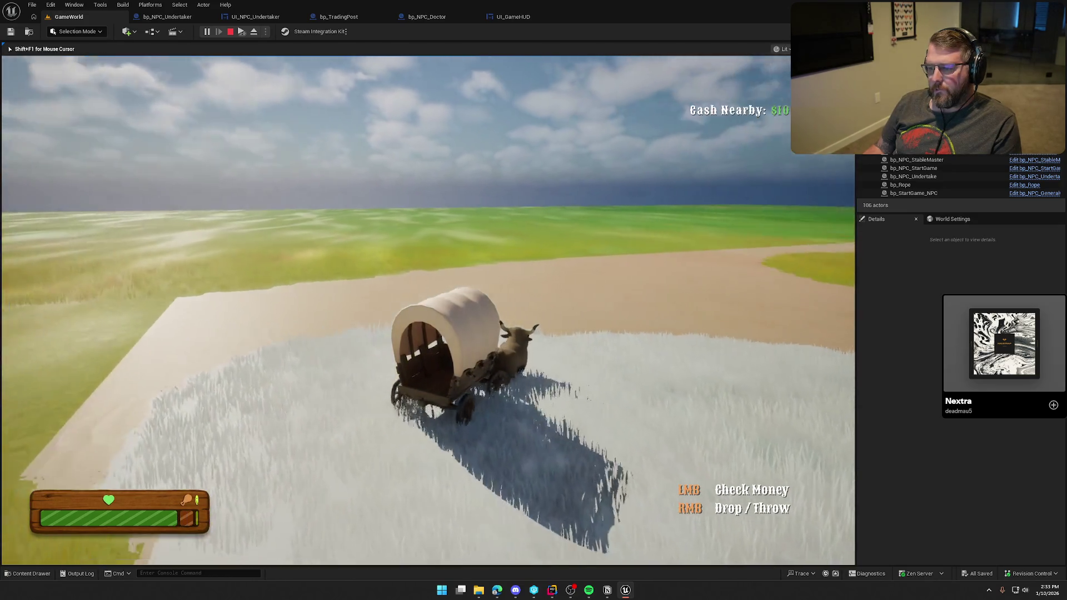
key(w)
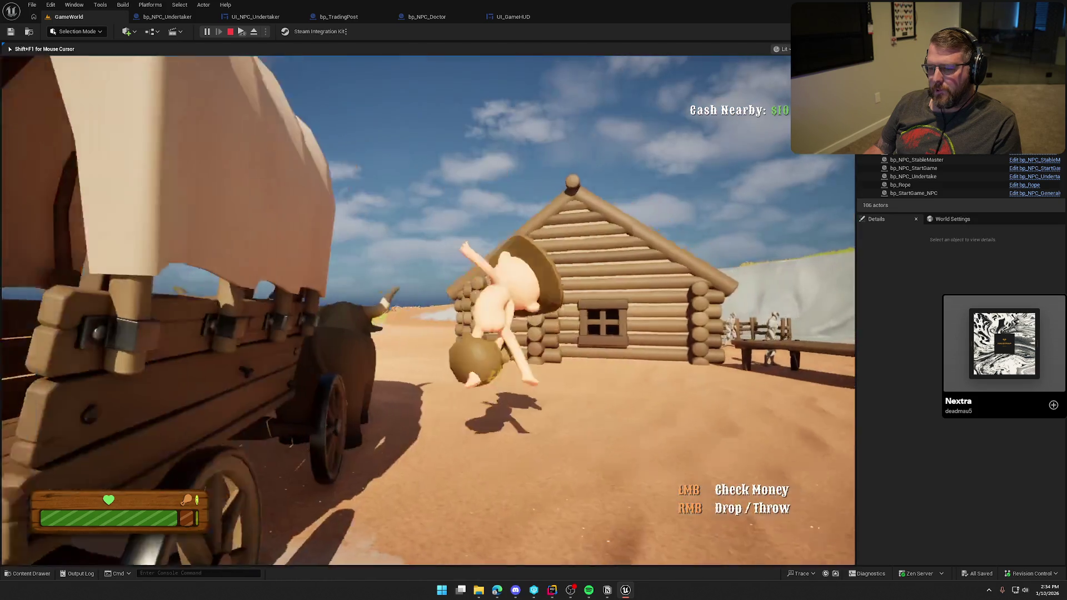
Step: Drop the money bag, eat the held meat to heal, and pick up the medicine
key(w)
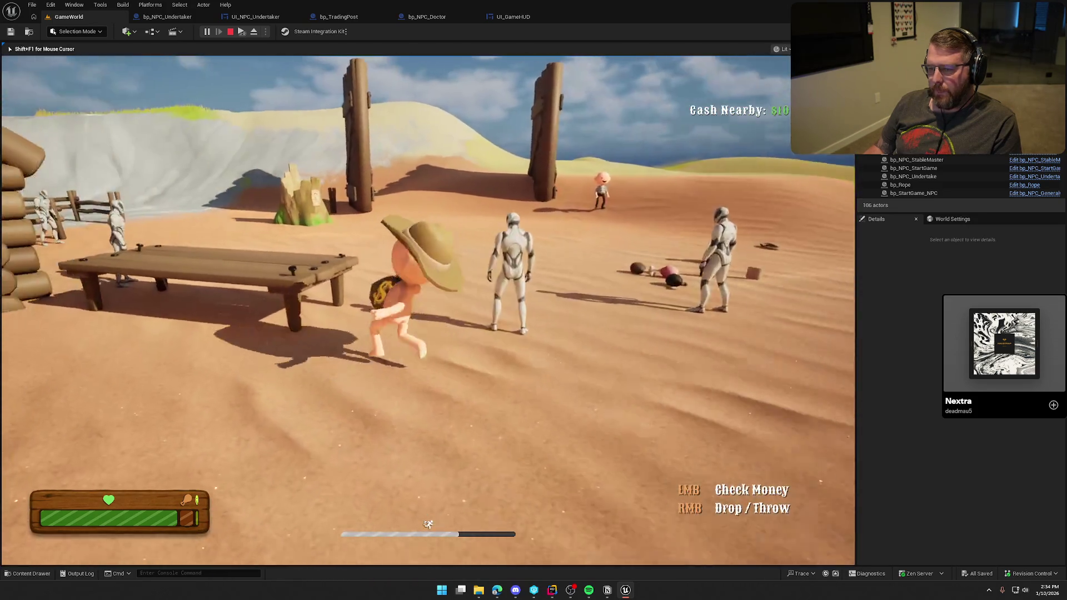
key(w)
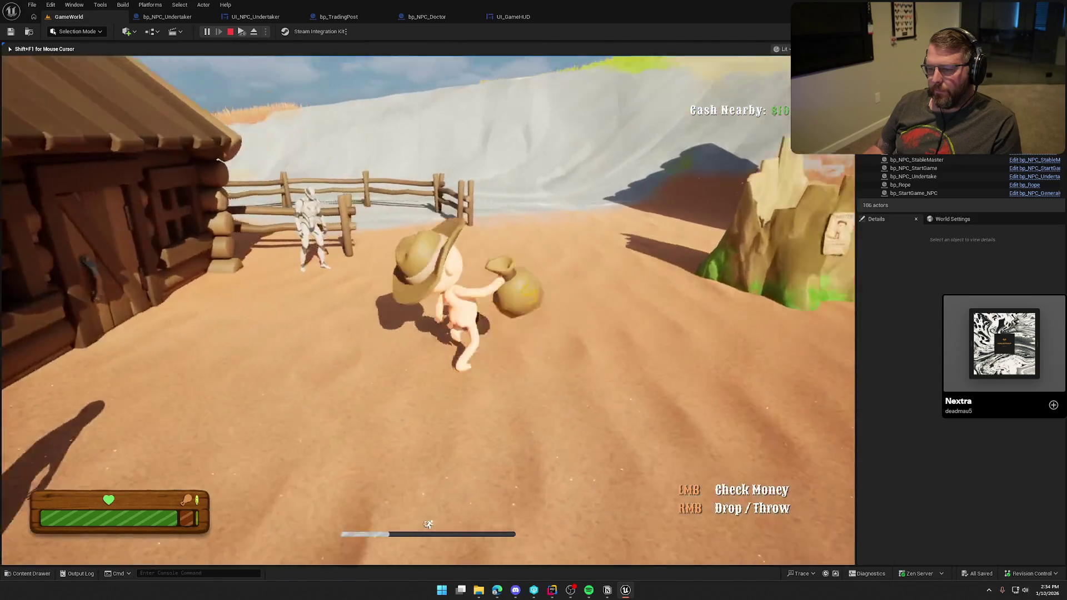
key(w)
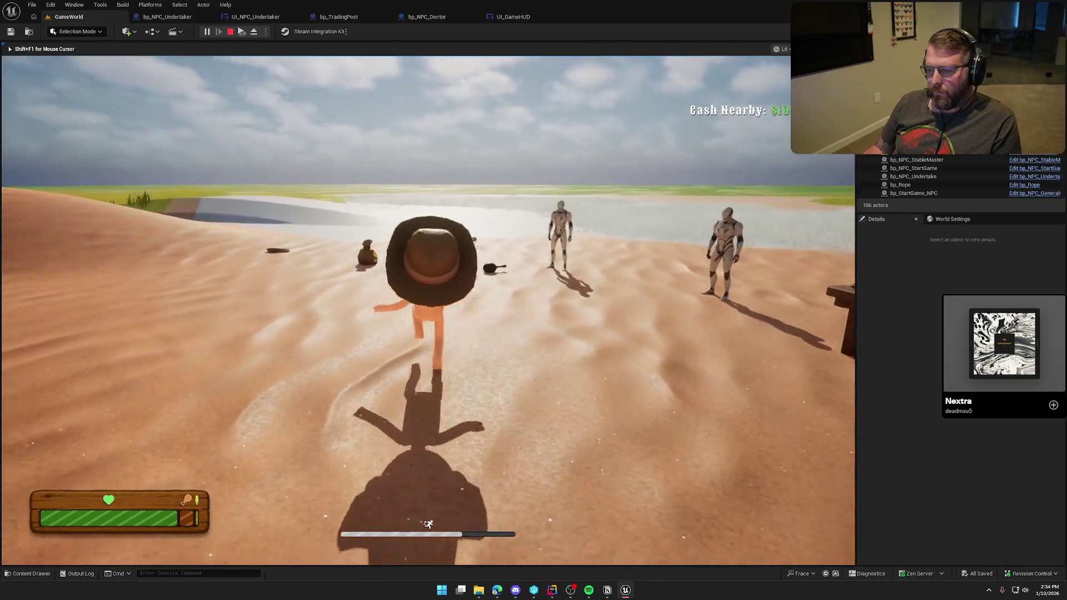
key(s)
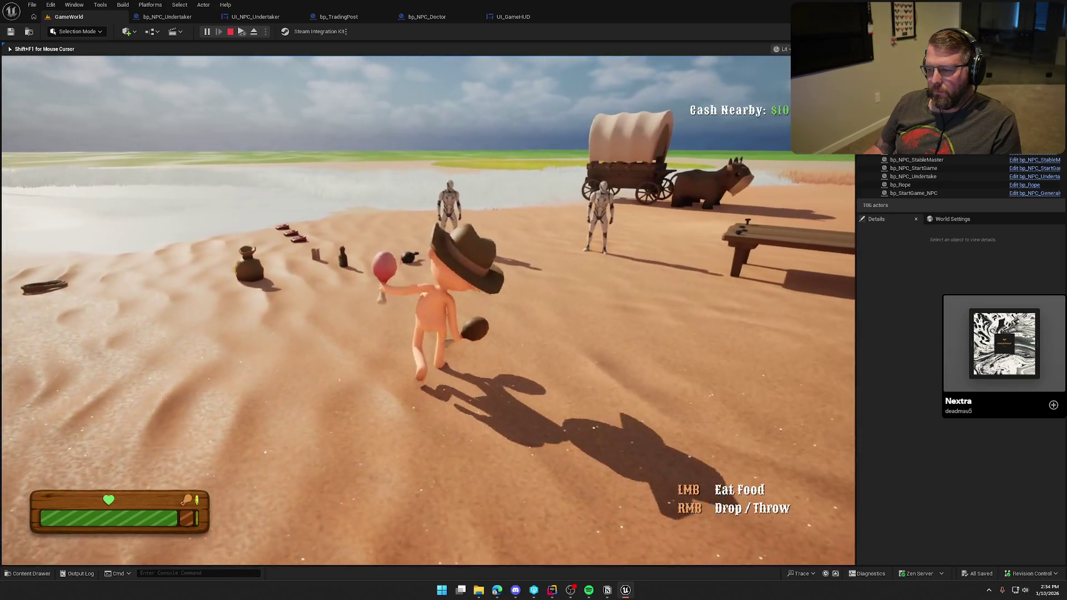
click(428, 310)
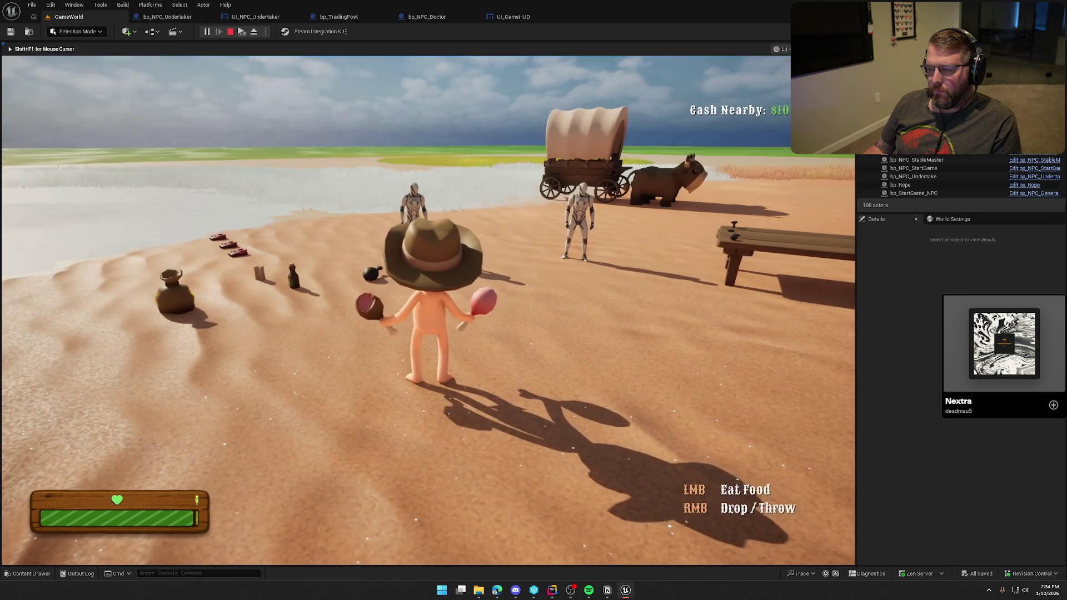
key(w)
key(shift)
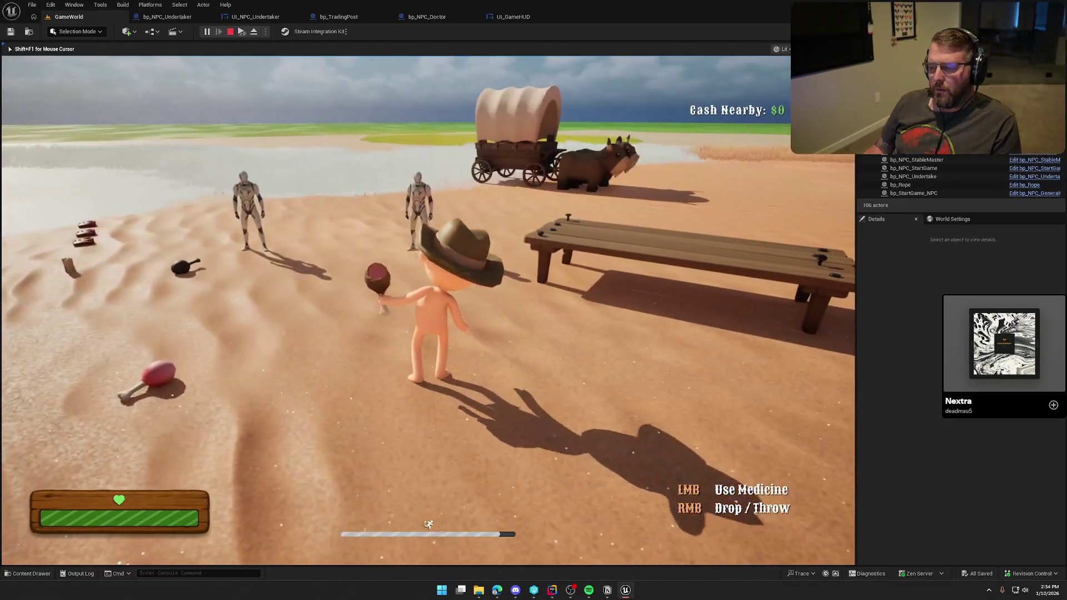
Step: Stop playing, start a fresh play session, pick up the medicine, and stop again
scroll(428, 311, down, 1)
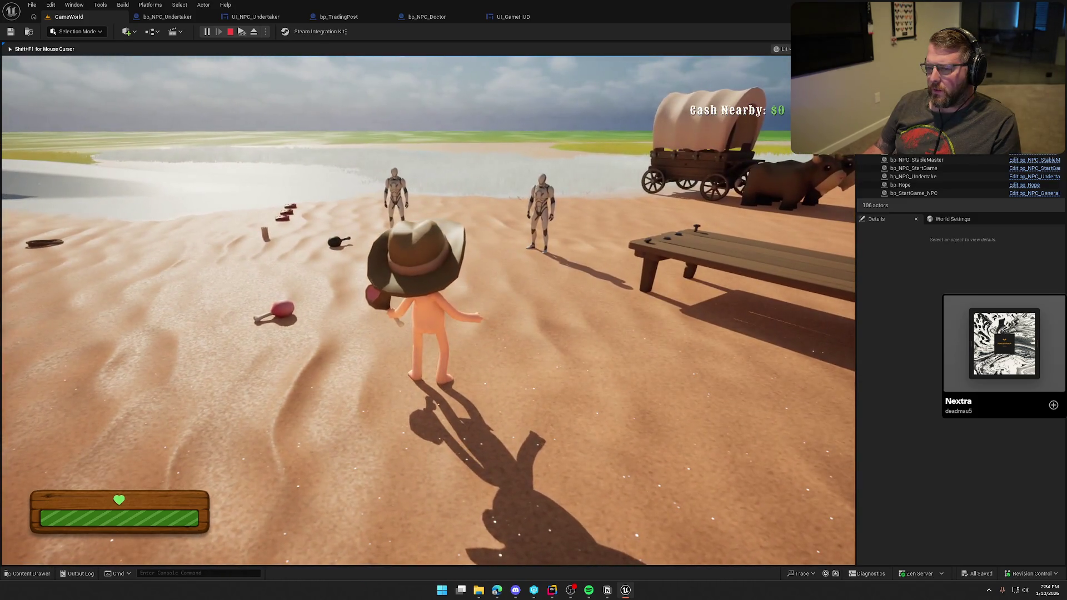
key(Escape)
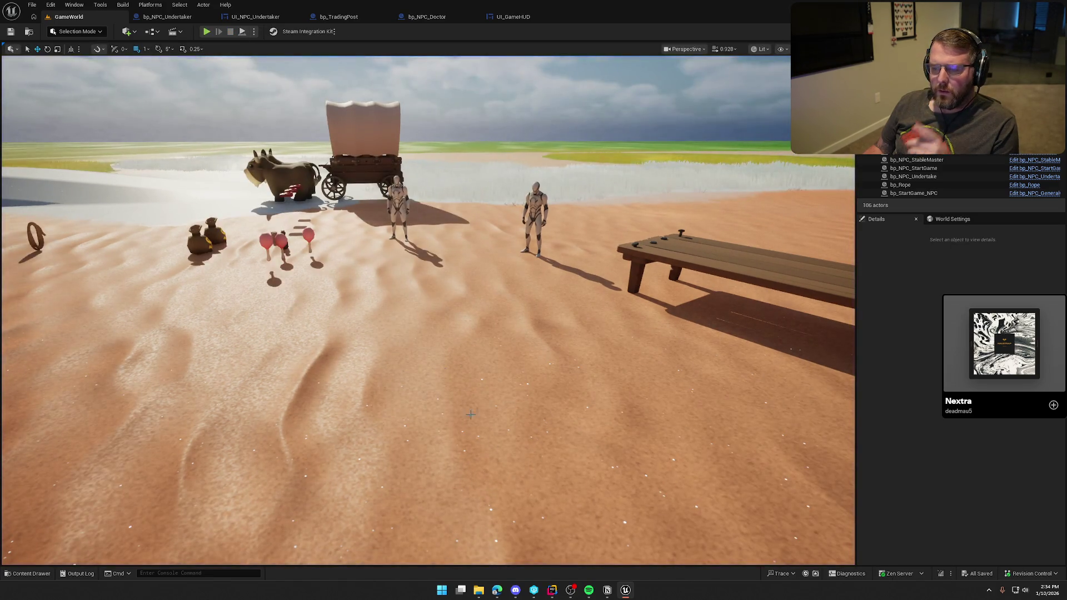
key(alt+Tab)
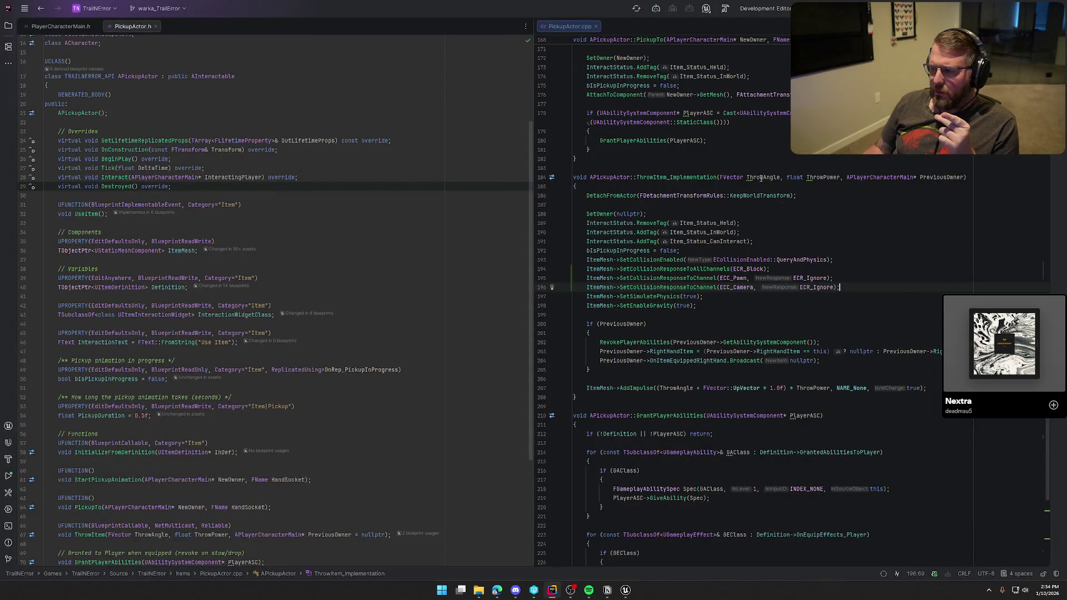
key(alt+Tab)
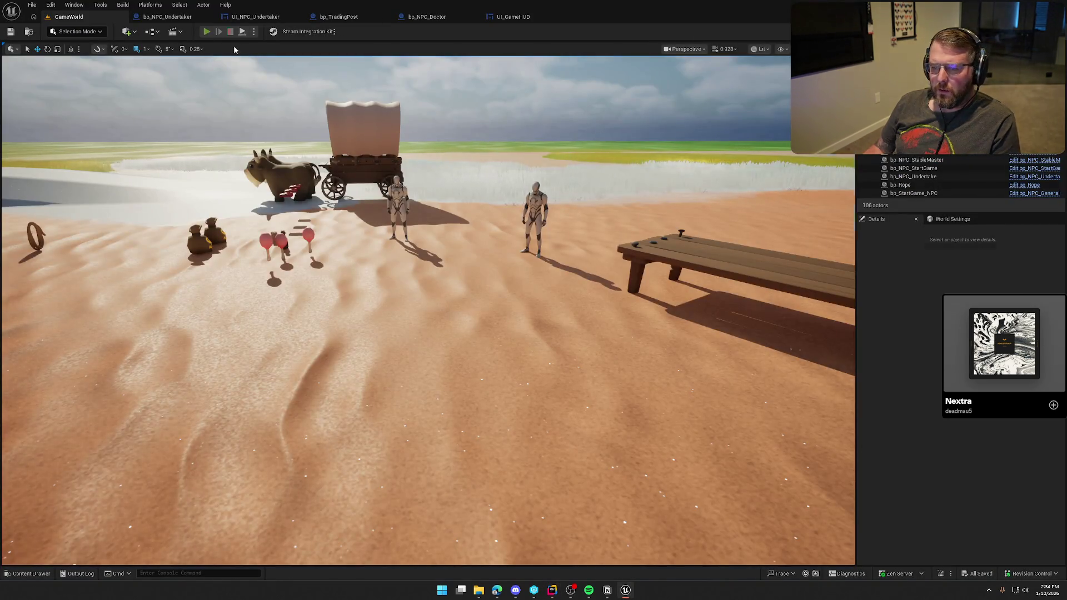
key(alt+p)
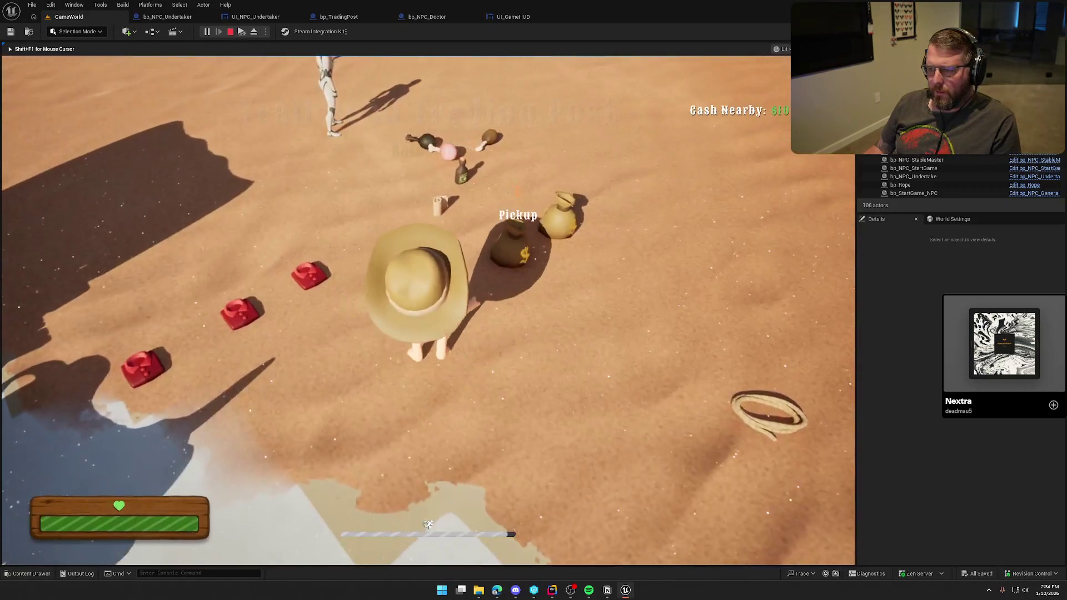
key(e)
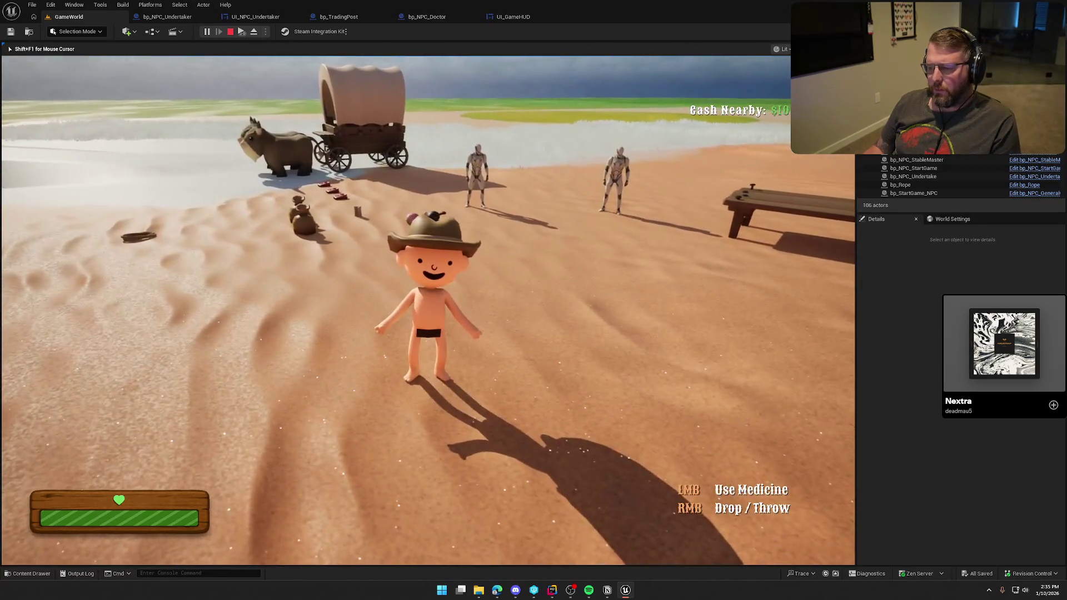
key(Escape)
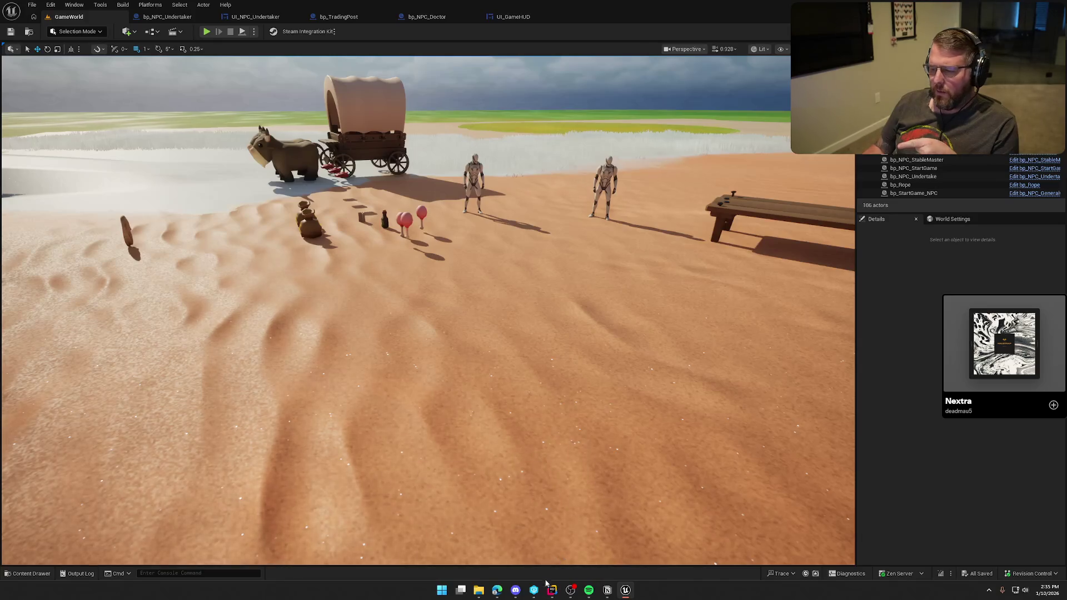
Step: In APickupActor::Destroyed, add a UE_LOG(LogTemp, Warning, ...) after RevokePlayerAbilities naming item and player
key(alt+Tab)
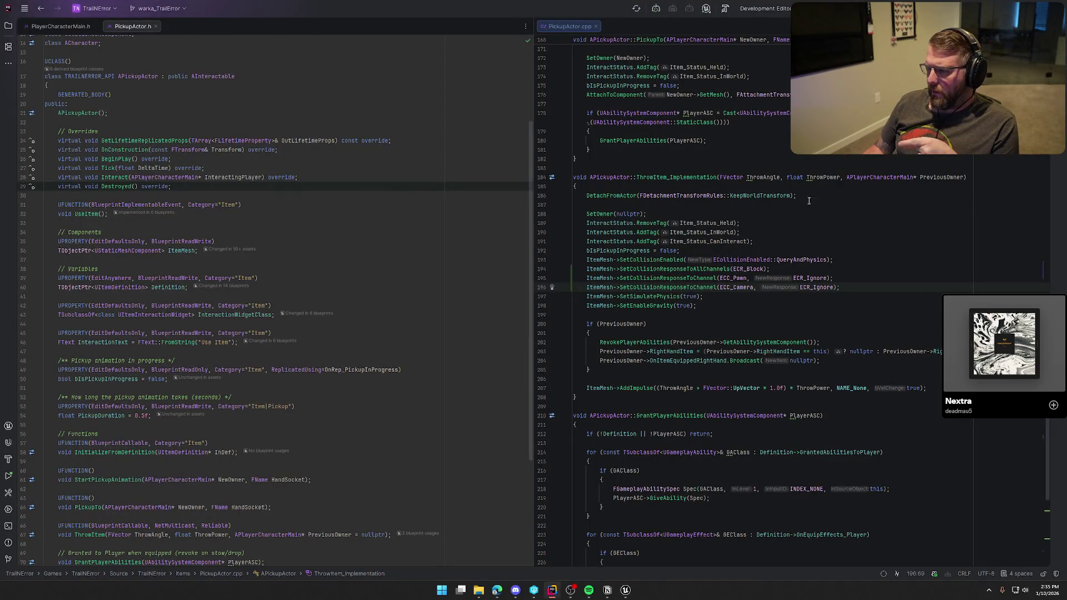
scroll(726, 349, up, 6)
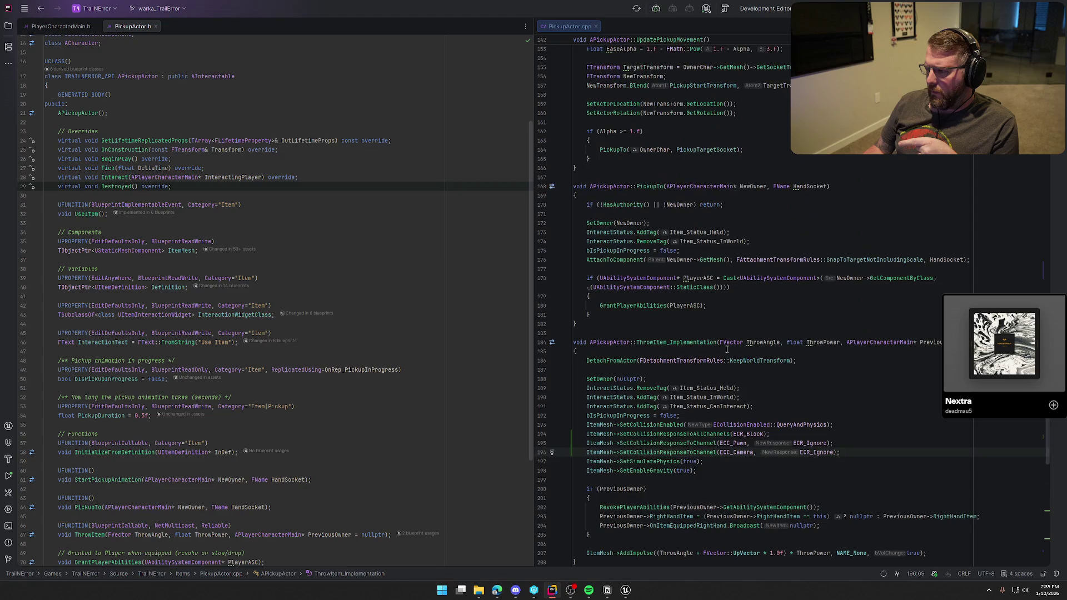
ctrl+click(109, 188)
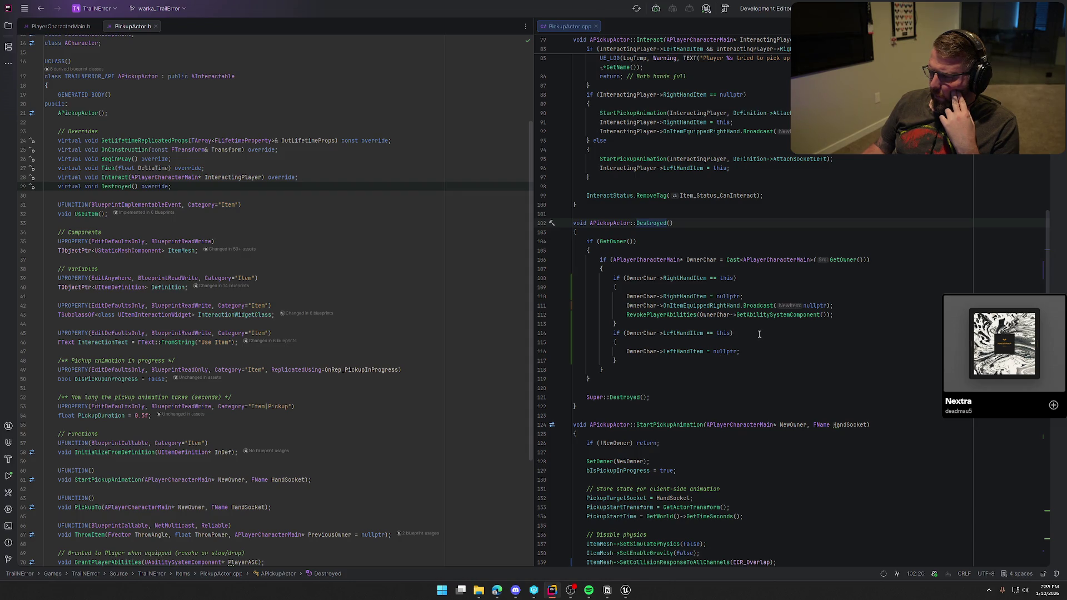
click(832, 305)
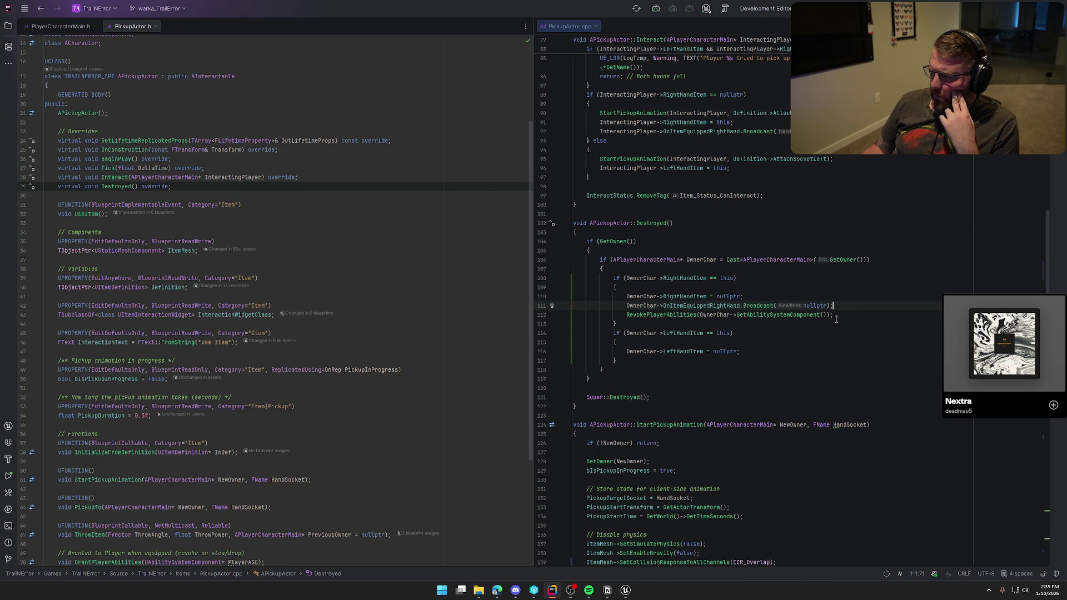
click(843, 313)
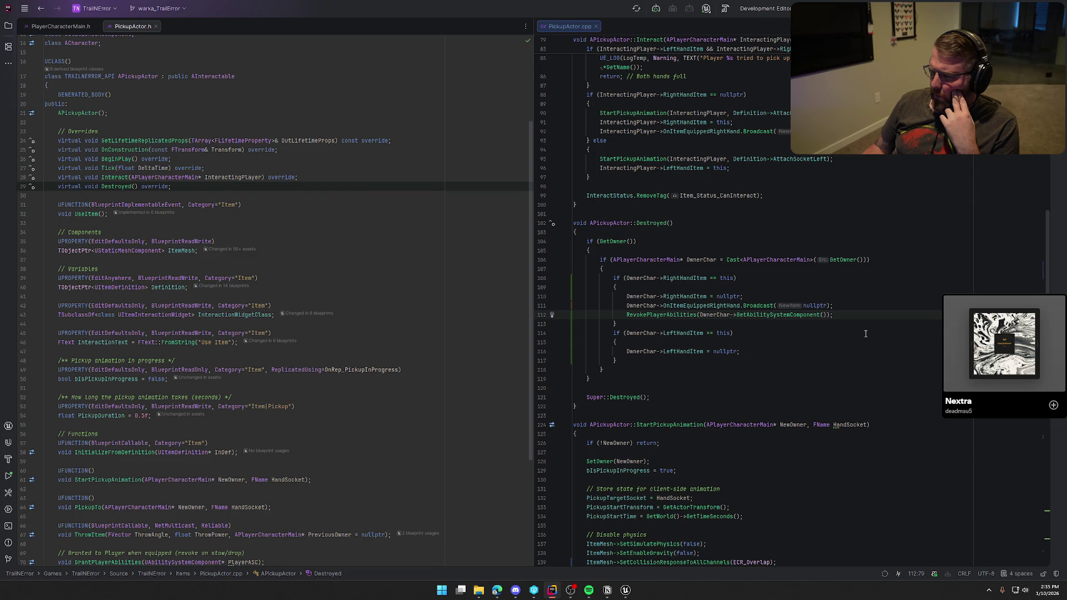
key(Return)
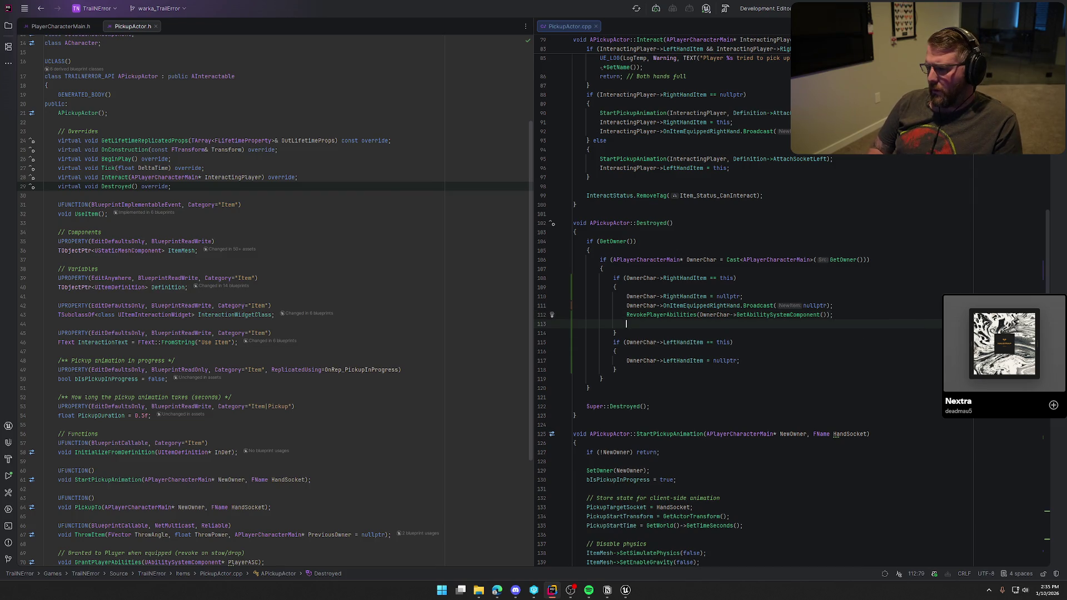
text(UE_LO)
text(G(L)
text(ogTemp,)
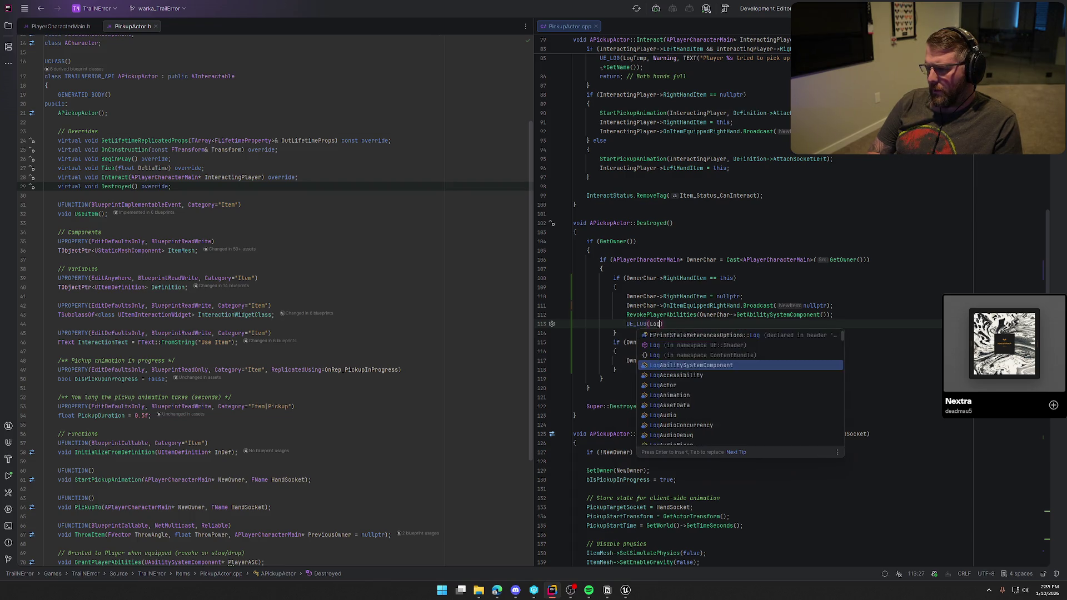
key(Tab)
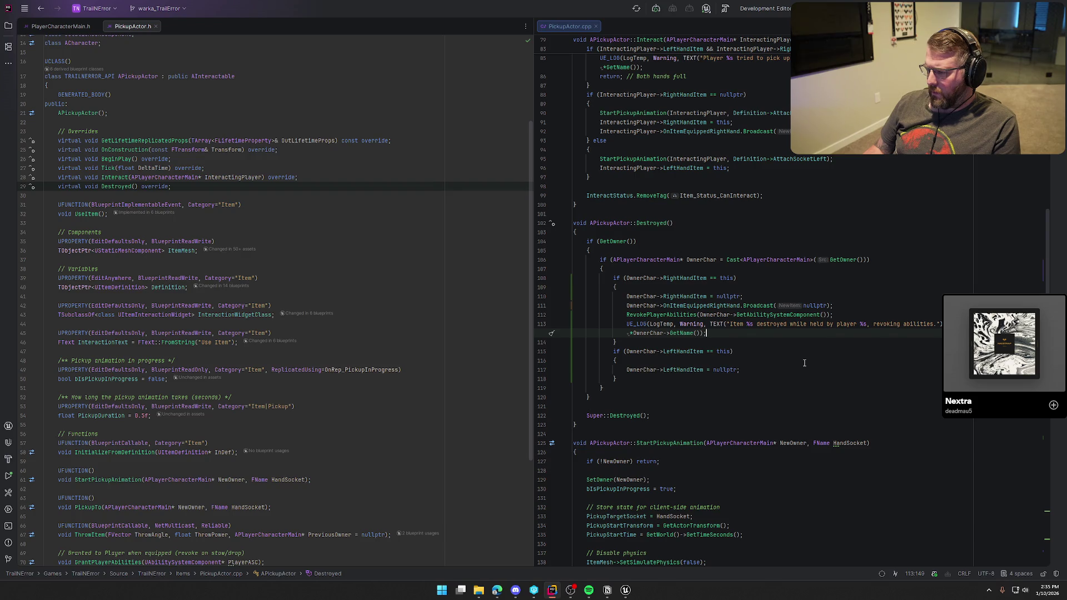
click(625, 591)
Step: Recompile with Live Coding, then check and close the Output Log from the Content Drawer
key(ctrl+alt+F11)
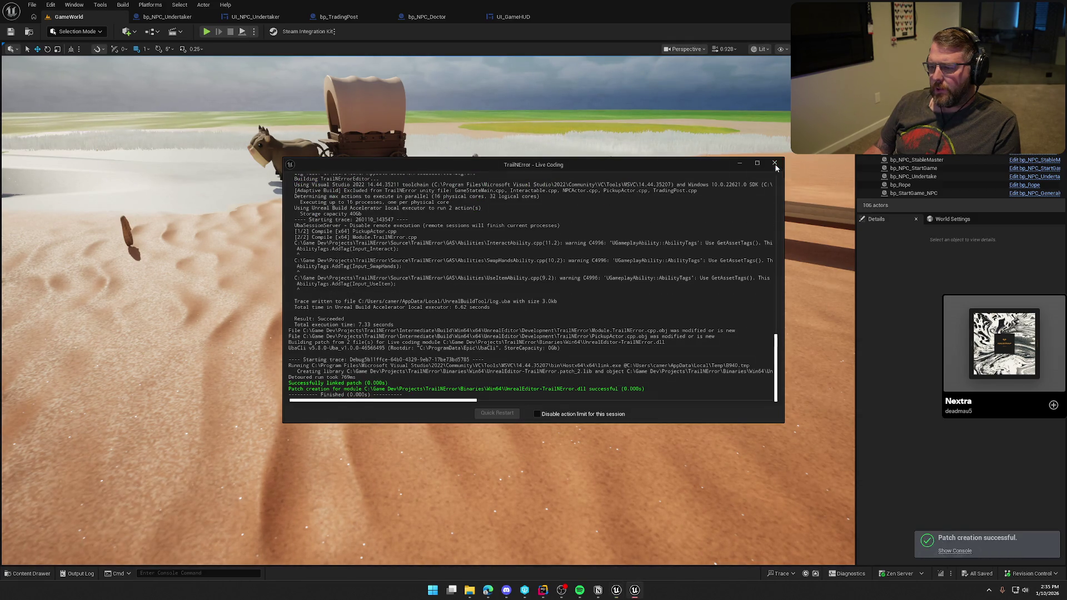
click(775, 165)
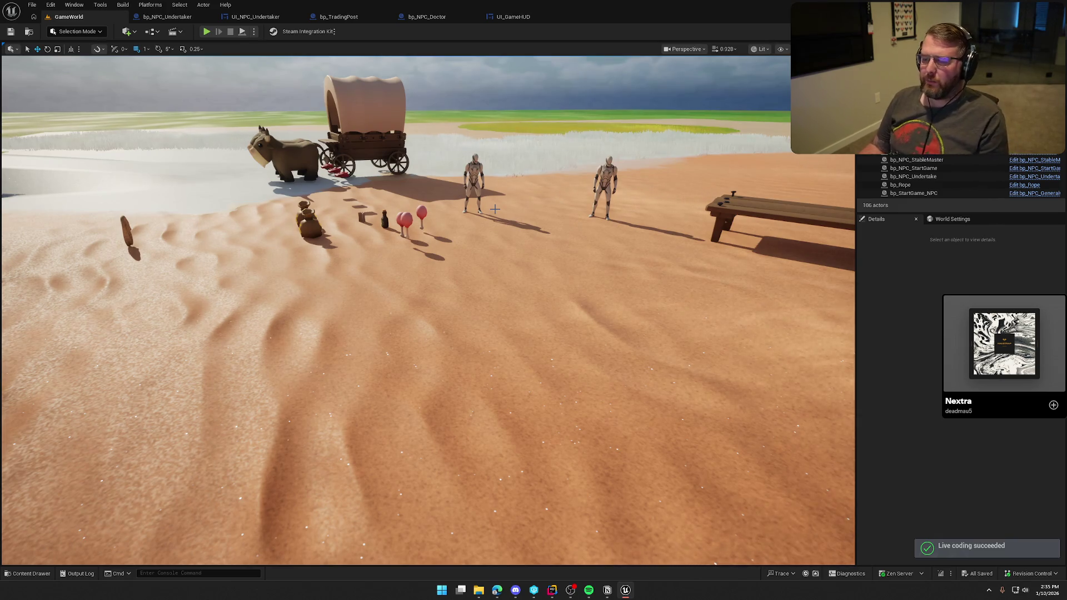
key(ctrl+space)
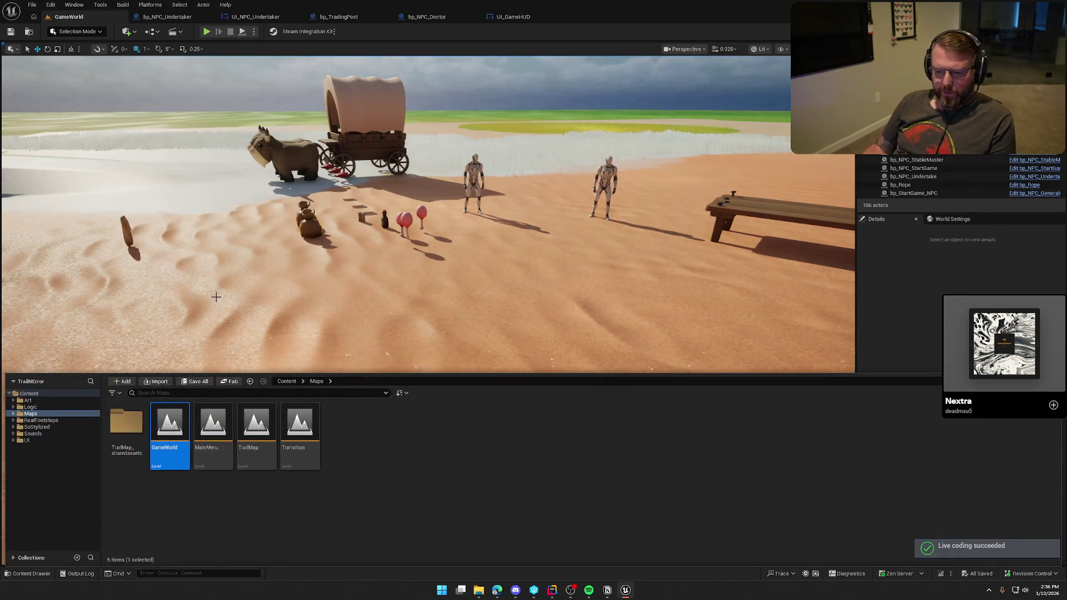
click(78, 574)
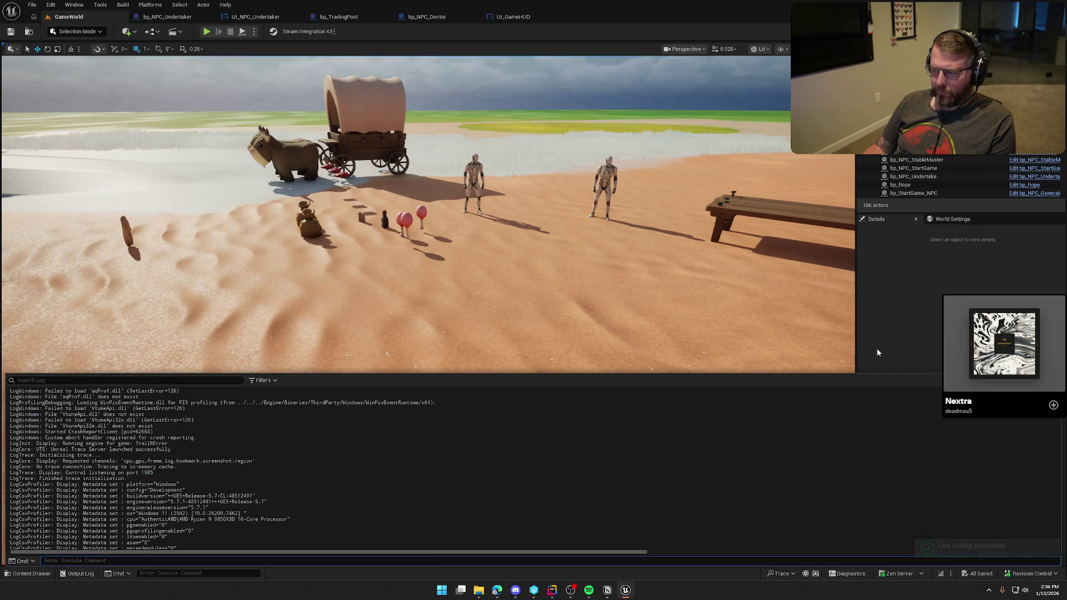
click(878, 353)
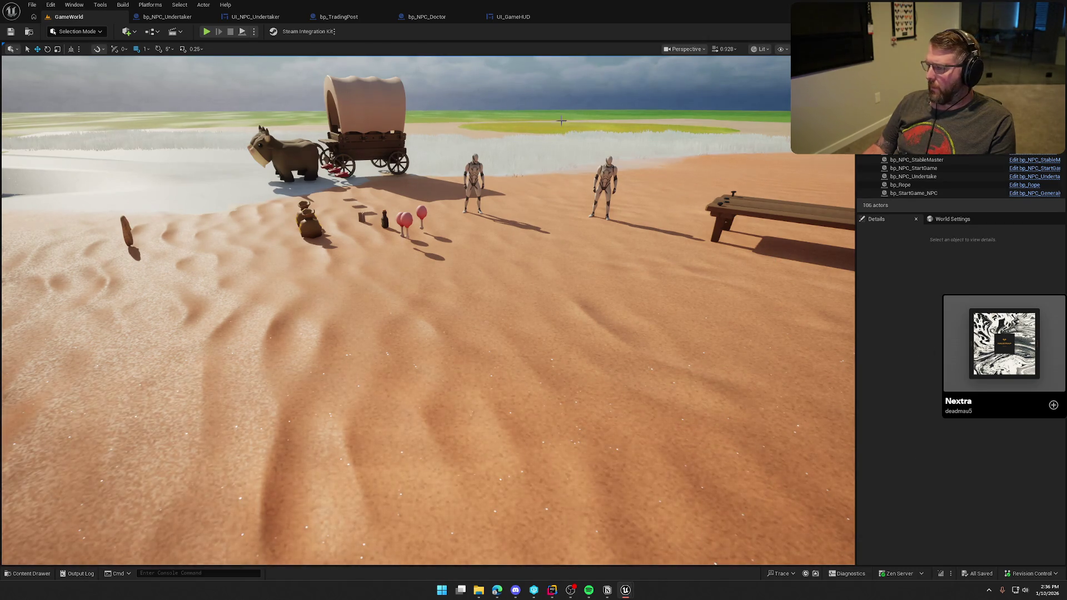
Step: Play the level, pick up the medicine, walk around the trading post, and stop
click(206, 31)
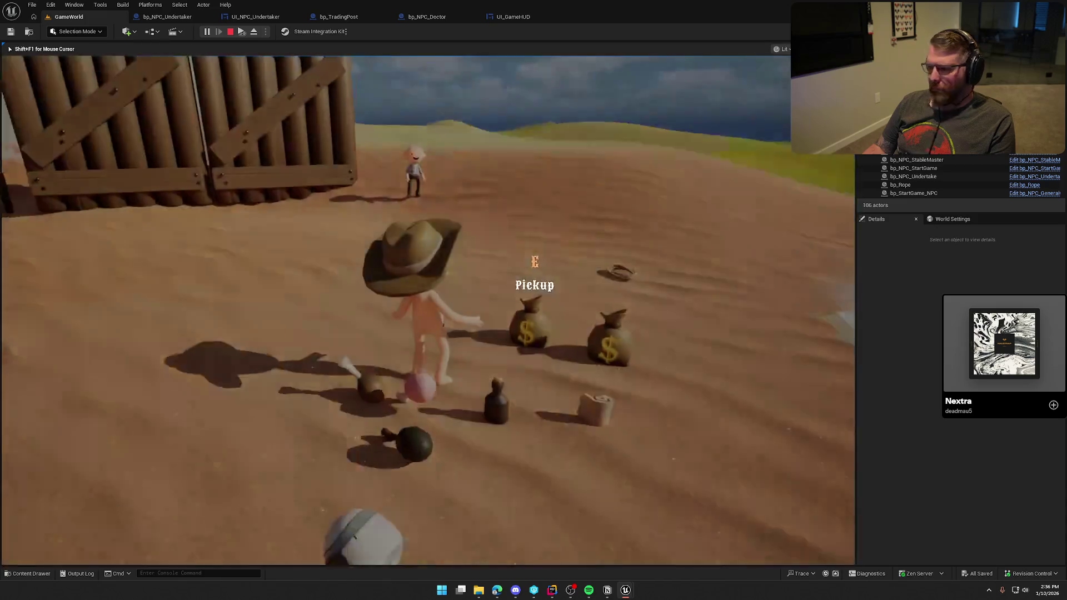
key(e)
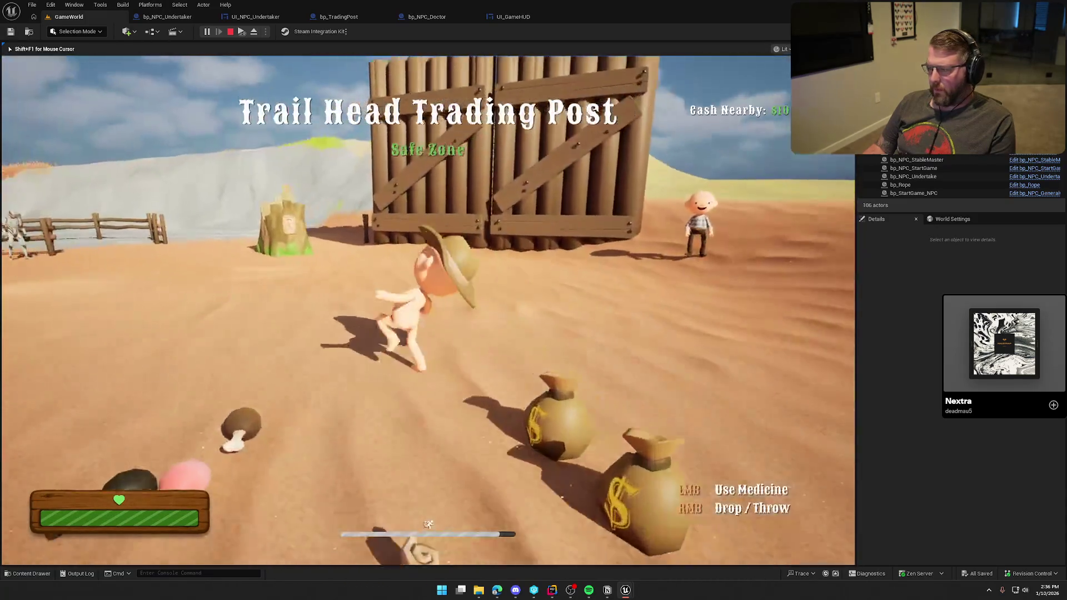
key(w)
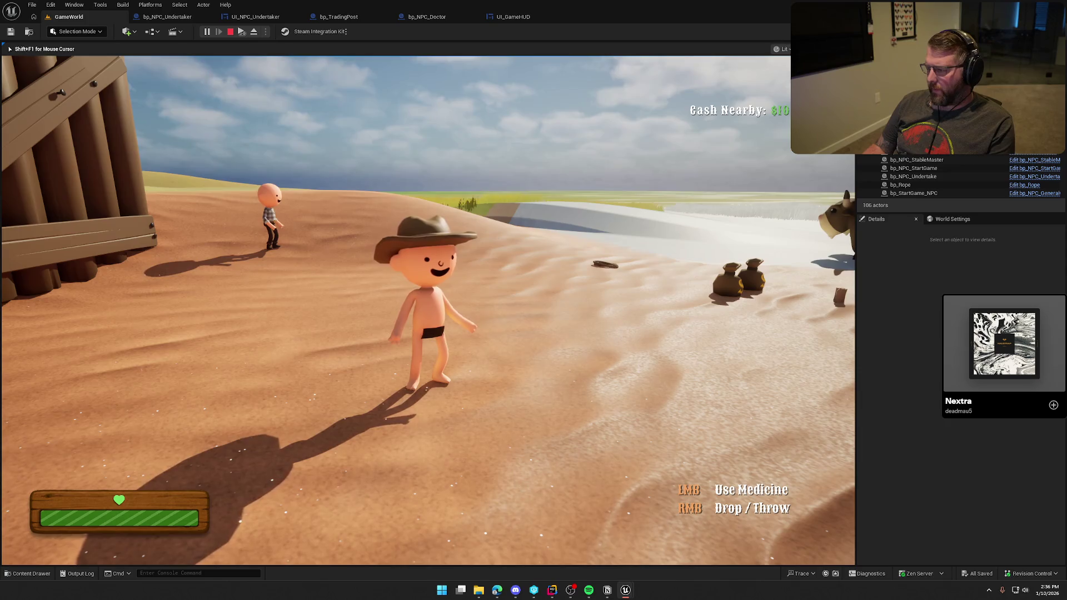
key(Escape)
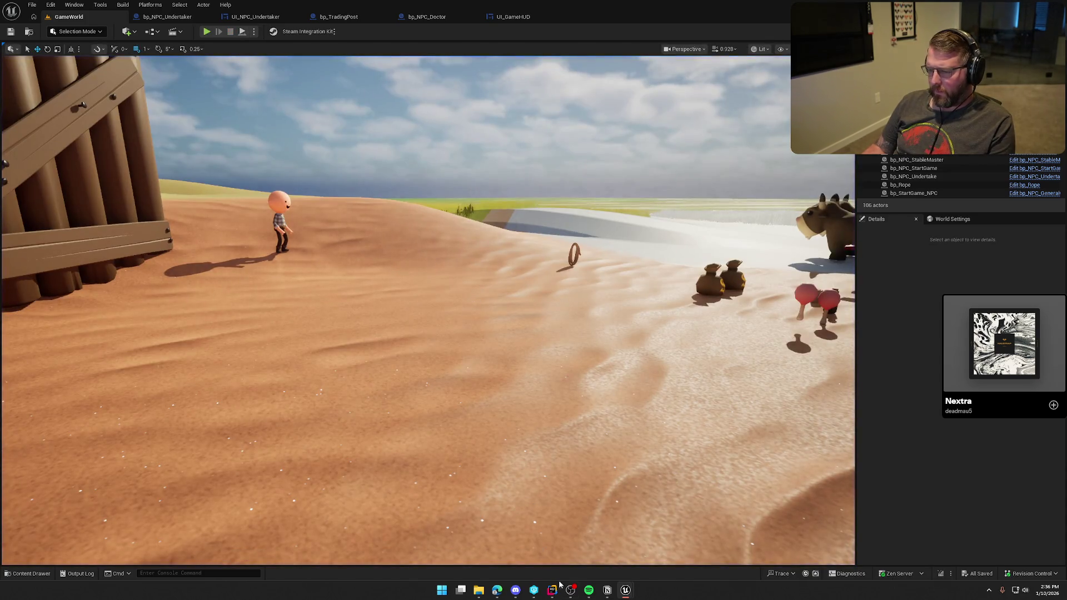
Step: Add a UE_LOG(LogTemp, Warning) 'being destroyed while held by player' line at line 108 of Destroyed
click(552, 591)
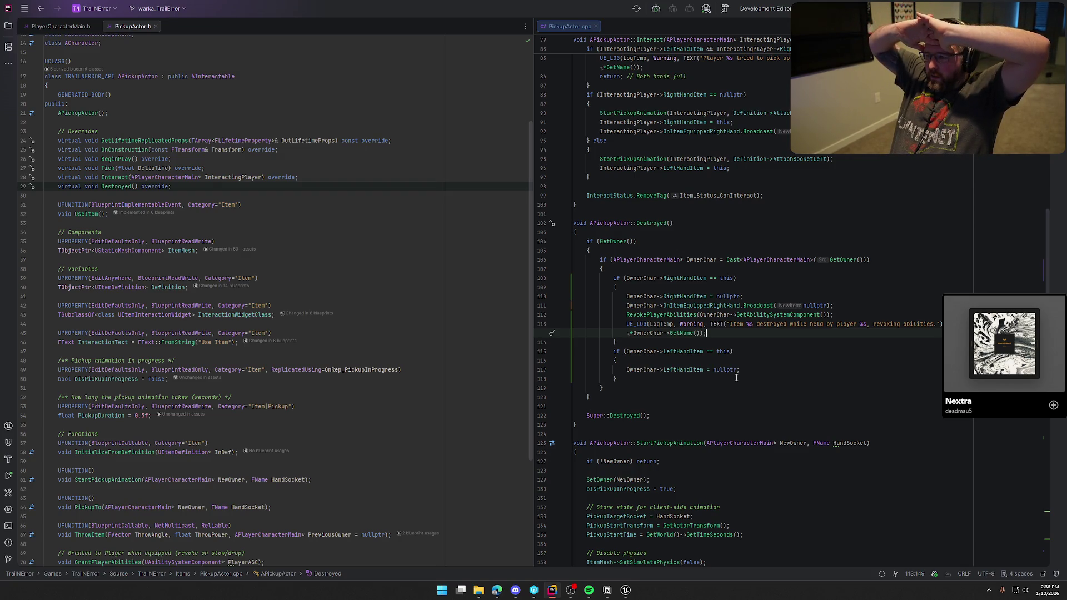
click(624, 270)
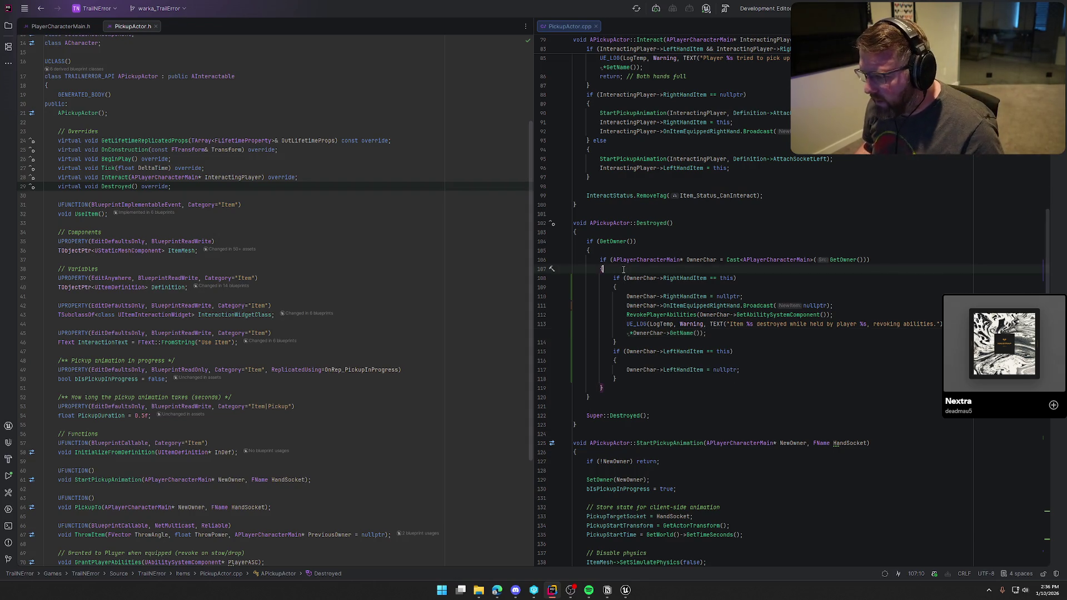
key(Return)
text(UE_)
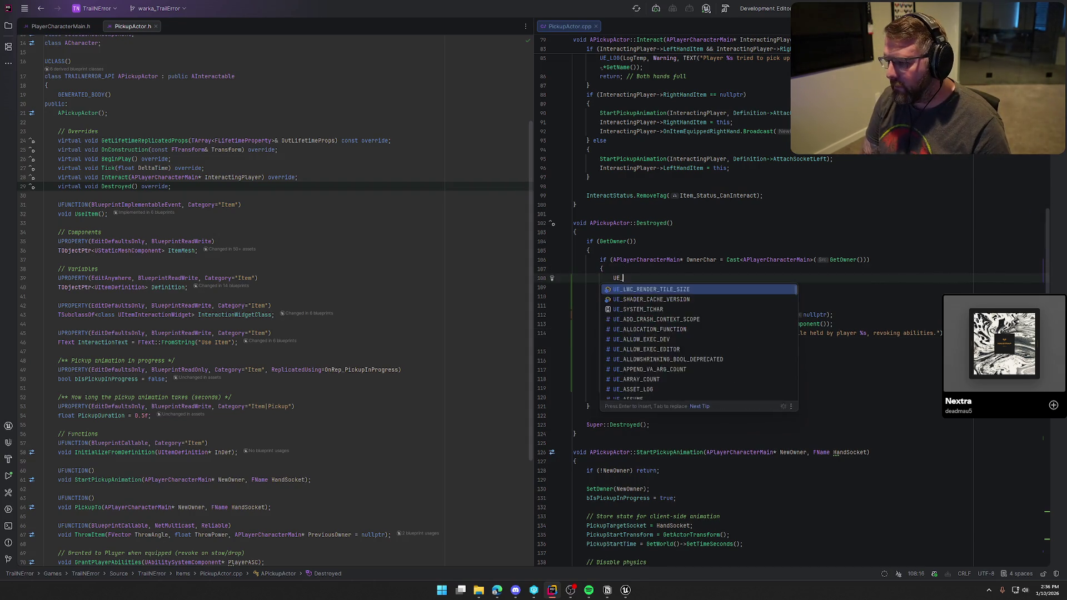
text(LOG(LogTemp,)
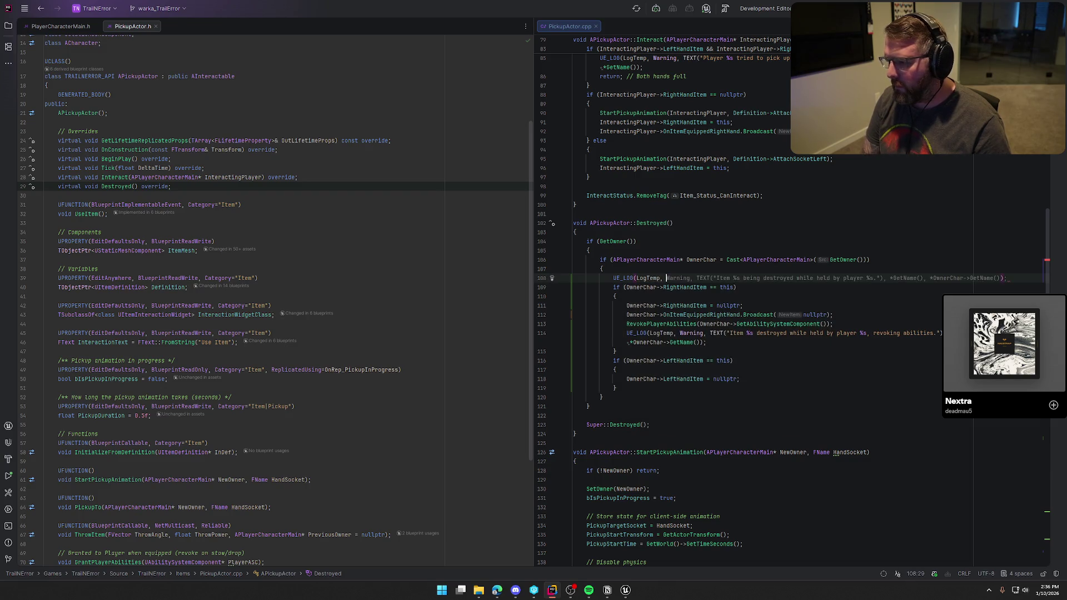
key(Tab)
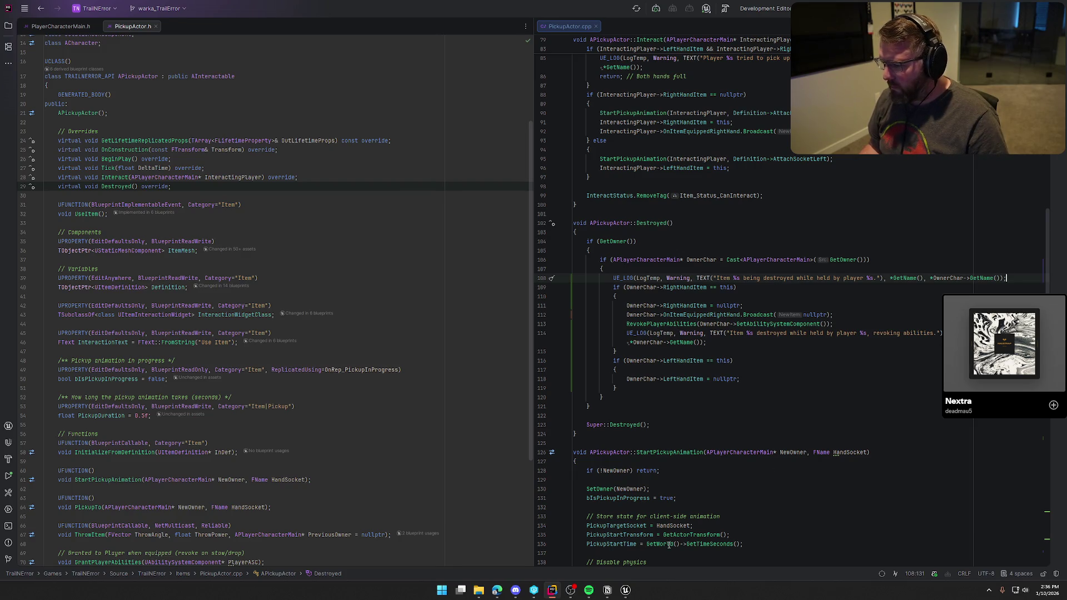
click(625, 592)
click(578, 548)
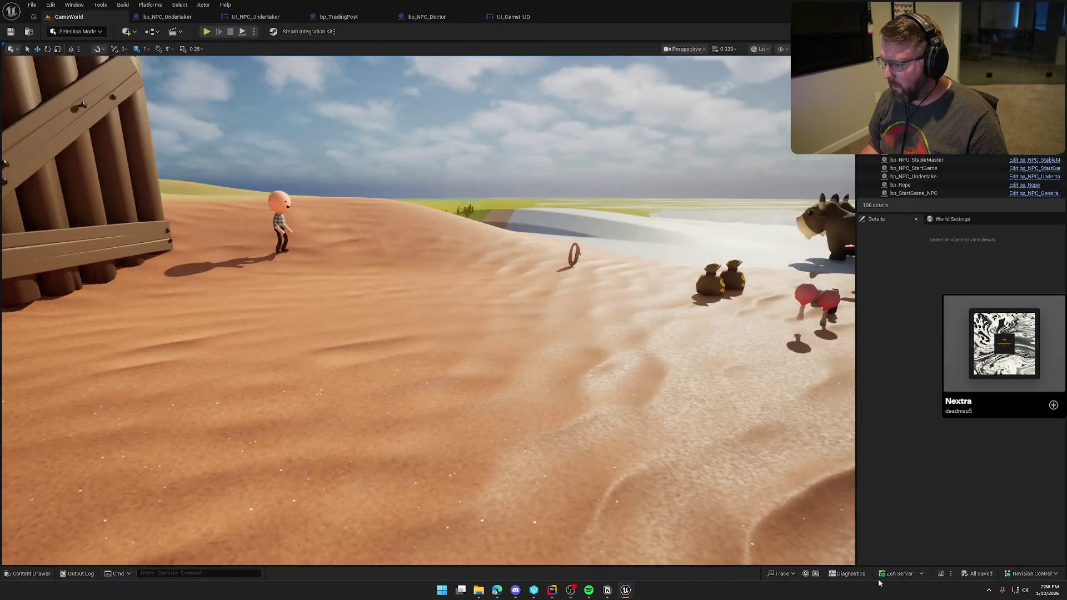
Step: Recompile the warning log with Live Coding, play, pick up the medicine, and stop
click(941, 574)
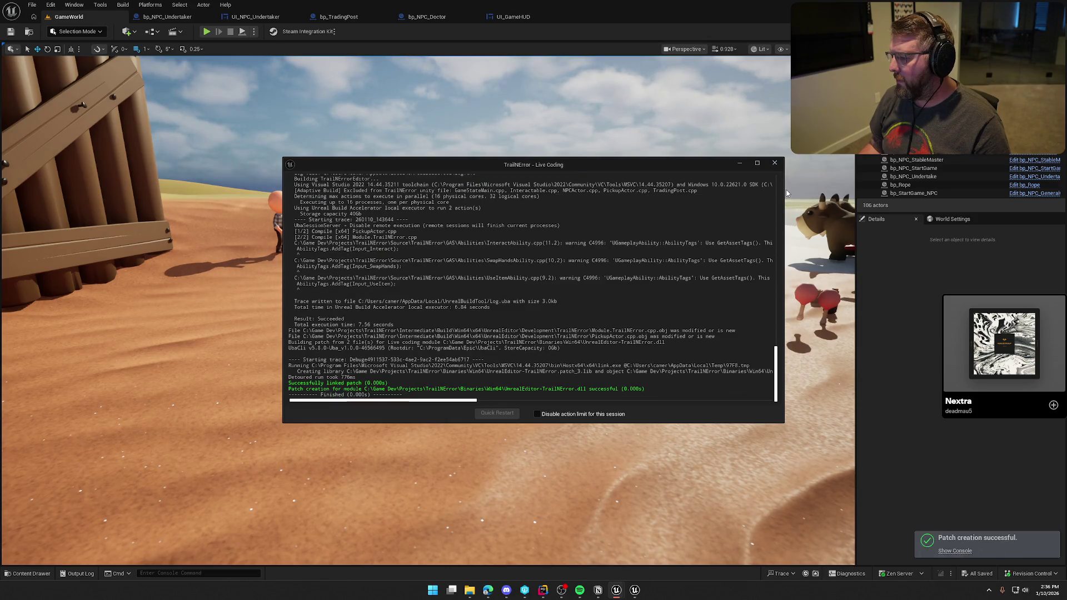
click(776, 165)
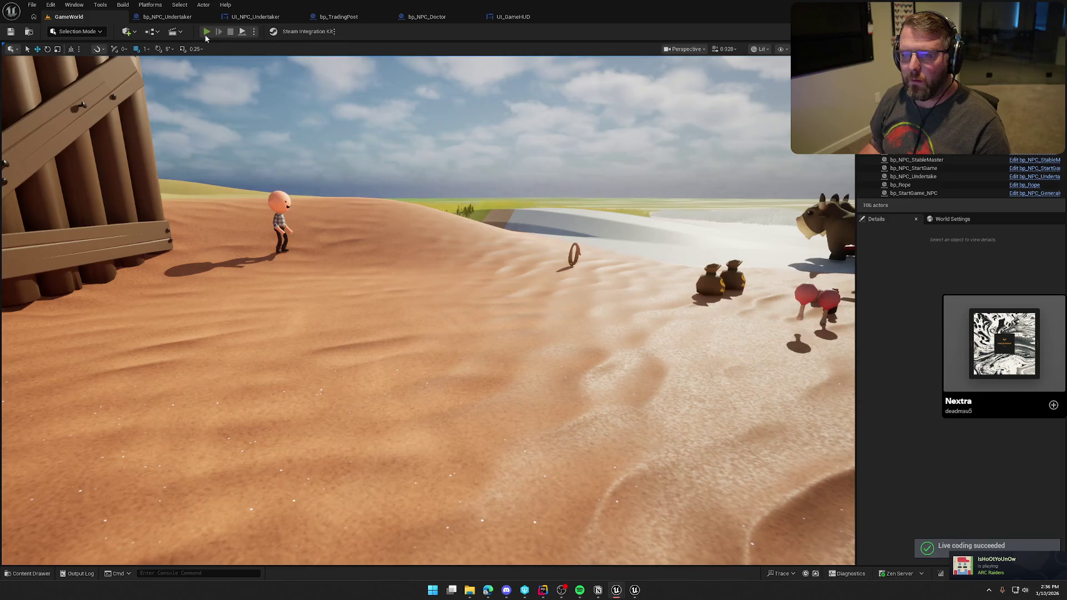
key(alt+p)
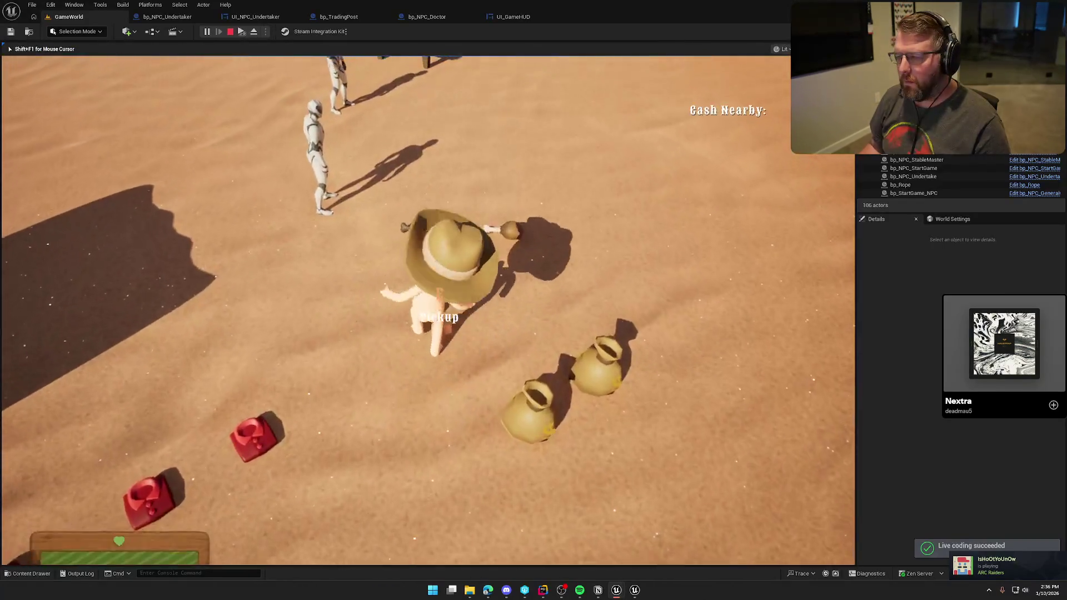
key(e)
key(w)
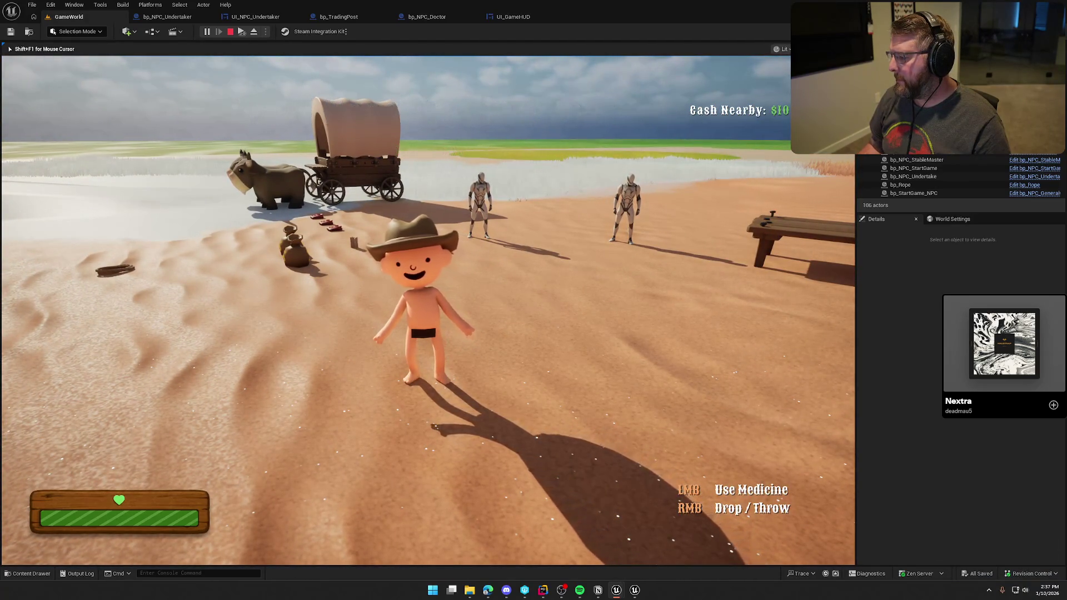
key(Escape)
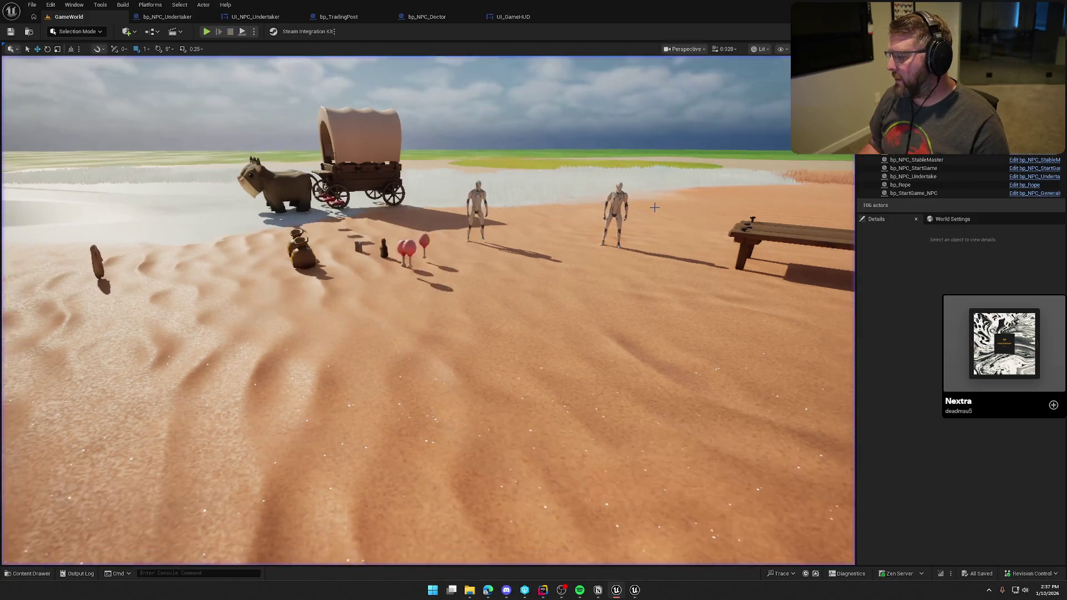
Step: Delete the owner-branch UE_LOG statement added on line 108
click(543, 590)
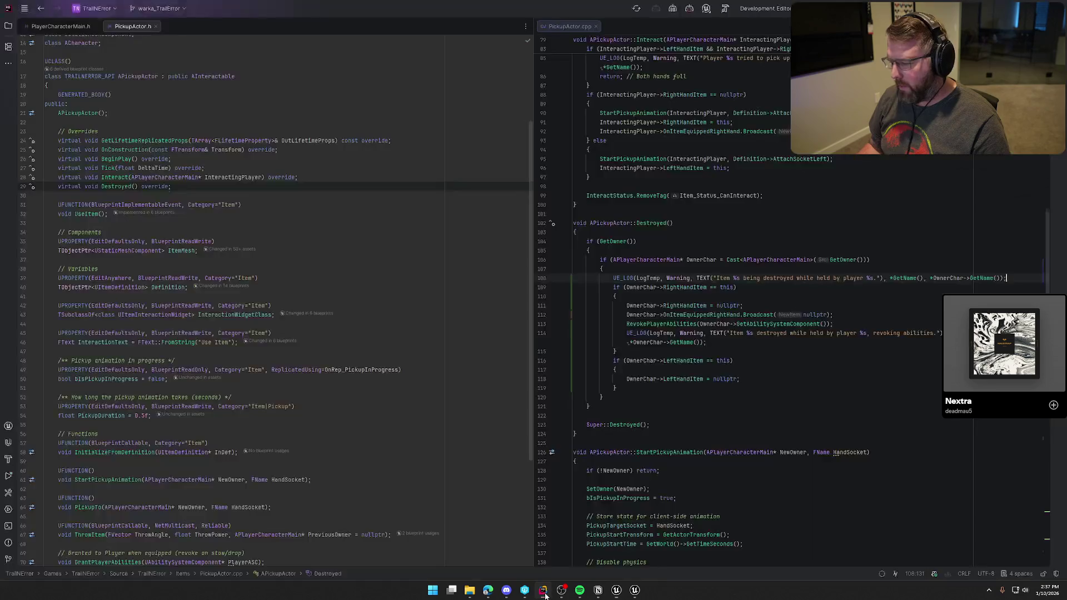
click(614, 279)
key(shift+End)
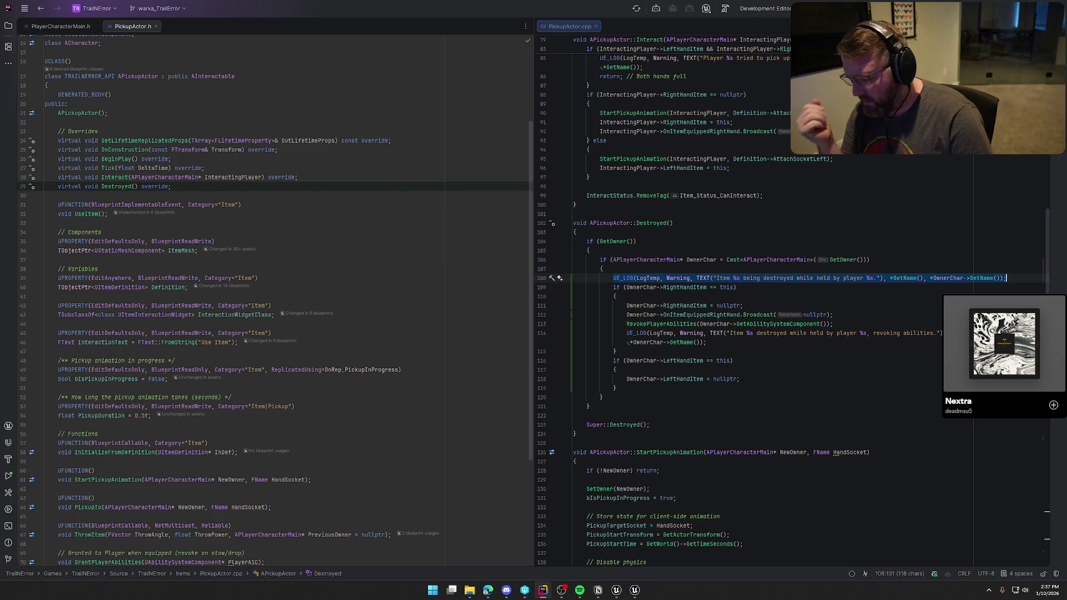
key(ctrl+y)
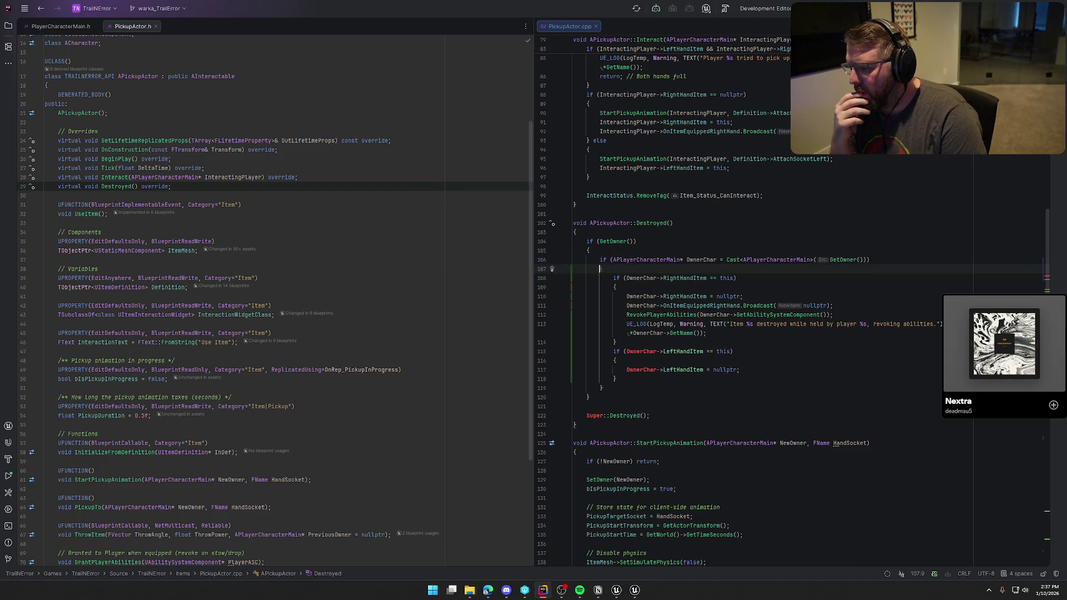
text({)
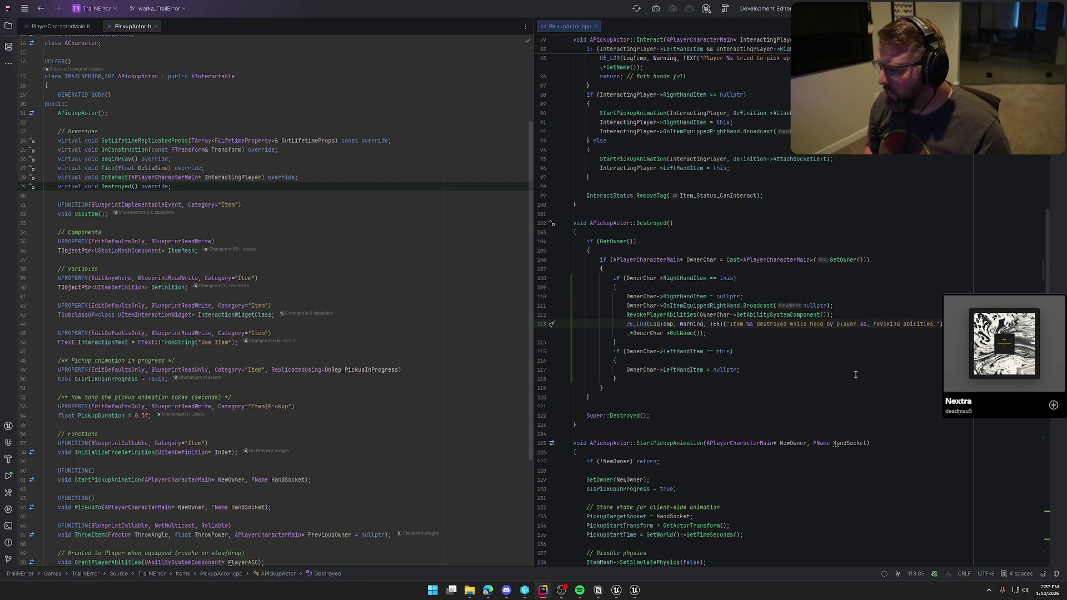
Step: Move the revoking-abilities warning log up to just after the right-hand-item branch's brace
key(ctrl+shift+Up)
key(ctrl+shift+Up)
key(ctrl+shift+Up)
key(Up)
key(Up)
key(Up)
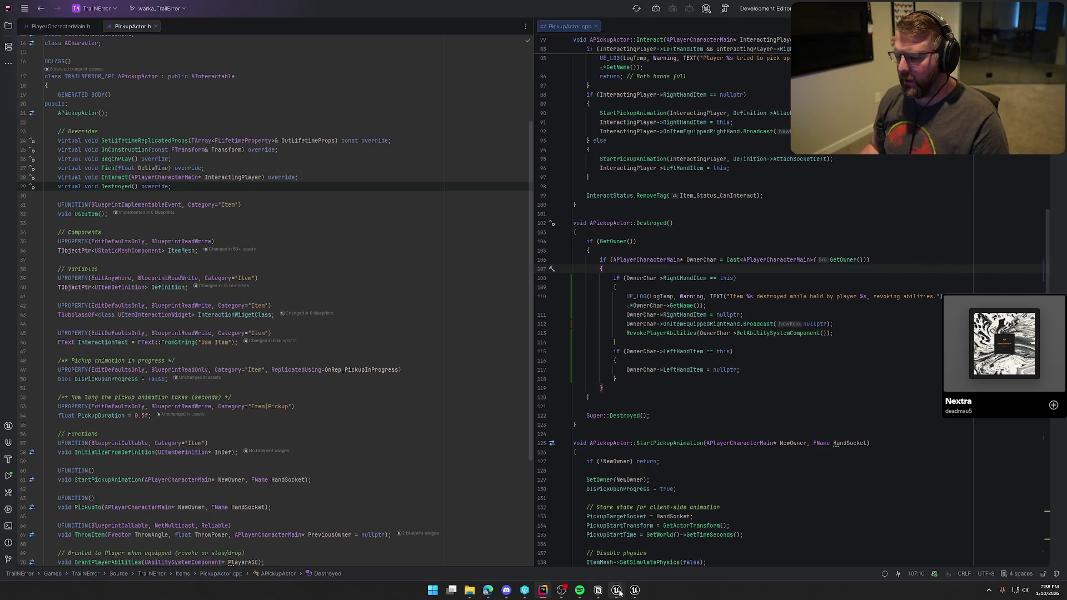
mouse_move(616, 590)
click(573, 541)
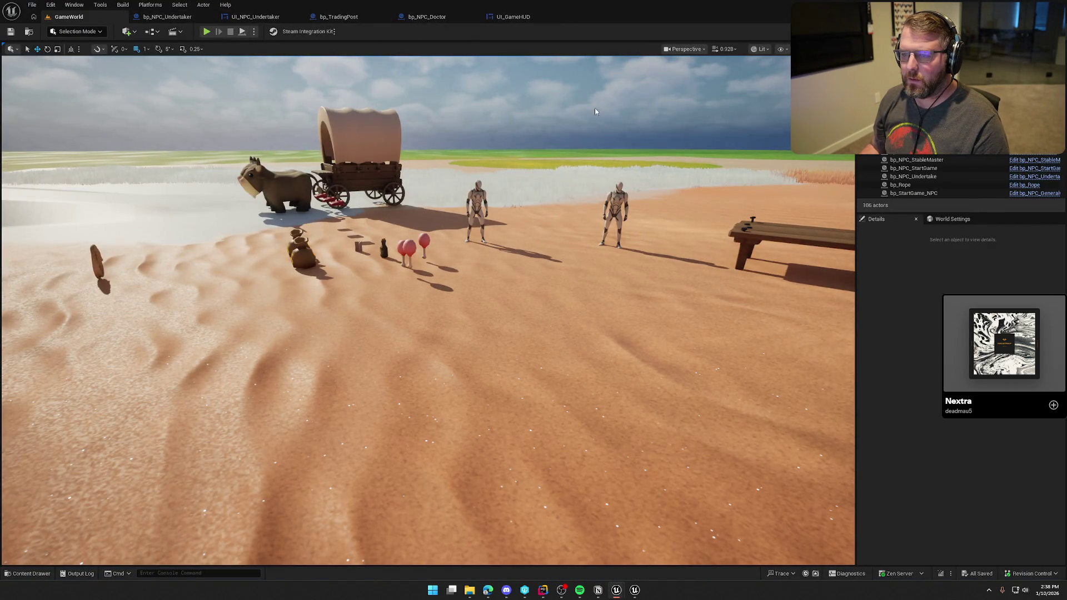
Step: Open bp_Medicine from the selected medicine bottle and dock its editor beside the level
click(383, 249)
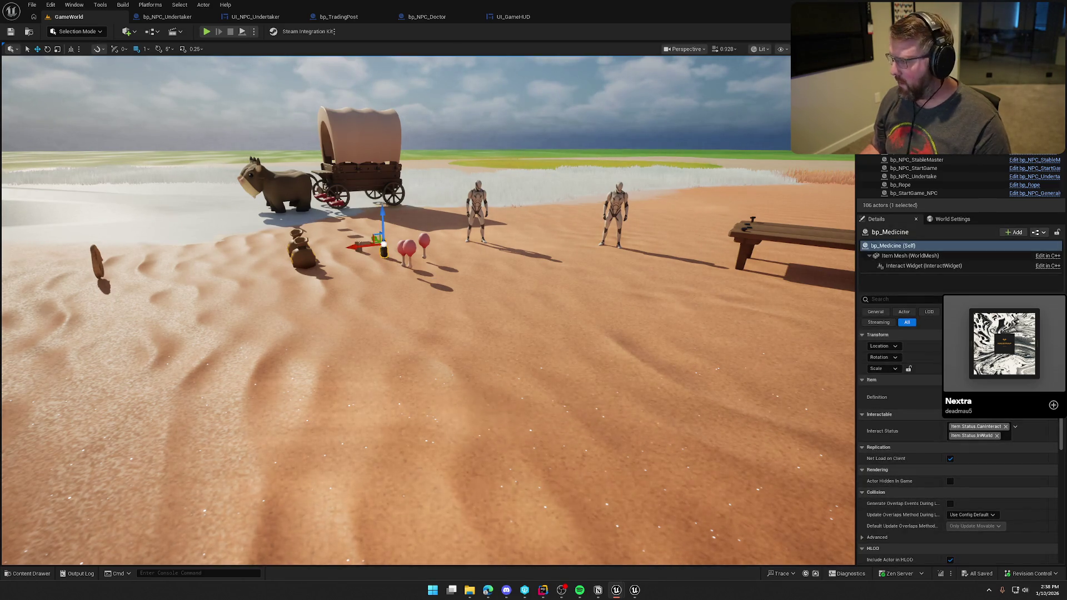
key(ctrl+e)
mouse_move(242, 105)
mouse_down()
mouse_move(167, 56)
mouse_move(159, 17)
mouse_up()
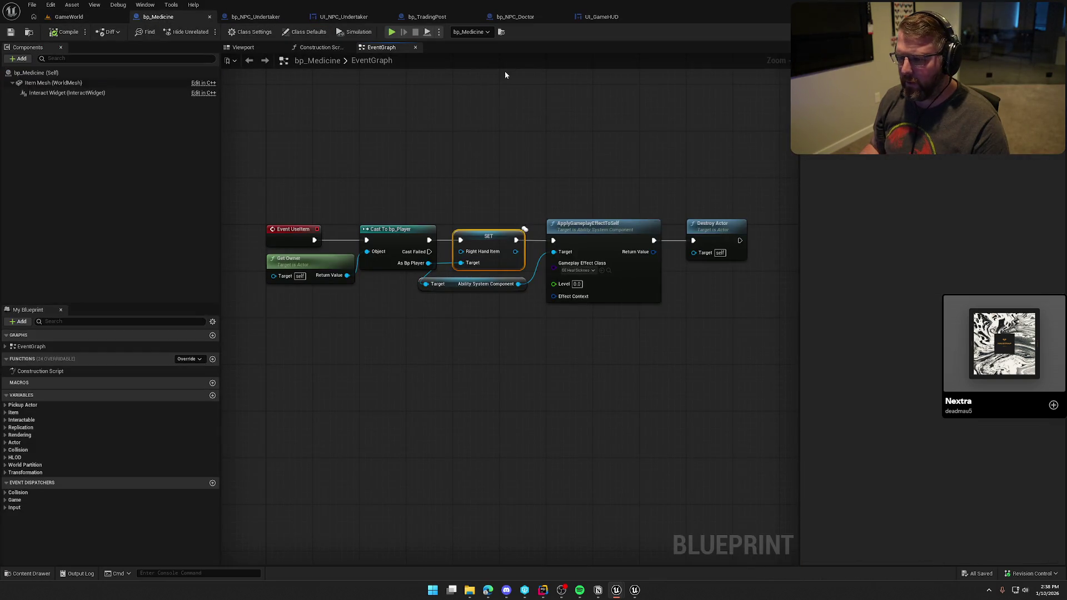
scroll(503, 253, up, 1)
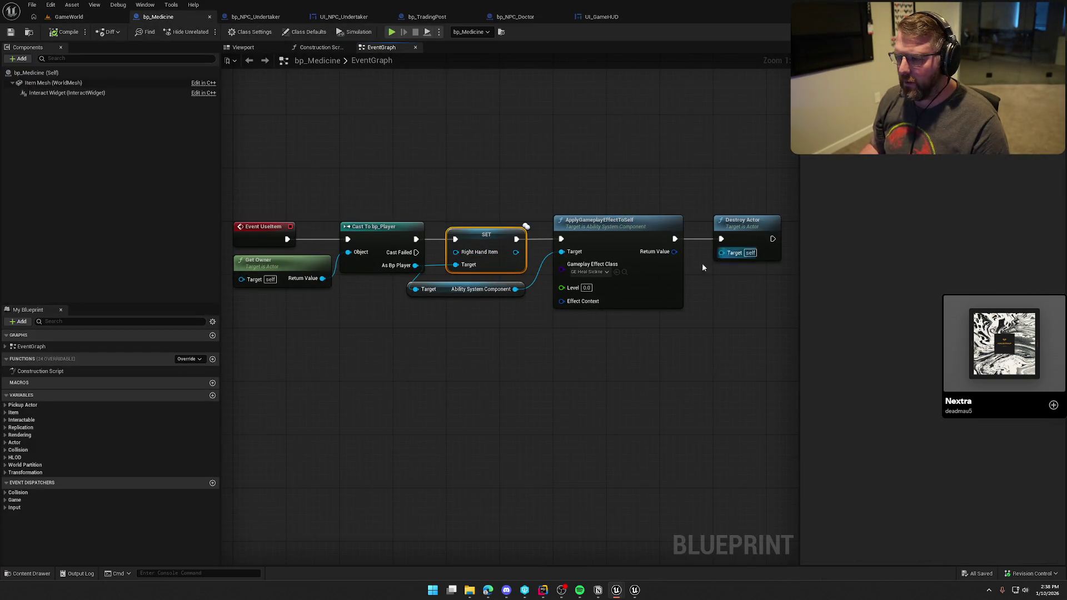
Step: Delete the Right Hand Item SET node, tidy the graph, and save bp_Medicine with checkout
drag(481, 238, 481, 178)
drag(416, 239, 560, 239)
key(Delete)
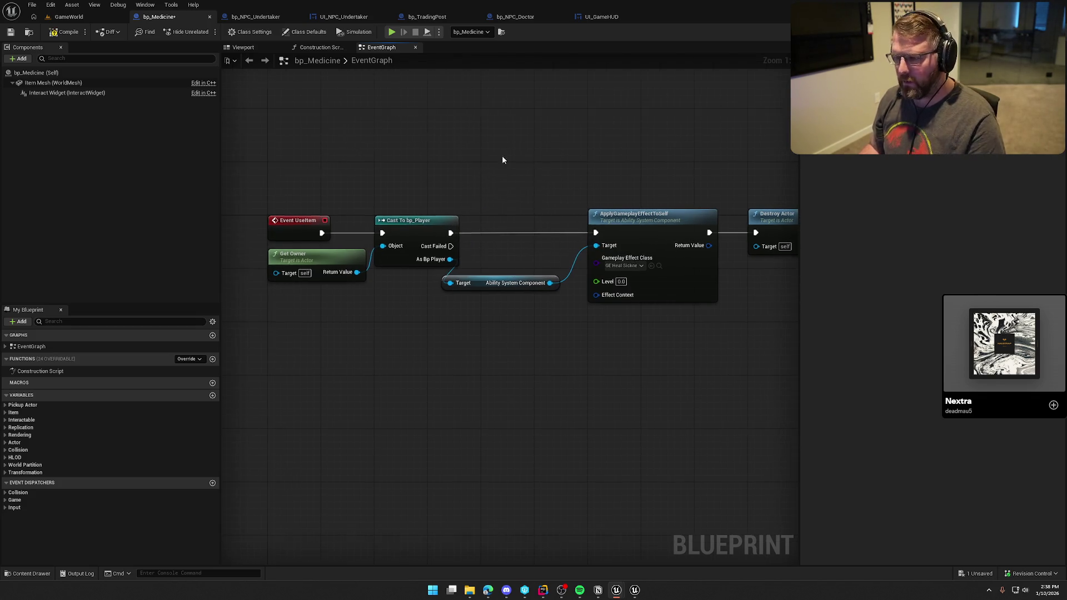
drag(504, 286, 525, 253)
mouse_move(523, 273)
mouse_down()
mouse_move(470, 312)
mouse_move(476, 323)
mouse_up()
key(ctrl+s)
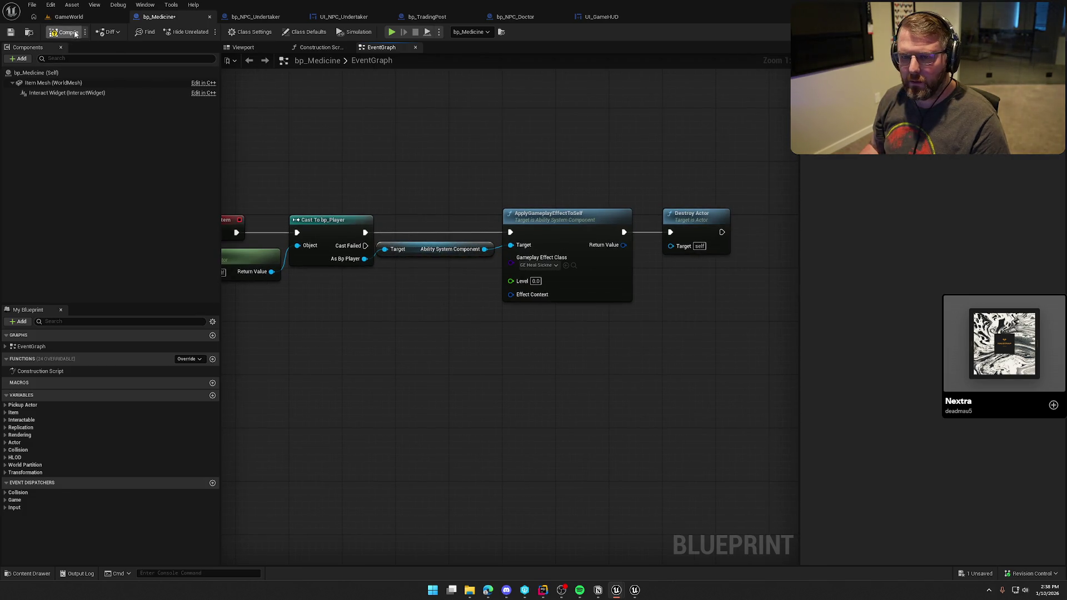
click(545, 389)
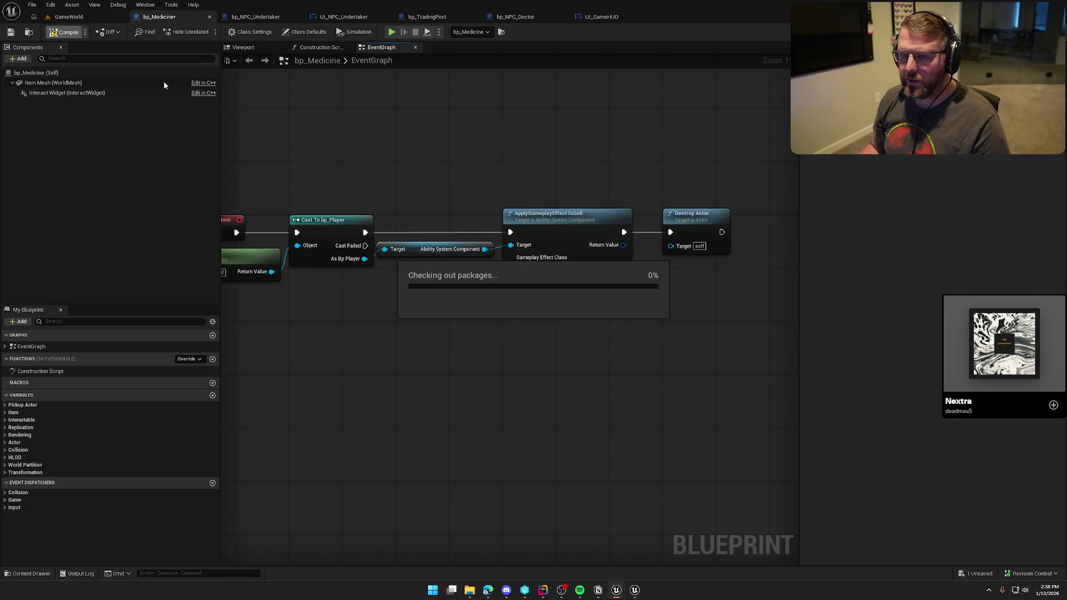
Step: In bp_Bandage, delete the SET node, wire the cast to ApplyGameplayEffectToSelf, and save
click(31, 574)
double_click(127, 425)
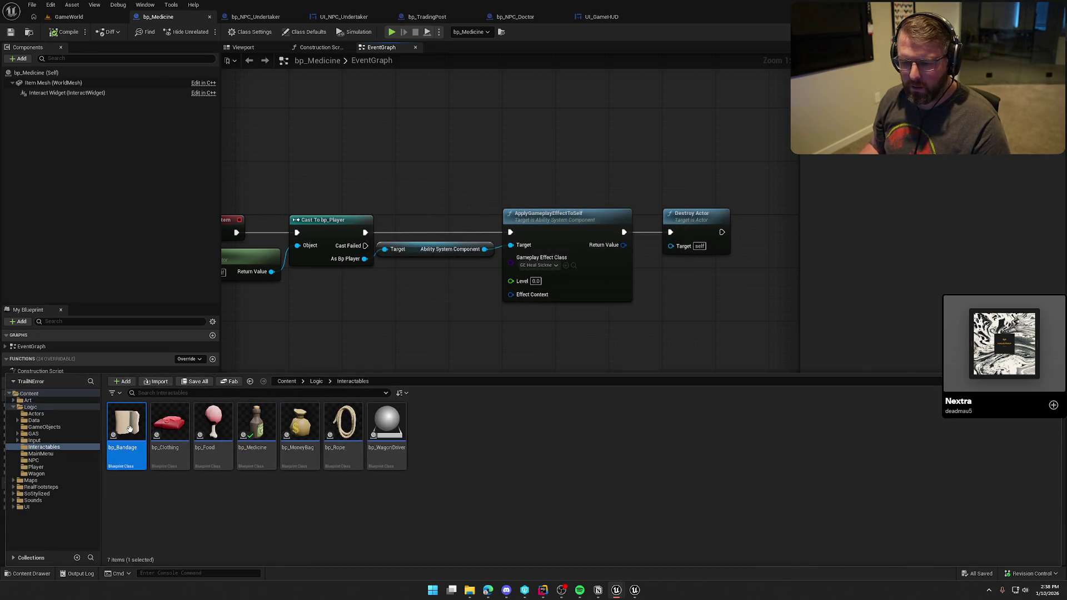
click(375, 192)
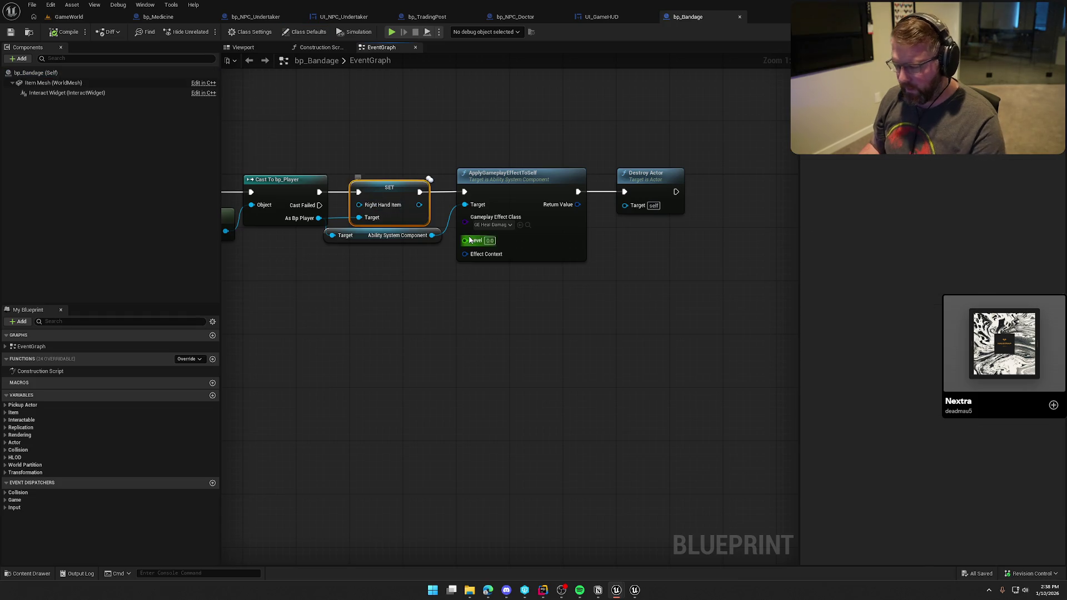
key(Delete)
drag(319, 191, 463, 195)
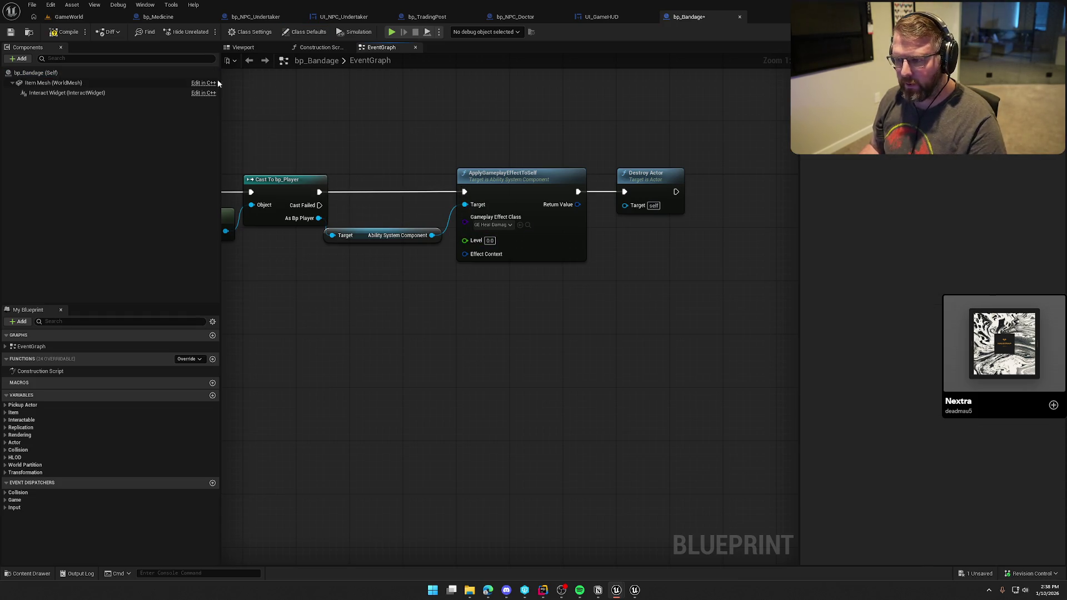
key(ctrl+s)
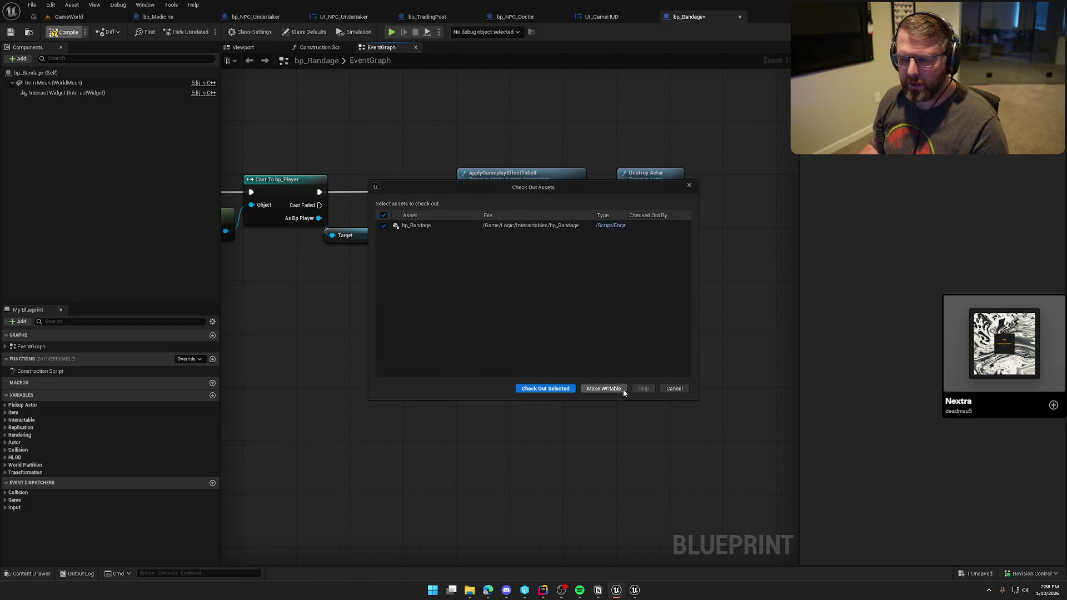
click(546, 390)
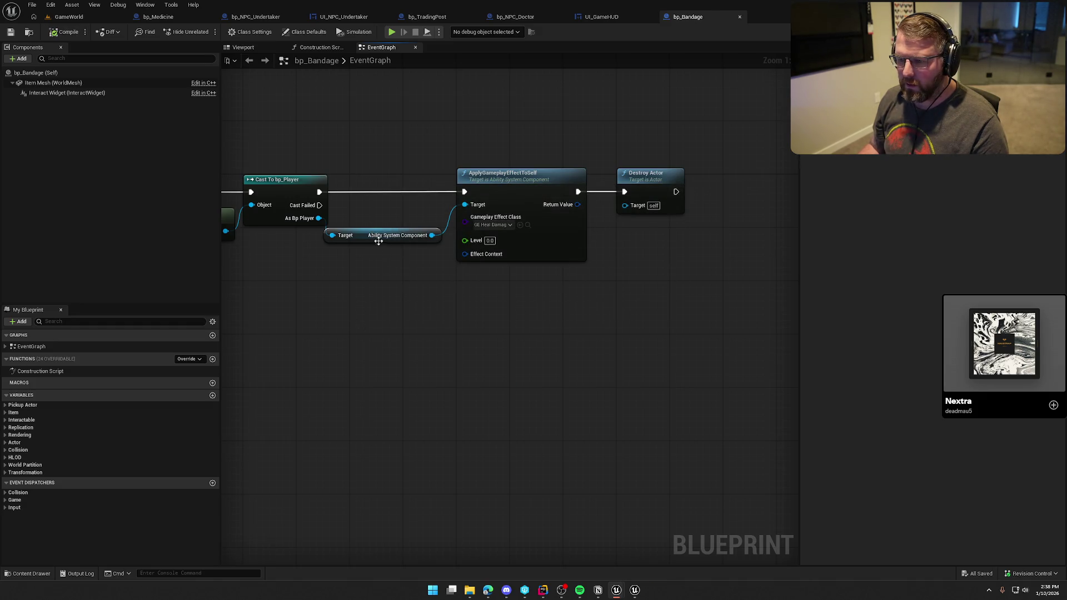
drag(379, 241, 385, 214)
Step: Remove the Right Hand Item SET node from bp_Clothing and save it after checkout
key(ctrl+space)
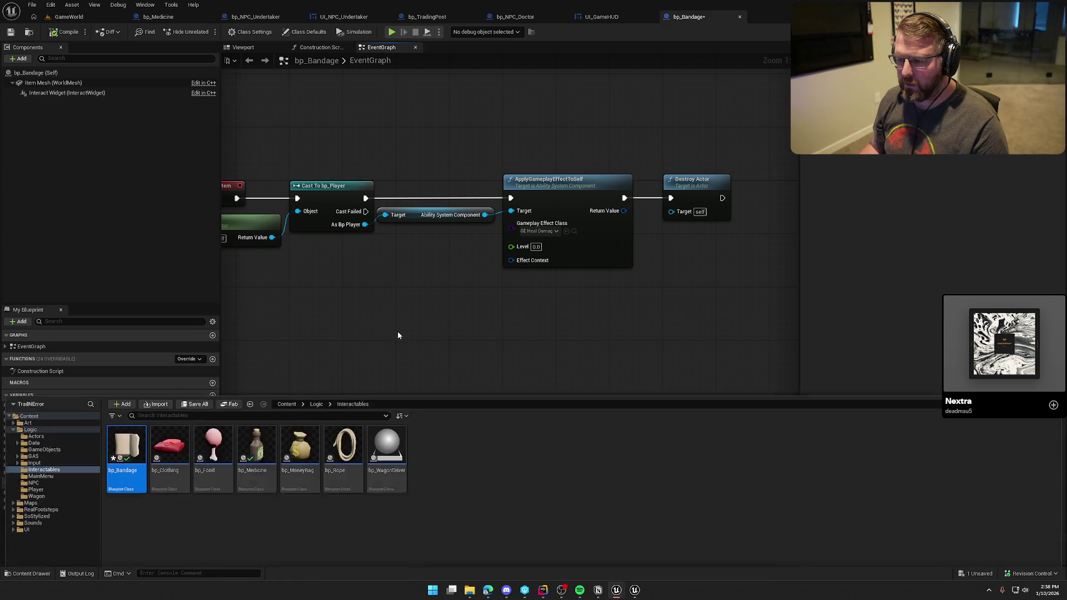
double_click(169, 448)
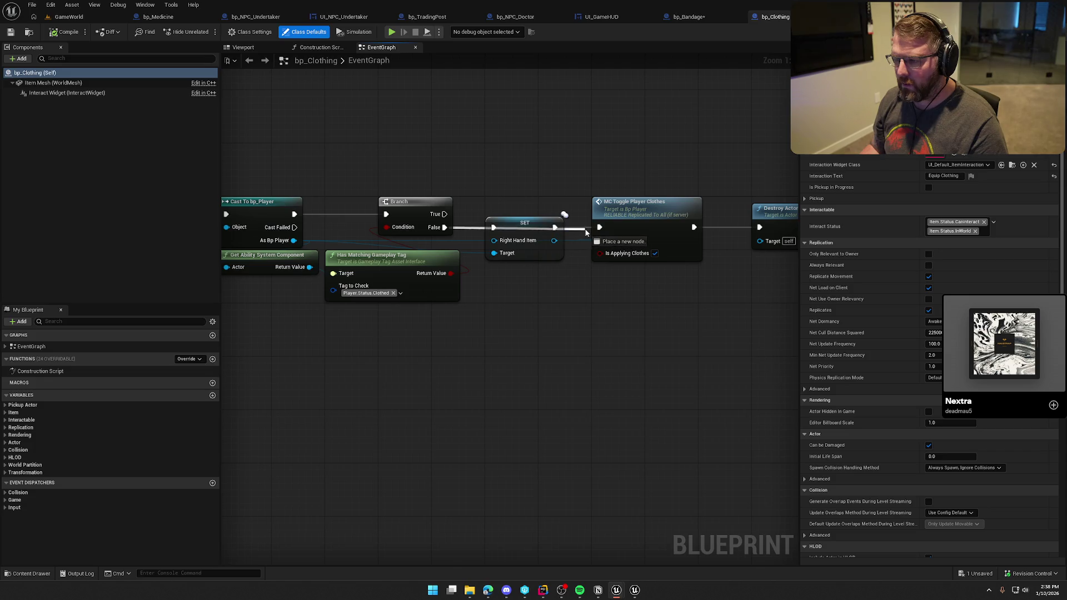
click(422, 233)
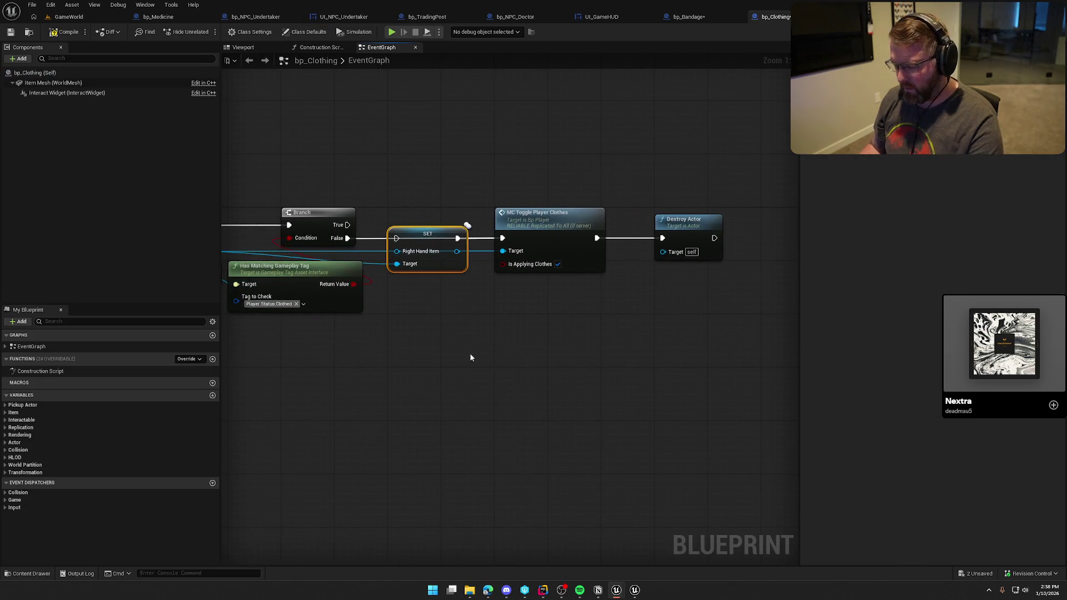
key(ctrl+z)
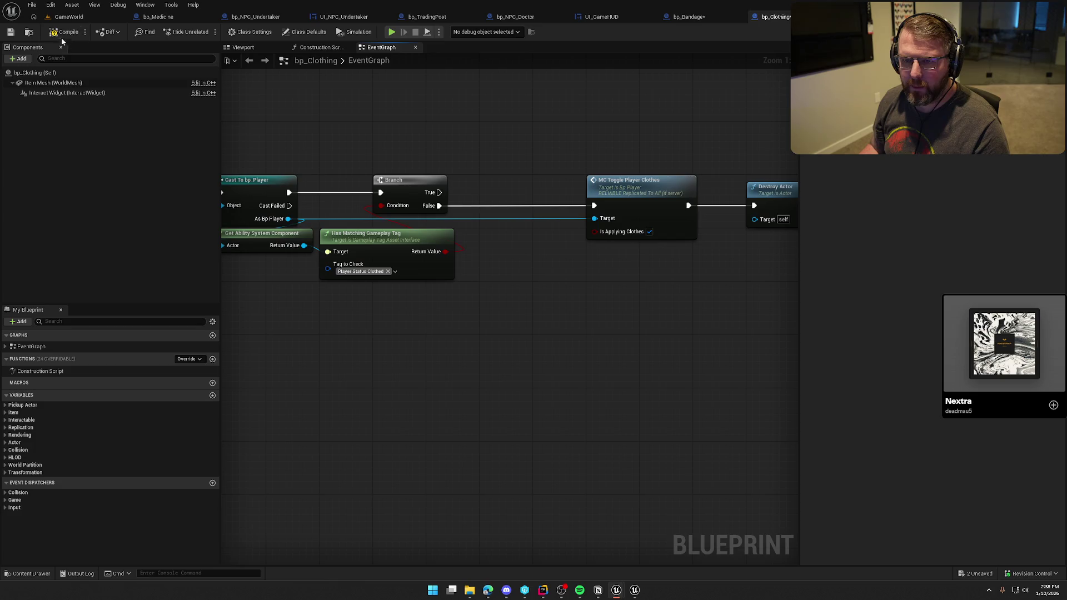
key(ctrl+s)
click(543, 389)
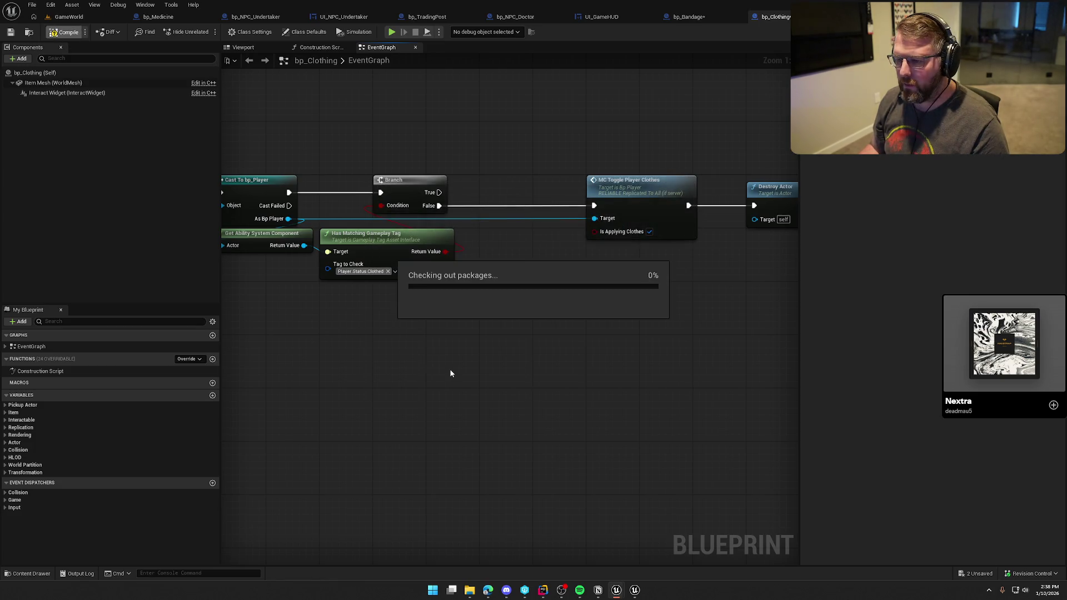
Step: Delete bp_Food's Right Hand Item SET node, move Destroy Actor beside the switch, and compile
key(ctrl+space)
double_click(223, 427)
mouse_move(604, 372)
mouse_down()
mouse_move(328, 381)
mouse_move(562, 403)
mouse_up()
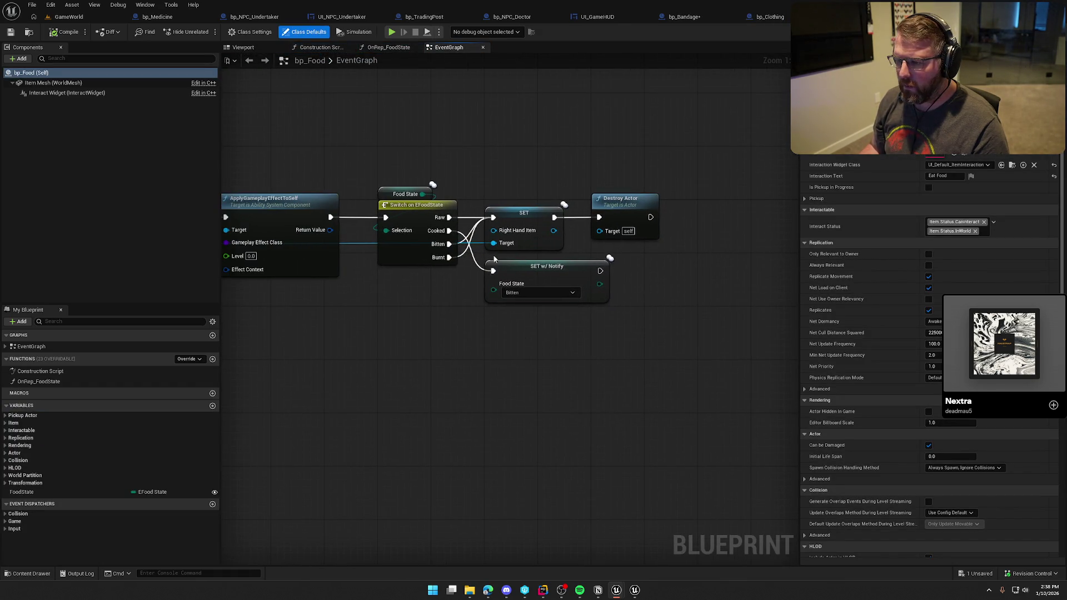
mouse_move(507, 248)
mouse_down()
mouse_move(519, 214)
mouse_move(599, 218)
mouse_up()
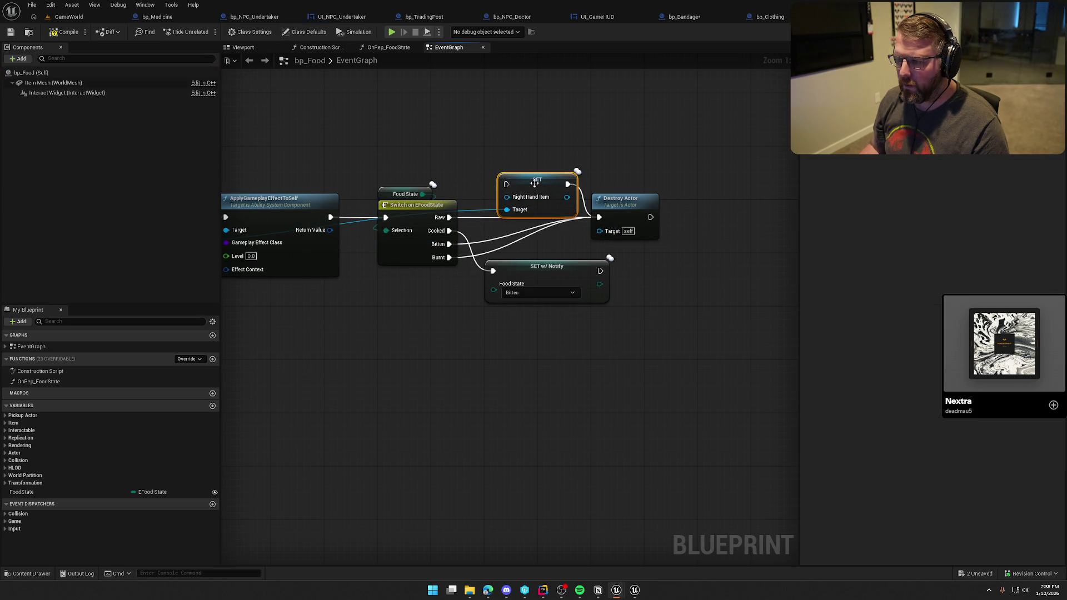
key(Delete)
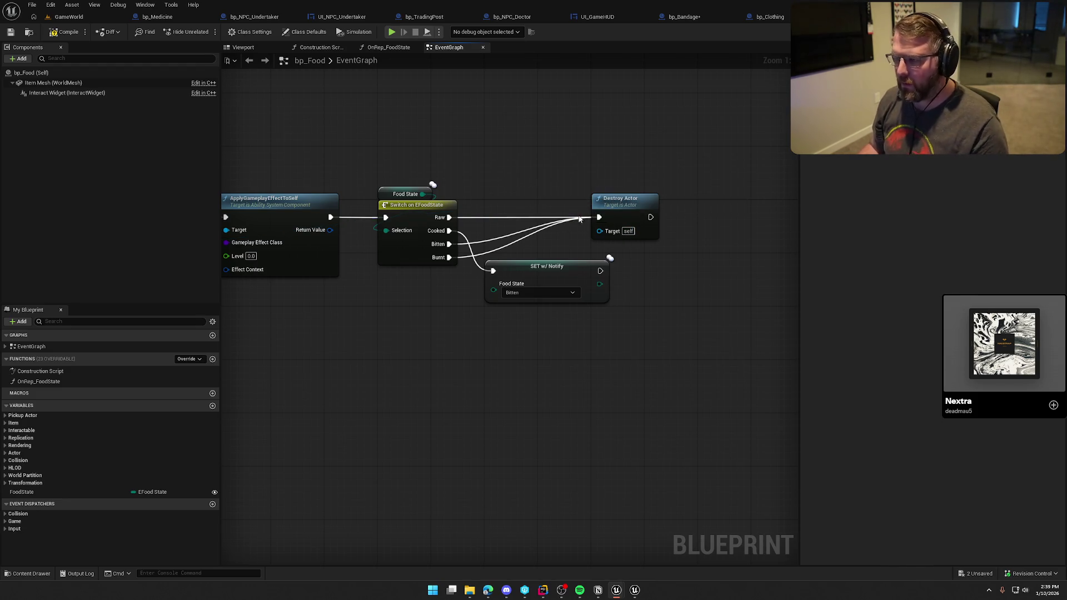
drag(628, 209, 522, 208)
click(534, 135)
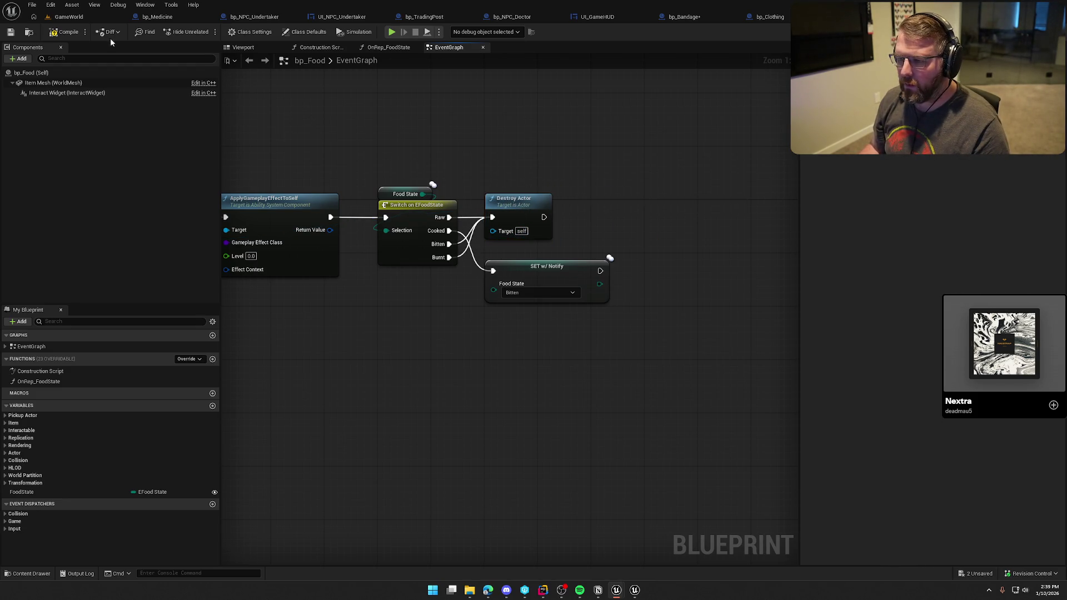
click(60, 34)
click(545, 389)
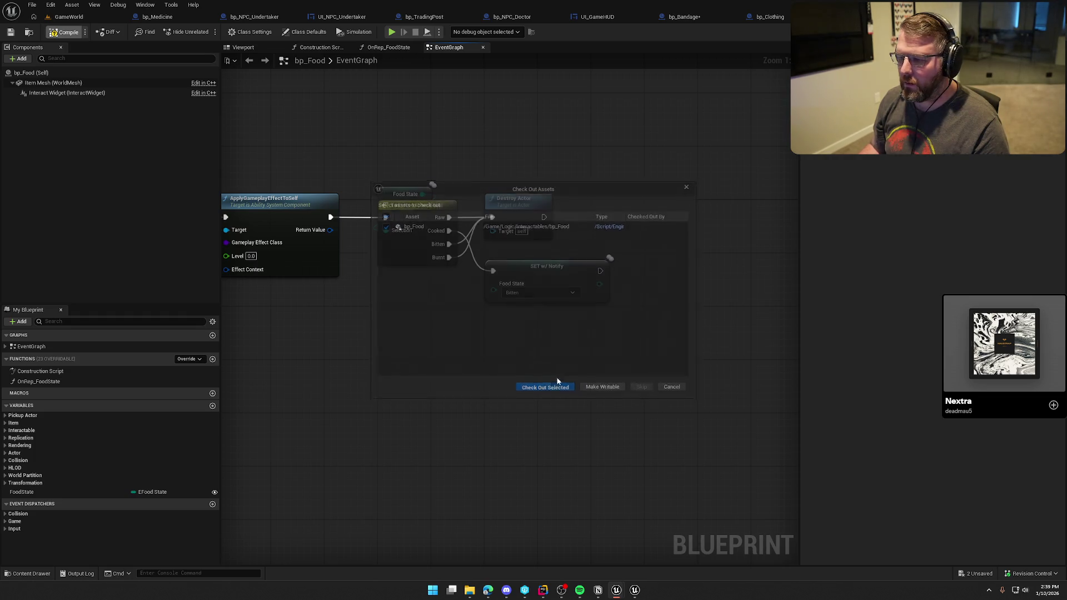
key(ctrl+space)
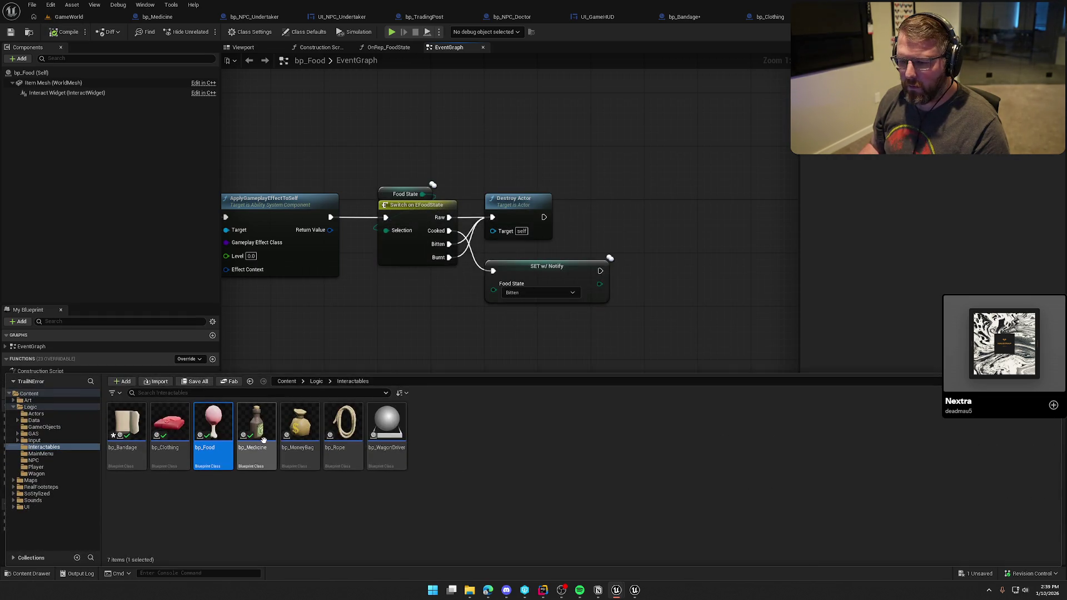
Step: Open bp_MoneyBag, bp_Rope and bp_WagonDriver to review their graphs
double_click(297, 424)
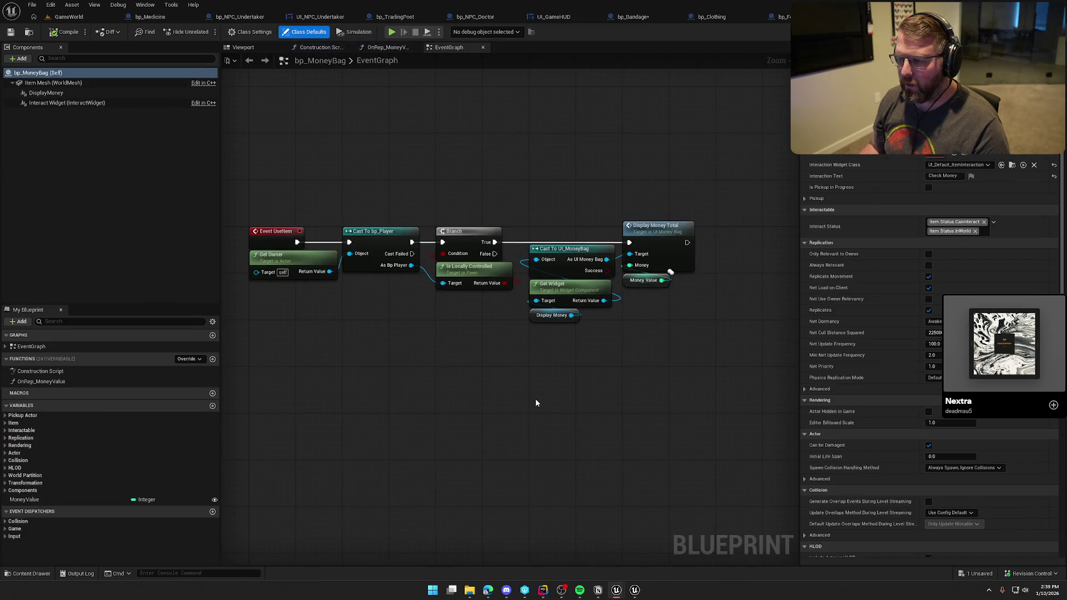
key(ctrl+space)
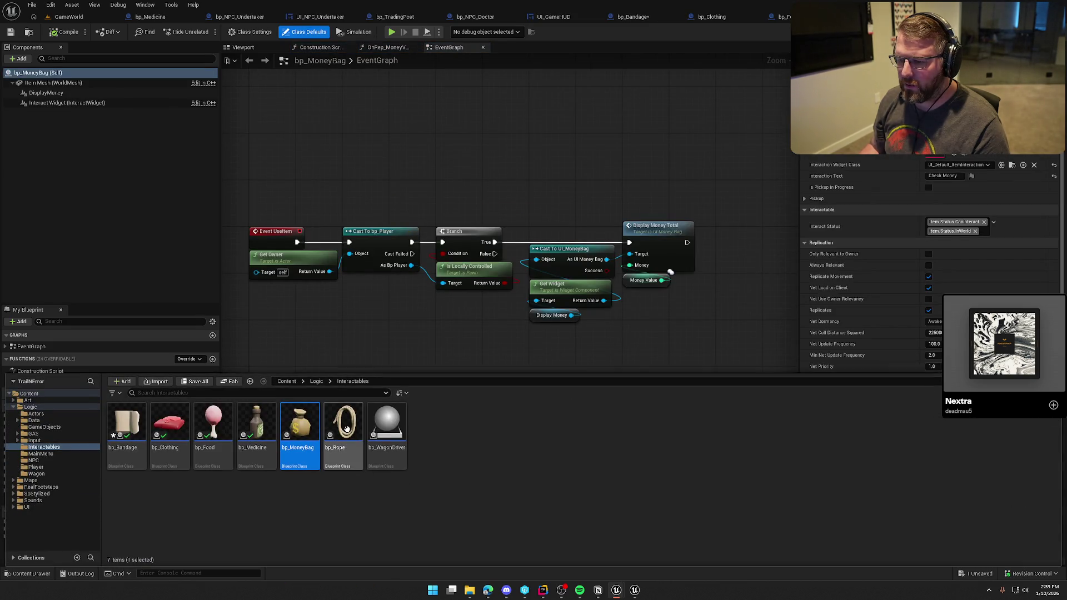
double_click(343, 428)
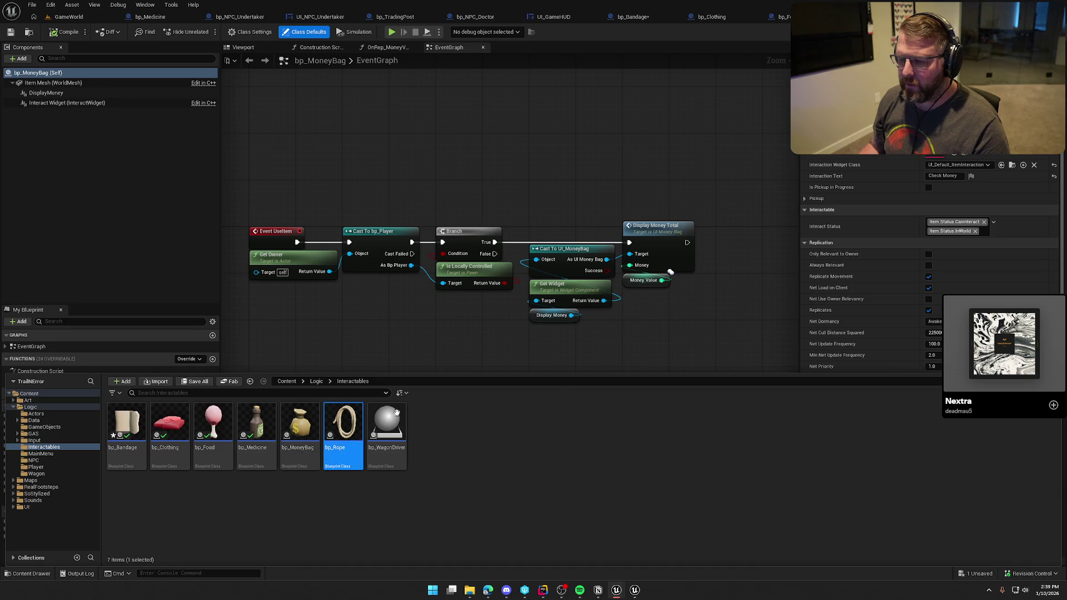
mouse_move(625, 400)
mouse_down()
mouse_move(599, 378)
mouse_move(643, 355)
mouse_up()
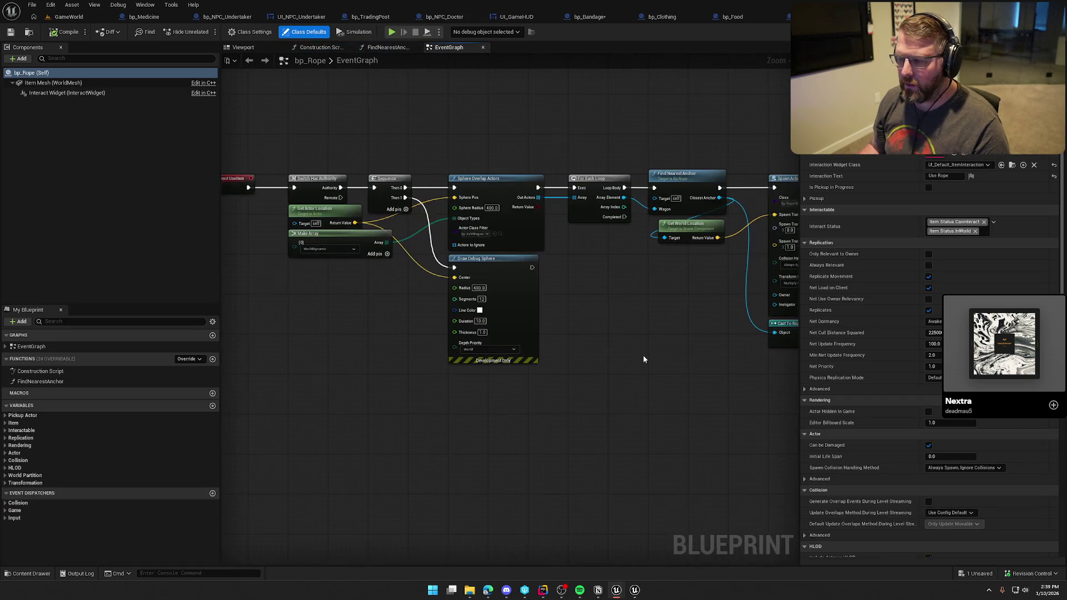
key(ctrl+space)
double_click(390, 422)
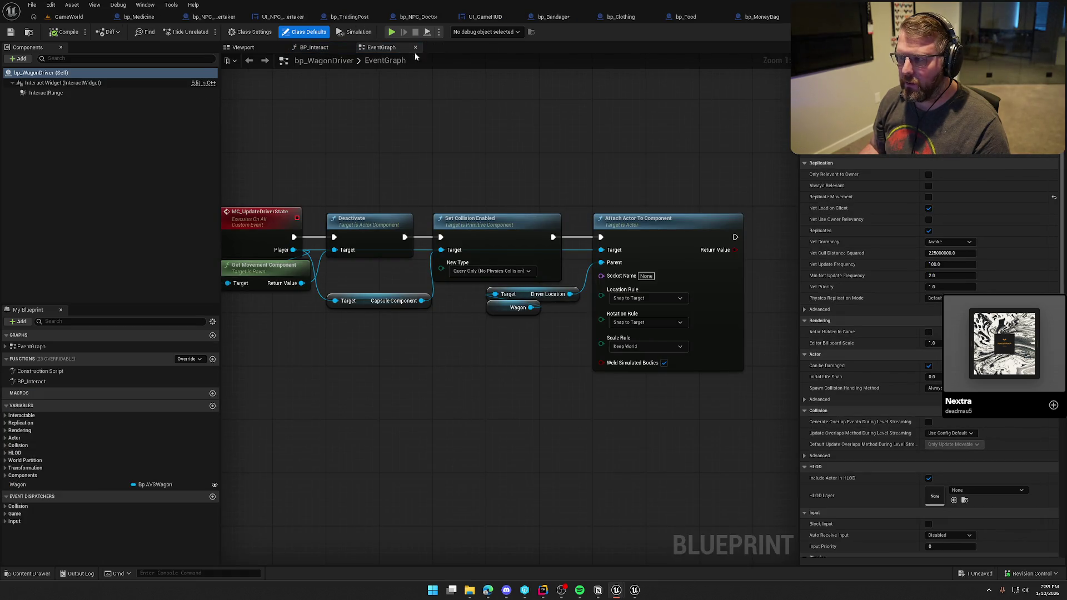
Step: Close all seven item Blueprint tabs and return to the GameWorld level
middle_click(141, 20)
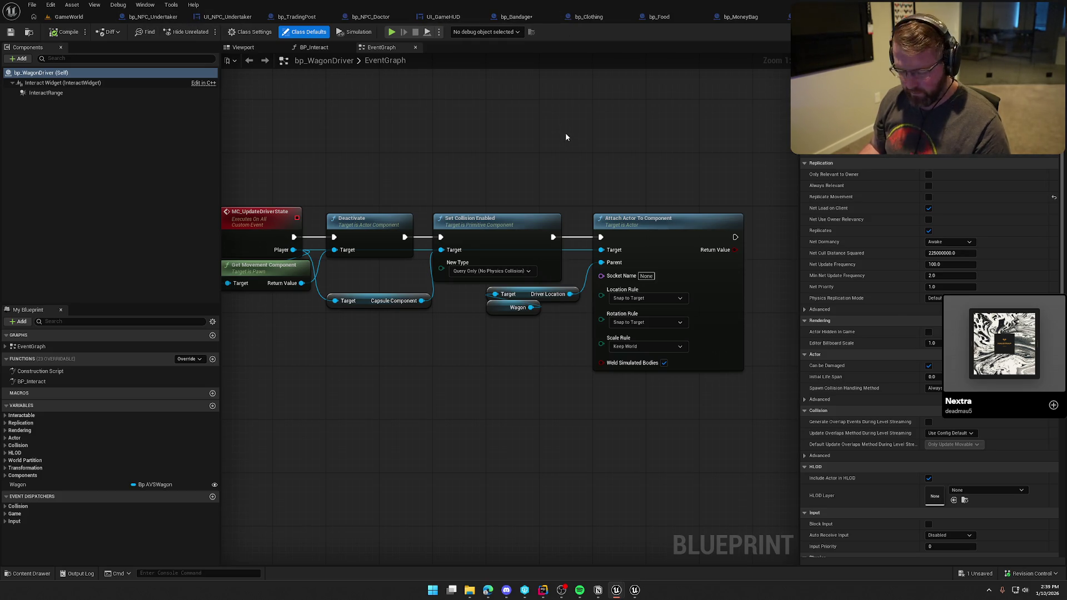
middle_click(536, 16)
middle_click(584, 17)
middle_click(602, 17)
click(651, 17)
click(651, 17)
click(651, 17)
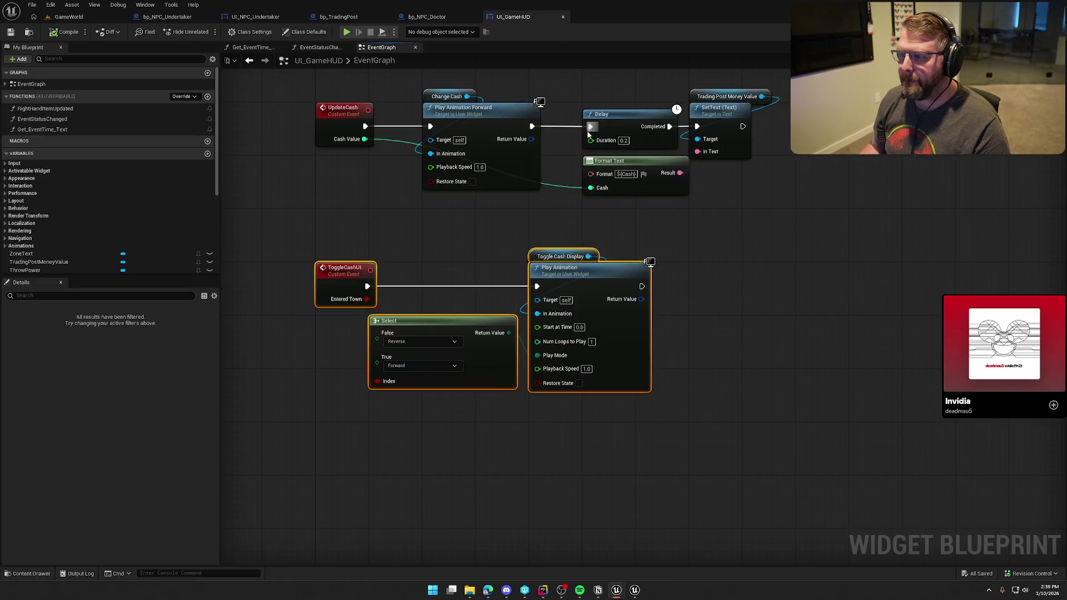
click(406, 247)
click(69, 16)
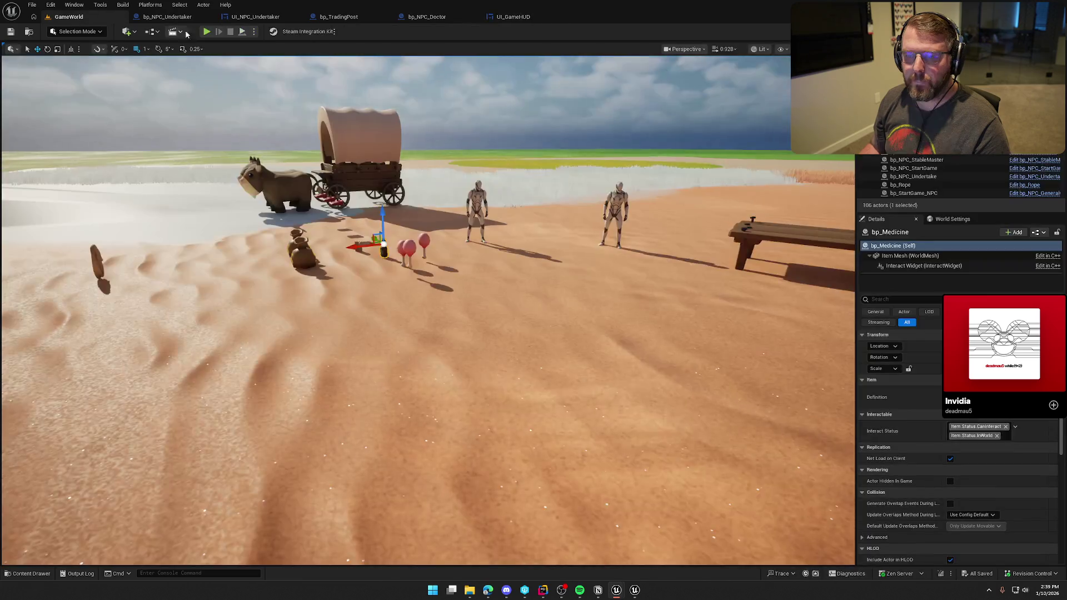
Step: Walk to the trading post, pick up and drop the medicine bottle, stop, then switch to Rider
key(w)
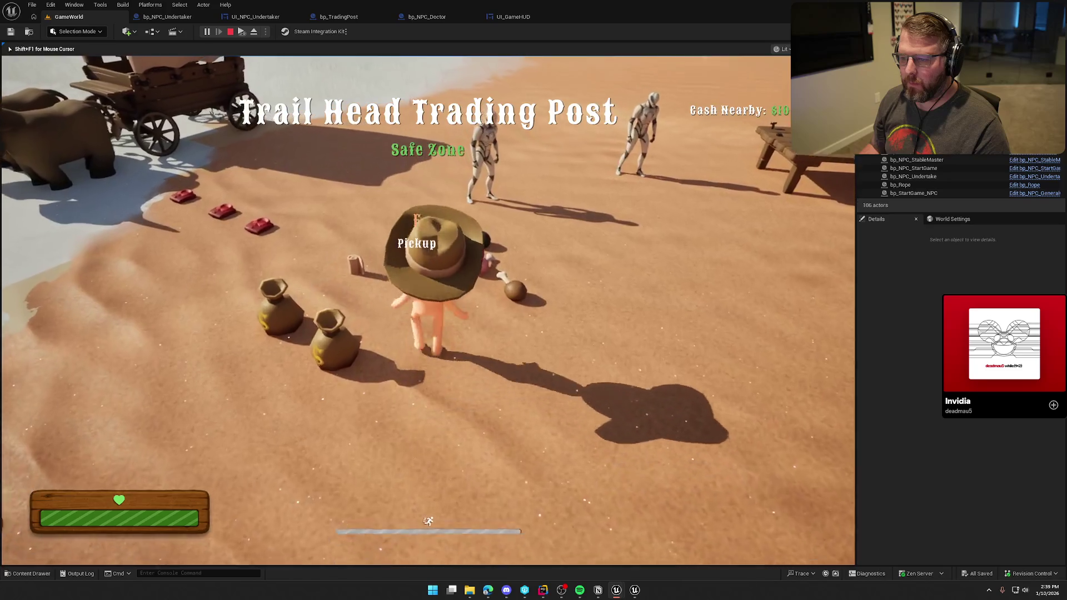
key(e)
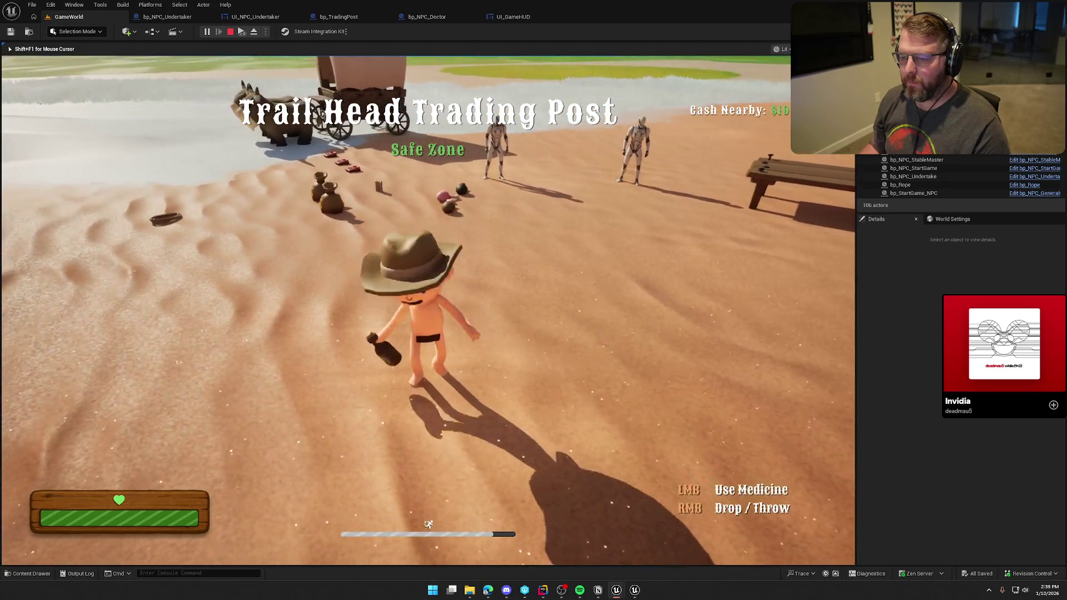
click(428, 310)
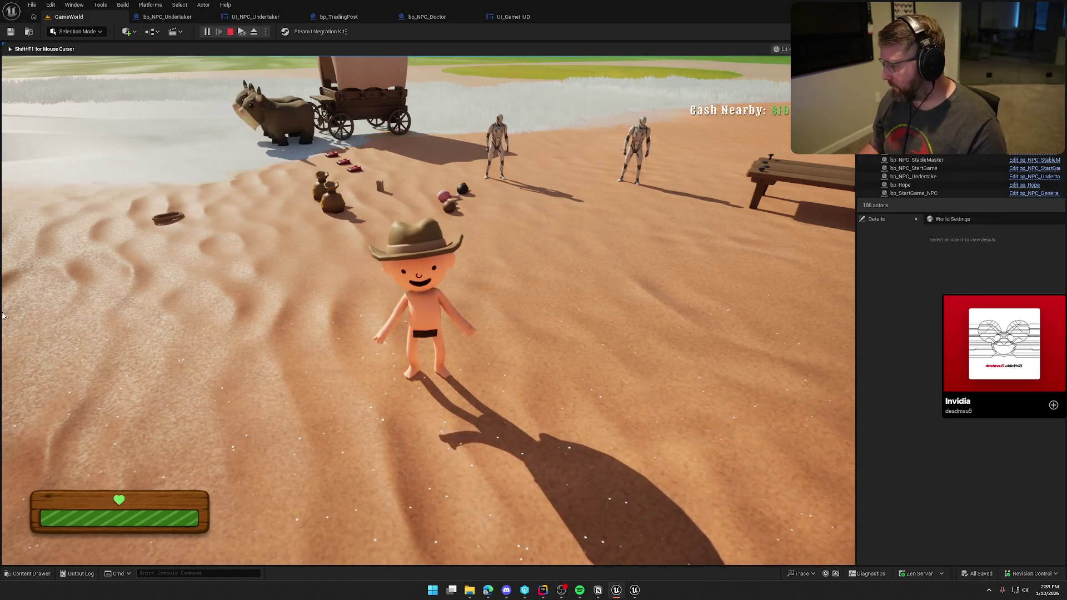
key(Escape)
click(542, 591)
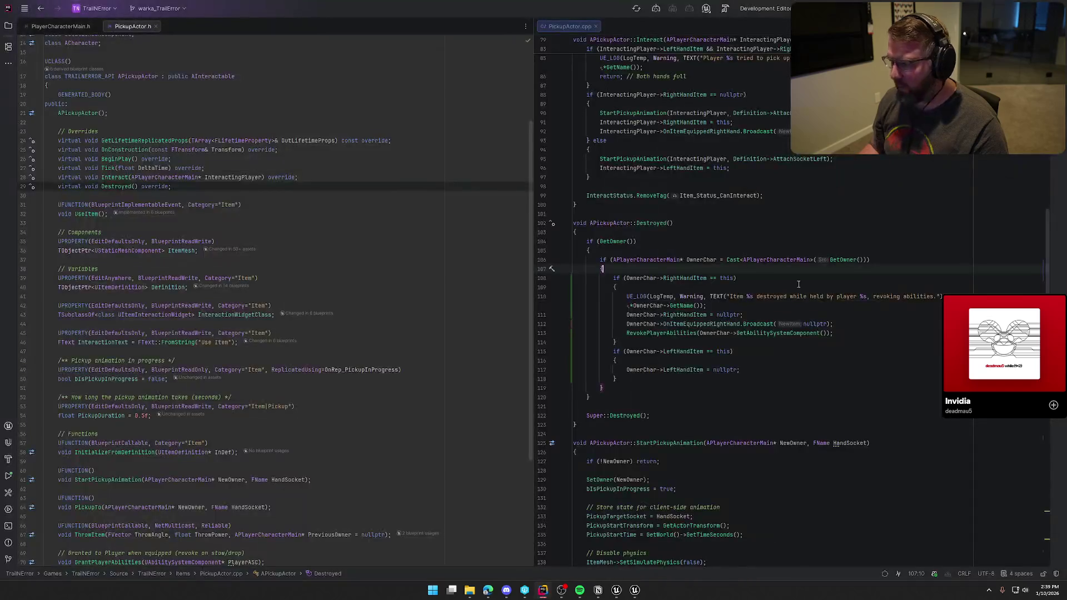
Step: Delete the UE_LOG warning lines from APickupActor::Destroyed in PickupActor.cpp
click(732, 303)
key(shift+Up)
key(shift+Up)
key(BackSpace)
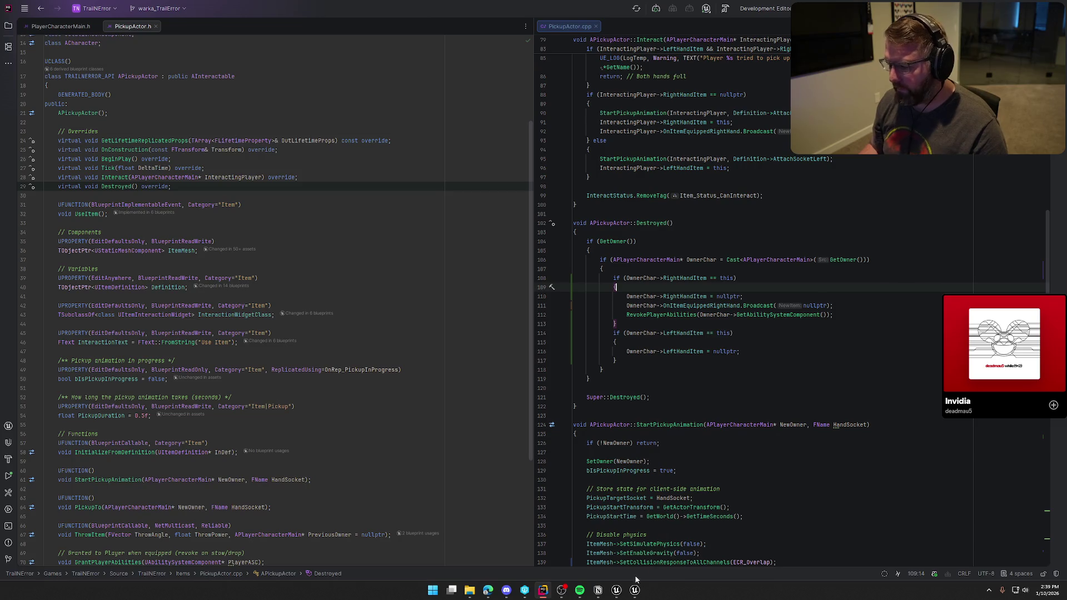
Step: Back in Unreal, run a Live Coding compile and close the console once it succeeds
mouse_move(617, 590)
click(599, 572)
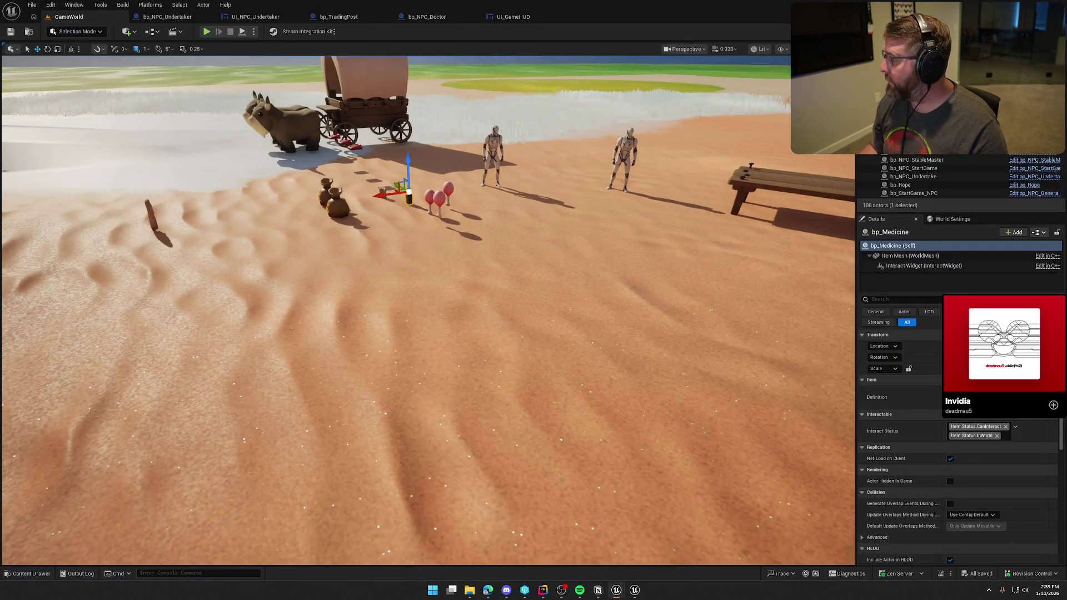
click(941, 574)
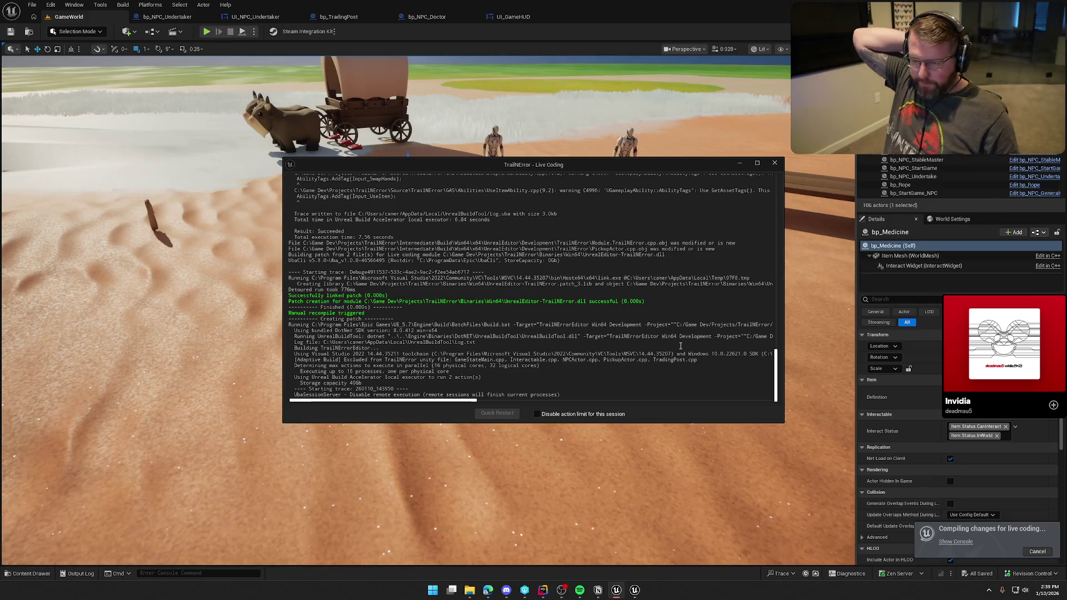
click(775, 165)
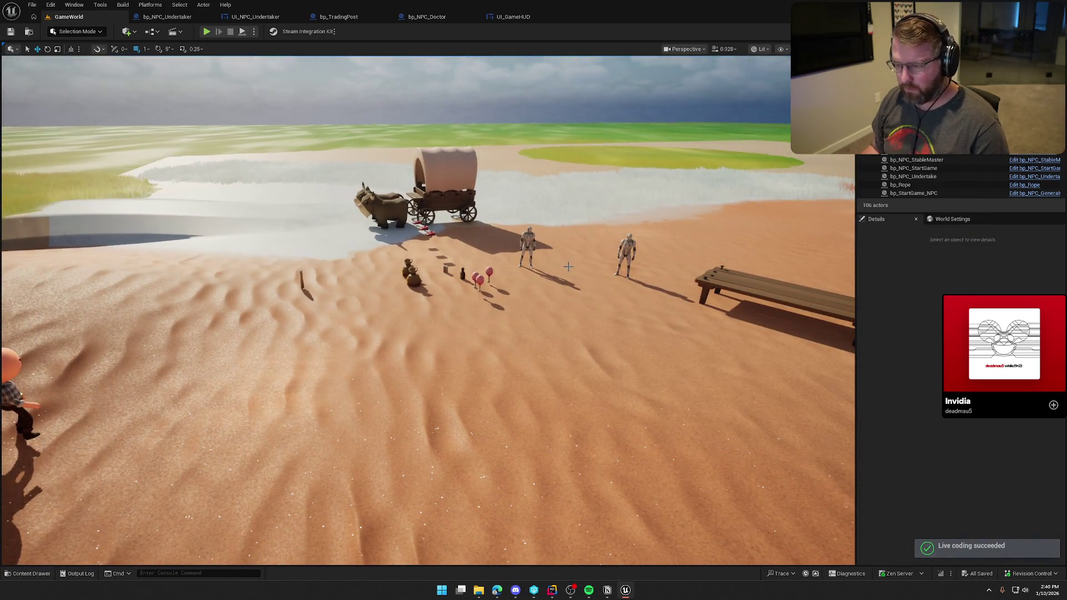
mouse_move(562, 269)
mouse_down()
mouse_move(551, 239)
mouse_move(600, 217)
mouse_move(578, 183)
mouse_move(556, 259)
mouse_up()
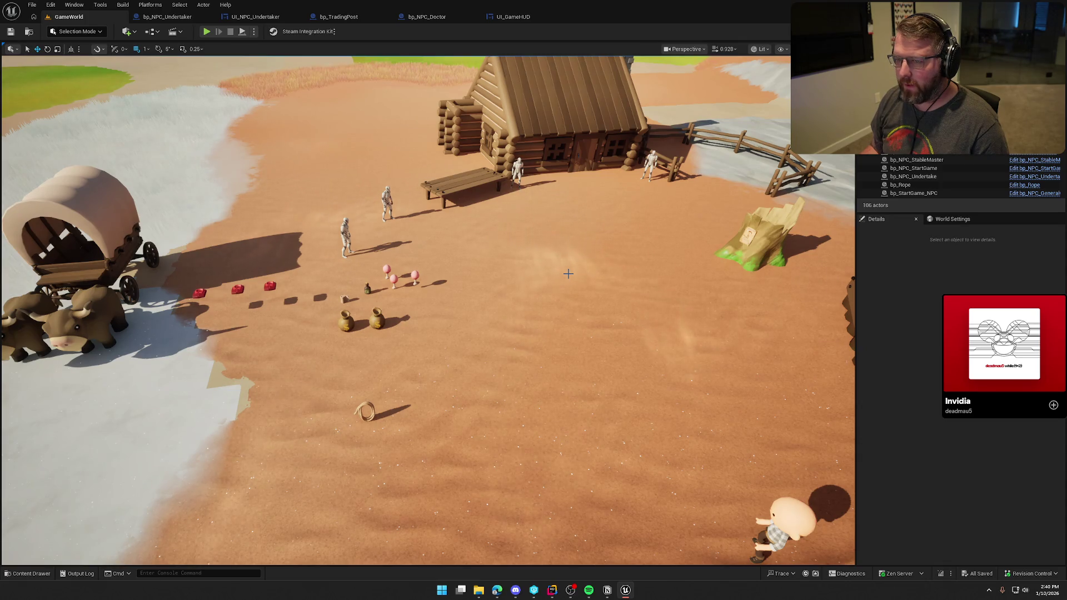
Step: Play in the editor, walk up to the Undertaker to see its Revive Friends prompt, then stop
click(209, 34)
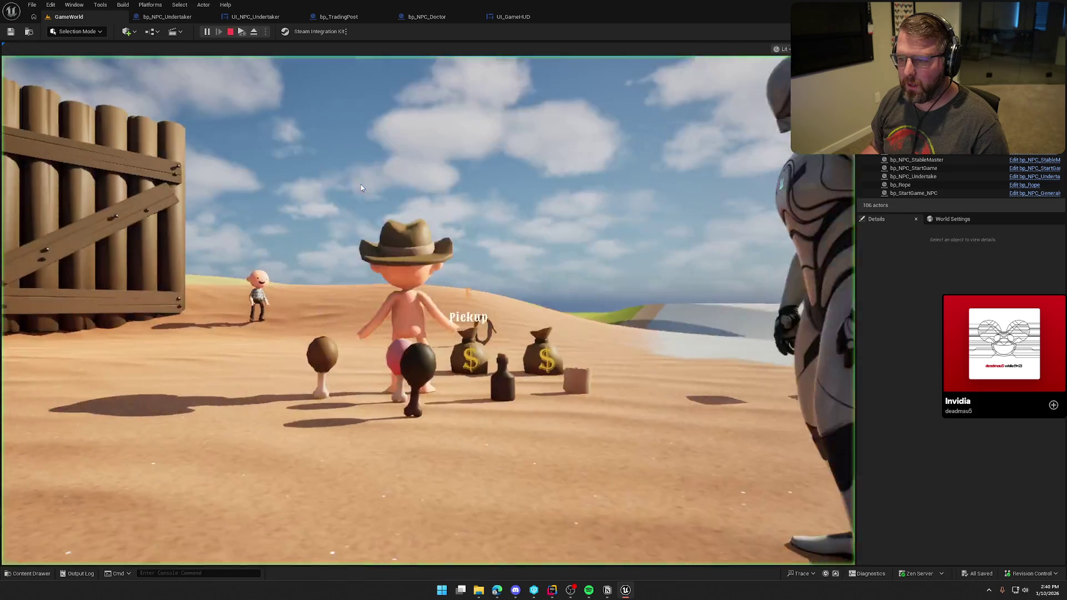
key(shift+w)
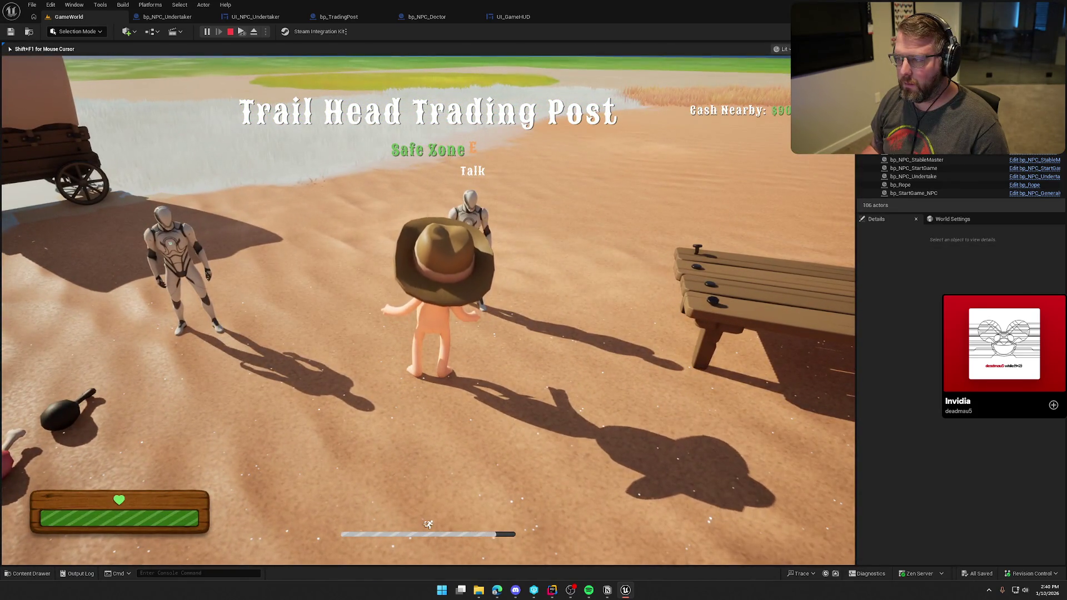
key(s)
key(w)
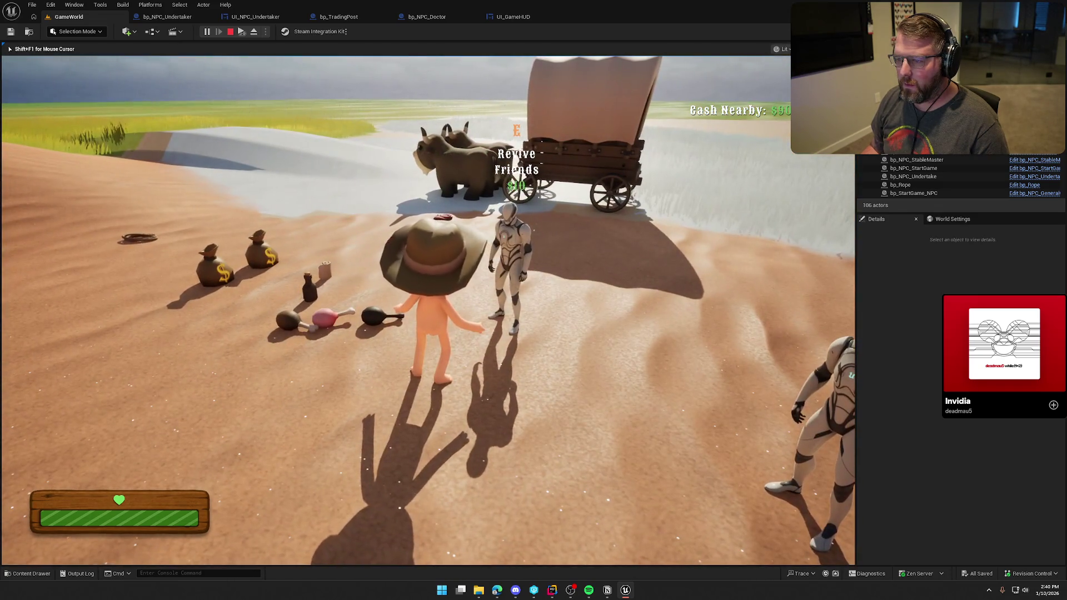
key(Escape)
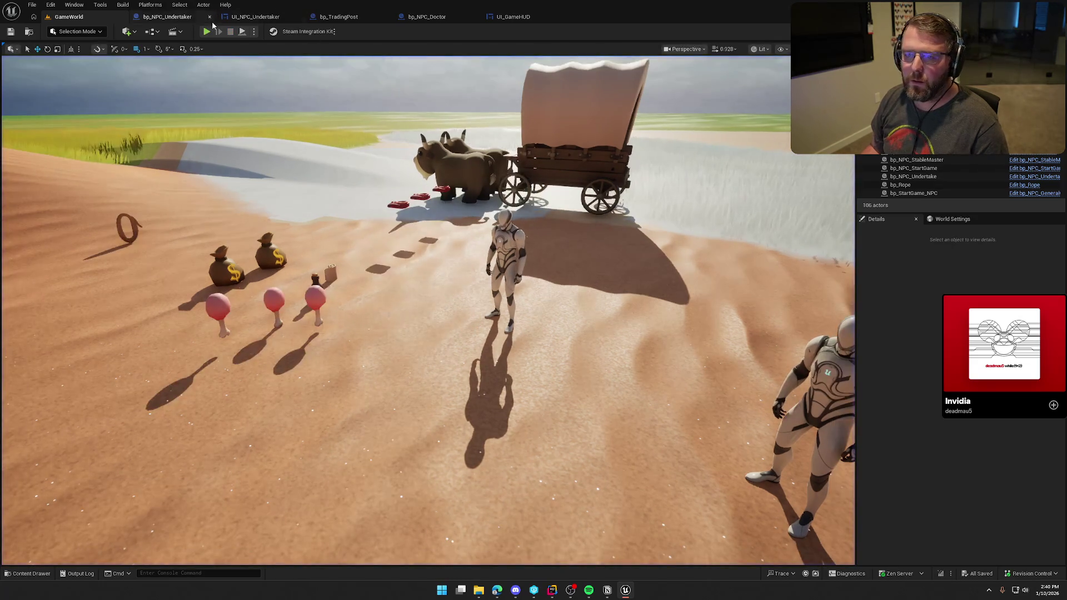
Step: Open the Undertaker NPC blueprint and pan to its BeginPlay logic
click(213, 23)
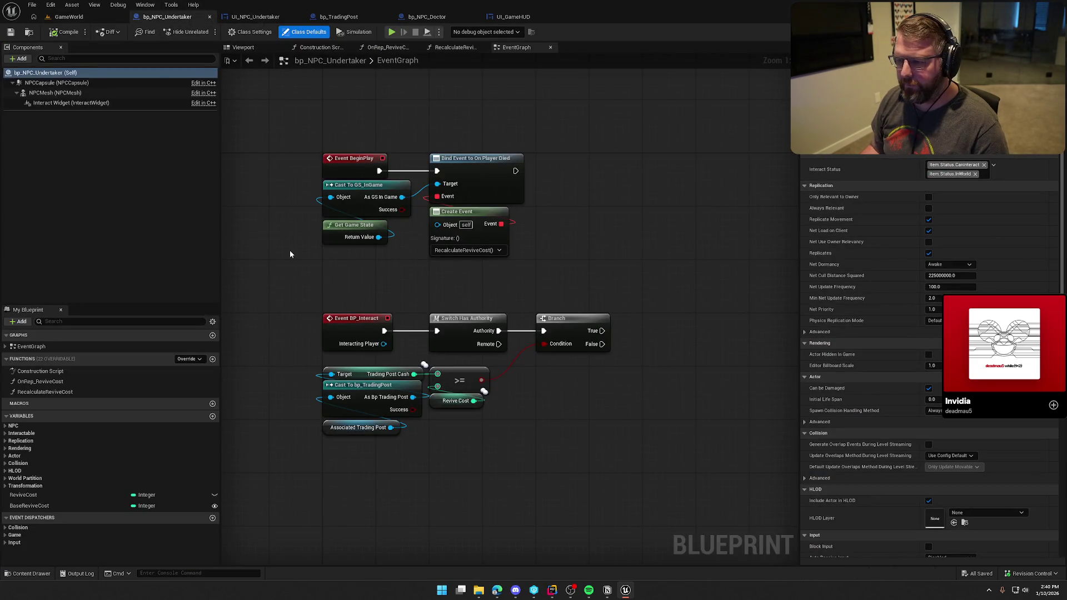
drag(574, 284, 295, 144)
click(308, 282)
drag(308, 282, 308, 196)
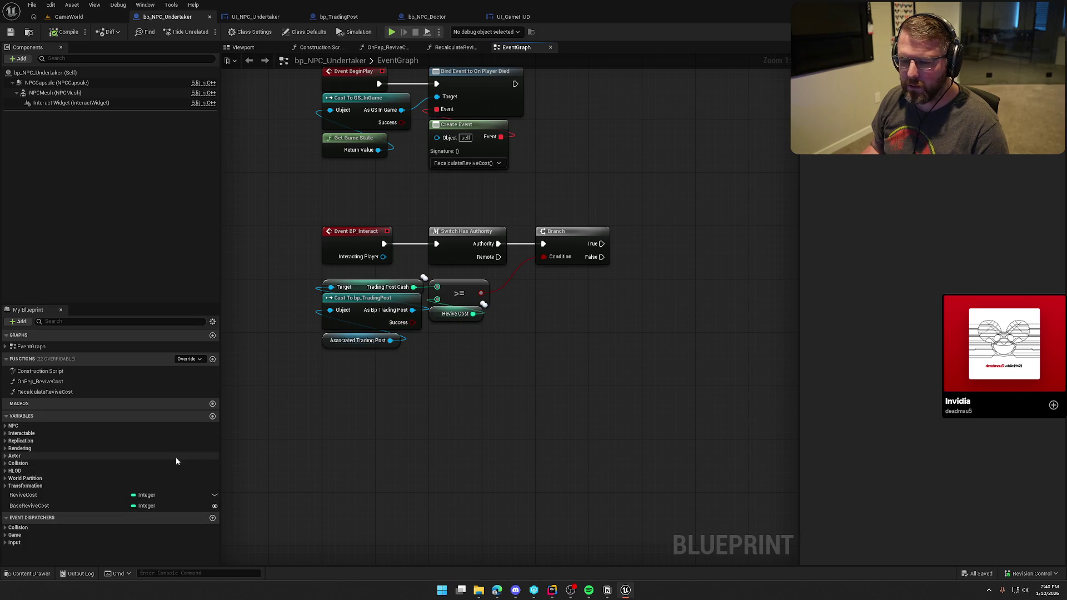
Step: In UI_NPC_Undertaker's Designer, change Revive Cost Text's Text from $10 to $0
click(257, 17)
click(514, 375)
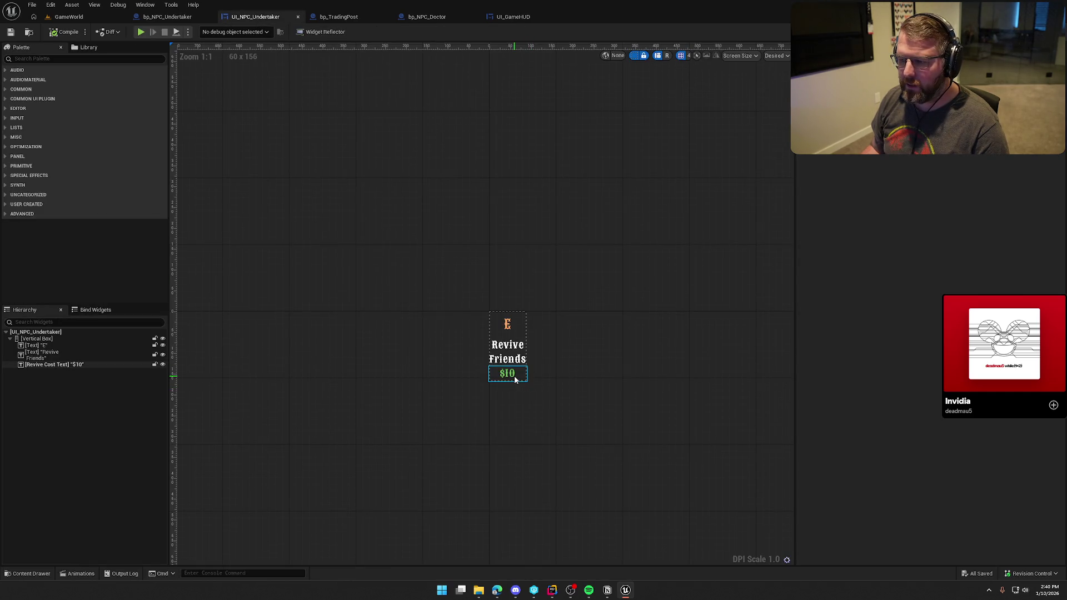
click(950, 195)
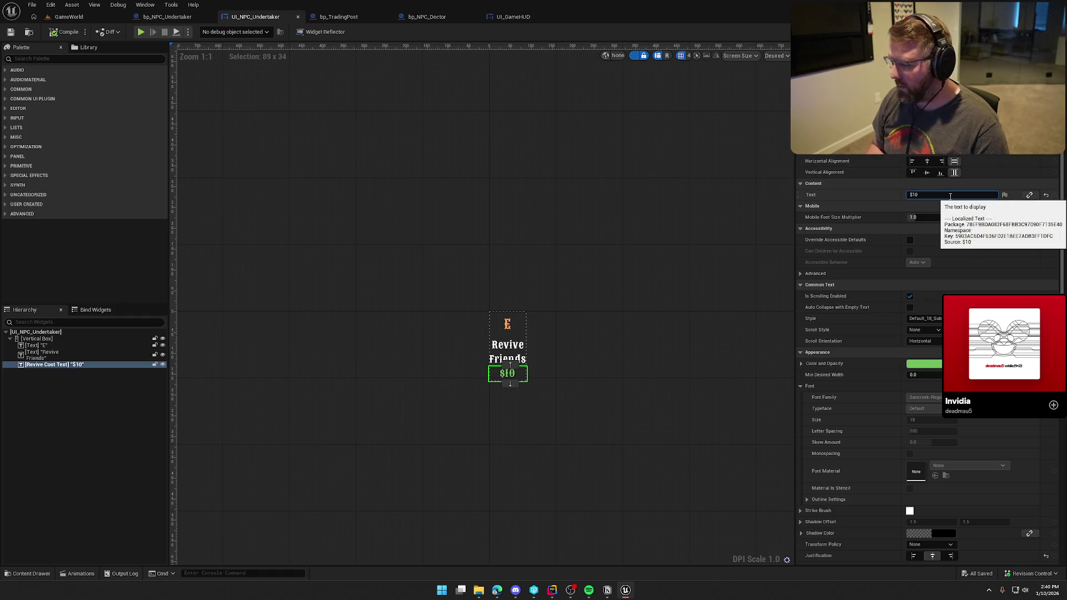
click(459, 187)
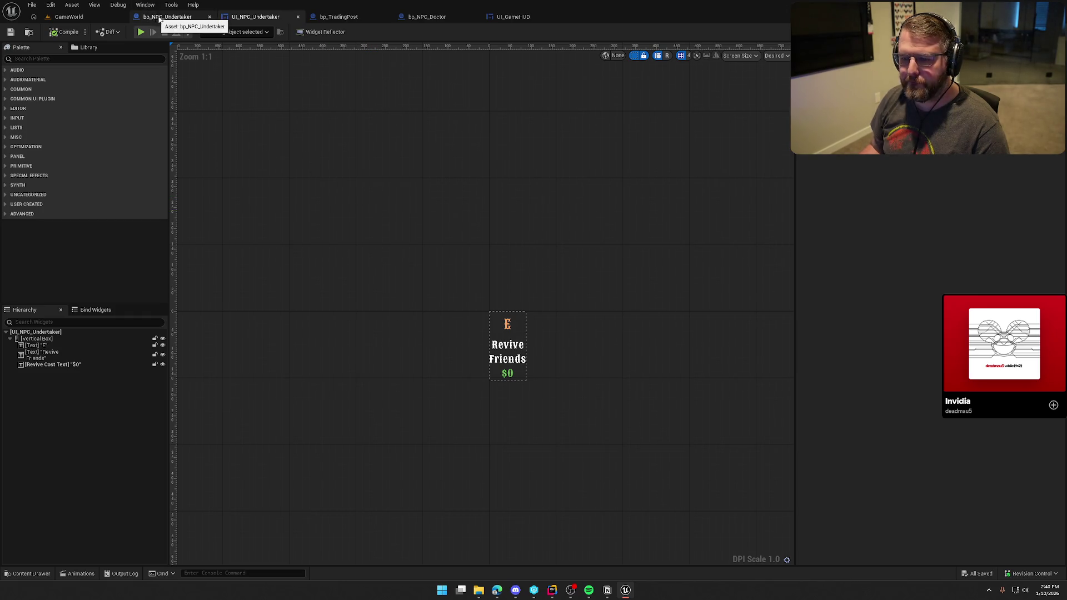
click(1045, 32)
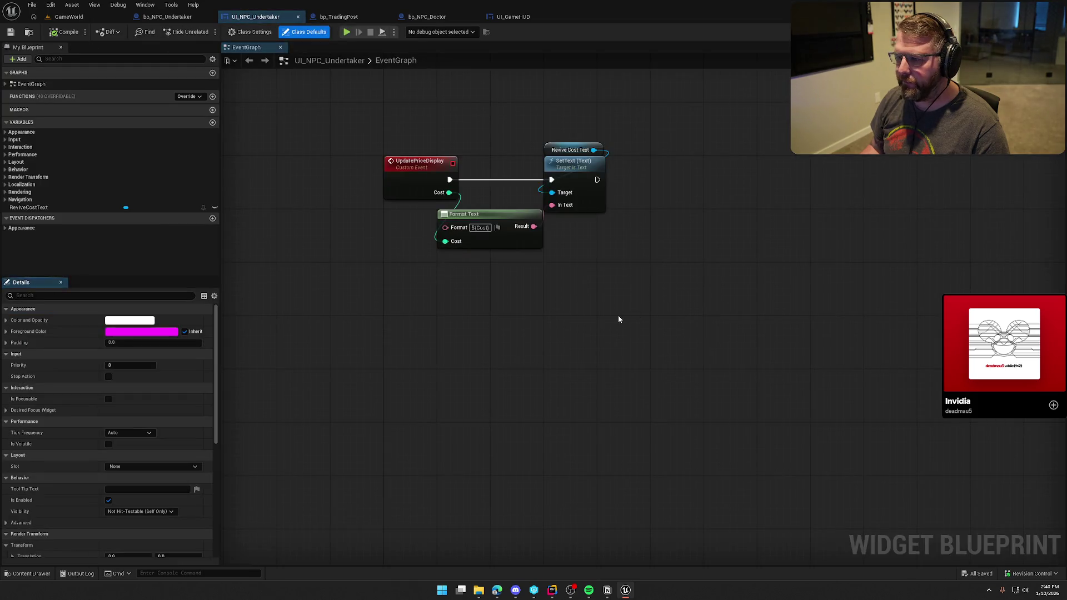
Step: Add a Set Visibility node for Revive Cost Text, executed right after SetText
drag(364, 101, 716, 293)
drag(644, 283, 572, 292)
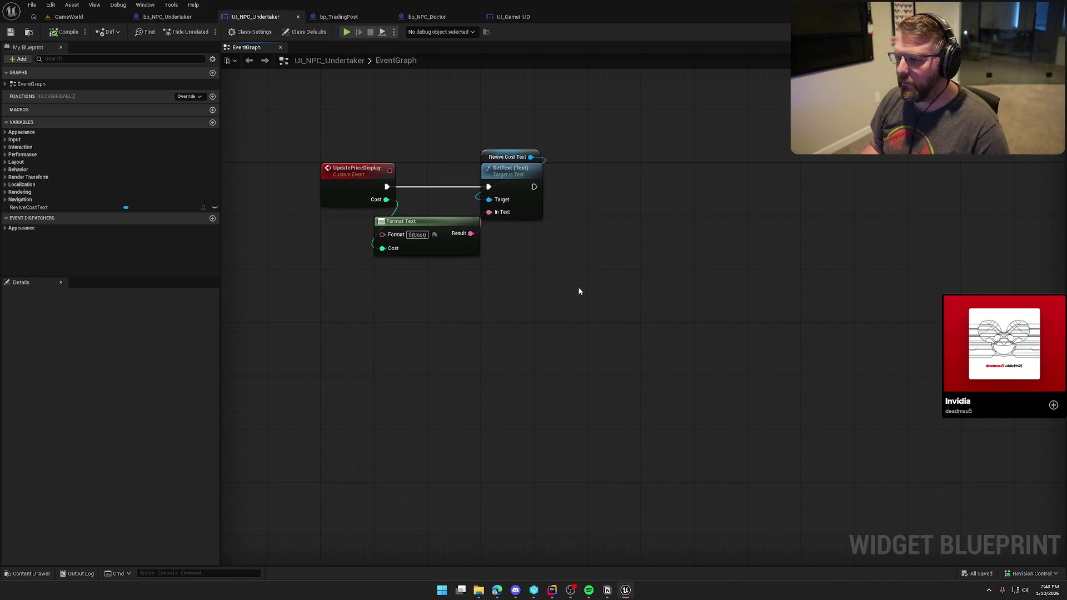
key(shift+F4)
click(501, 375)
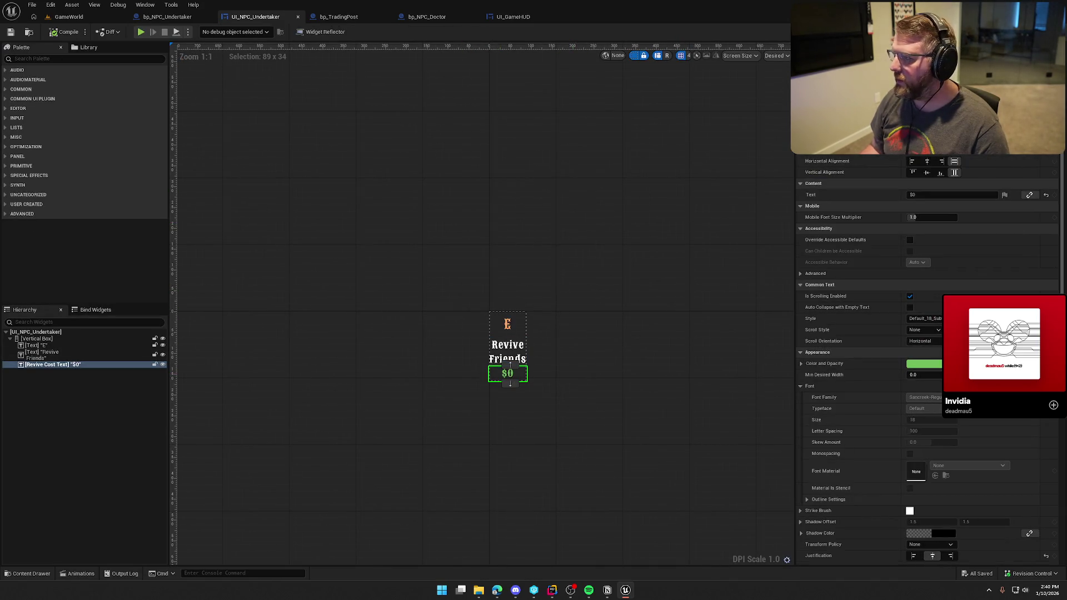
key(shift+F4)
drag(531, 157, 629, 194)
text(set visibility)
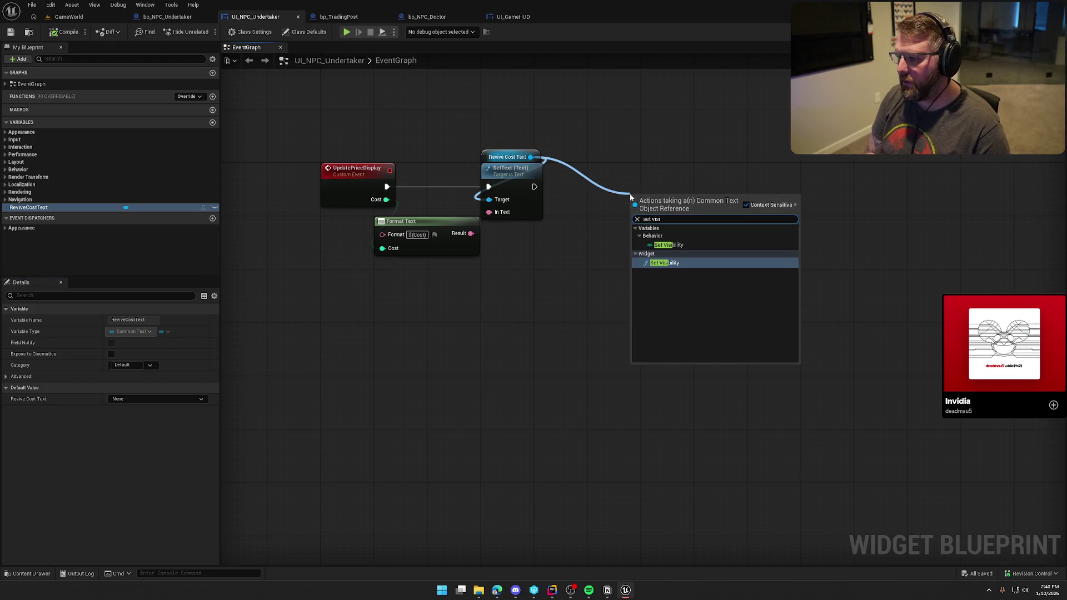
key(Return)
mouse_move(536, 188)
mouse_down()
mouse_move(635, 214)
mouse_move(698, 183)
mouse_up()
Step: Drive the visibility with a Select indexed by Cost > 0, with False set to Hidden
drag(650, 219, 621, 241)
text(selec)
key(Return)
mouse_move(623, 276)
mouse_down()
mouse_move(607, 238)
mouse_move(555, 235)
mouse_up()
click(585, 211)
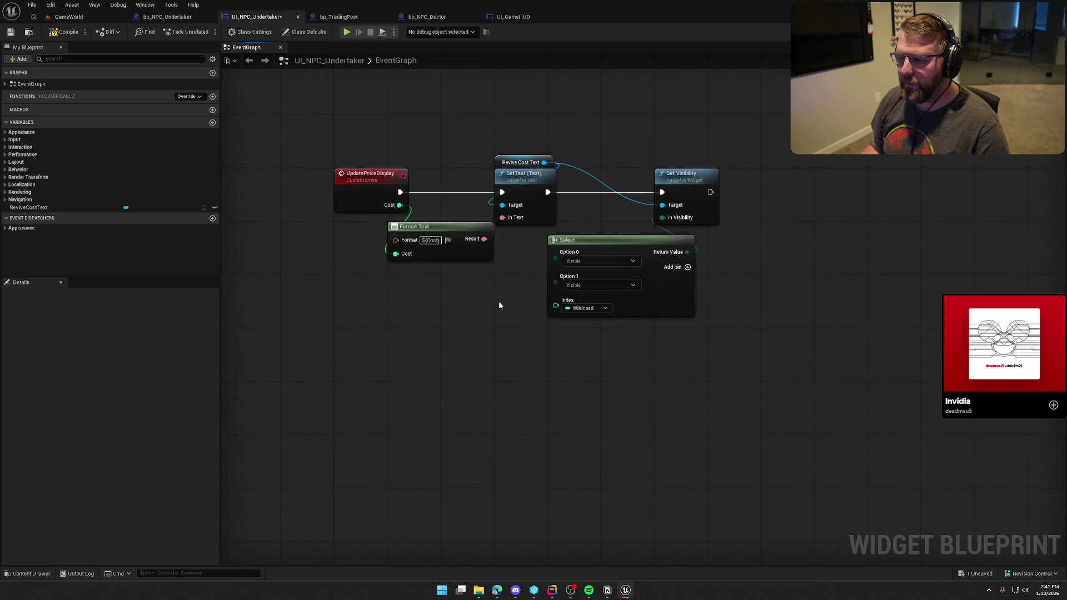
drag(400, 205, 466, 297)
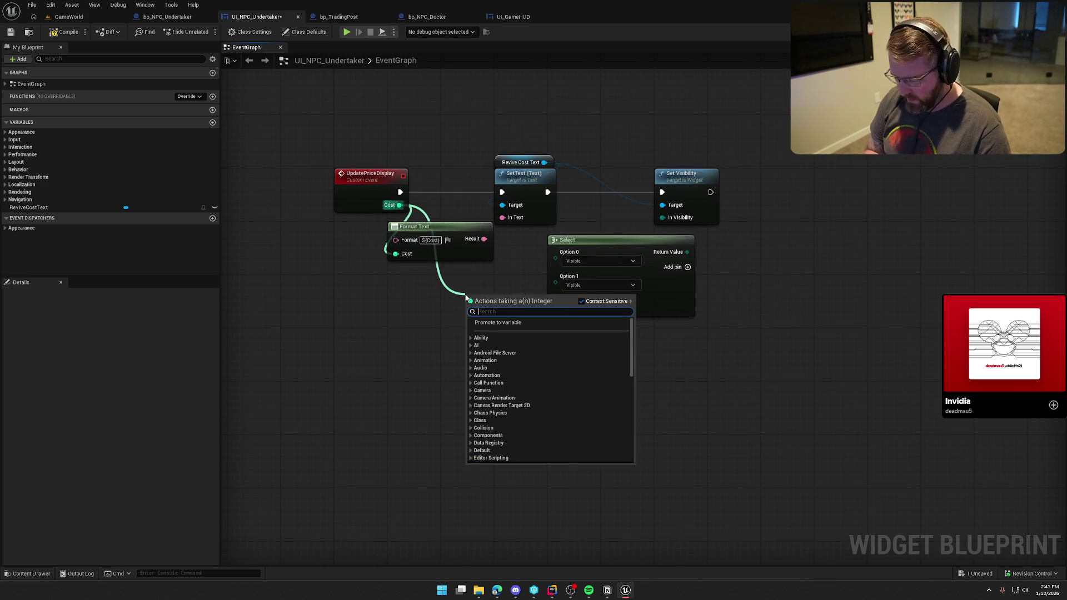
text(>)
key(Return)
mouse_move(512, 303)
mouse_down()
mouse_move(556, 300)
mouse_move(475, 288)
mouse_up()
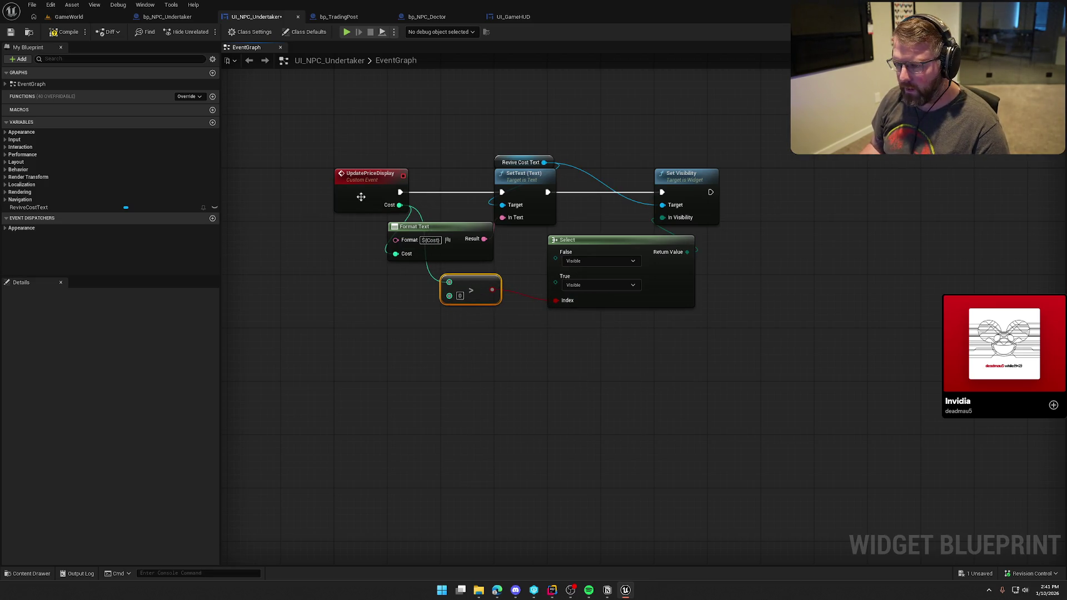
click(581, 263)
click(582, 286)
click(606, 357)
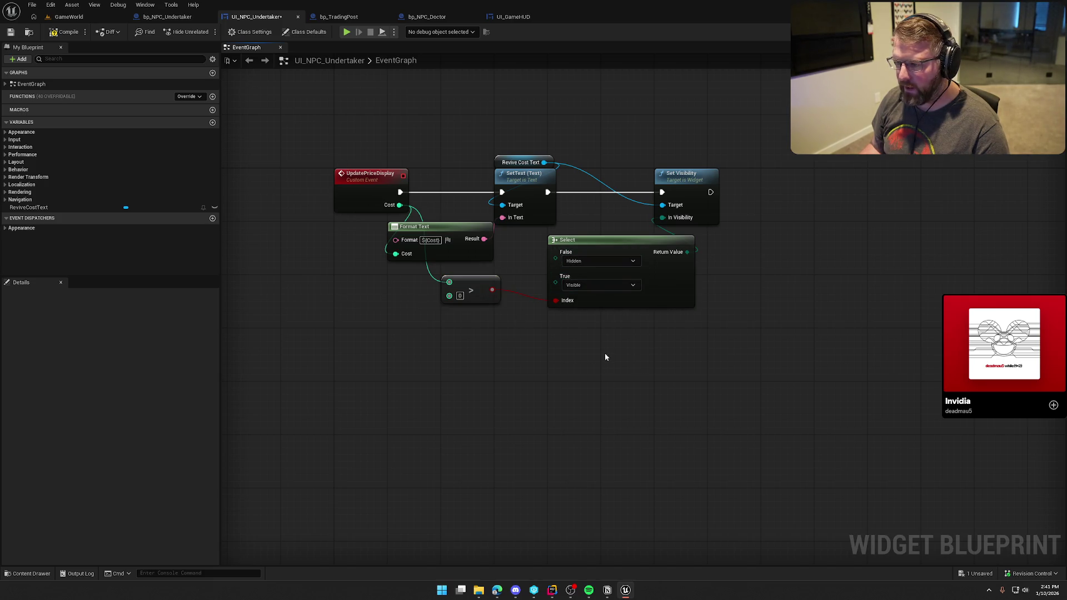
Step: Check the change in the running game, then stop and return to the event graph
click(94, 21)
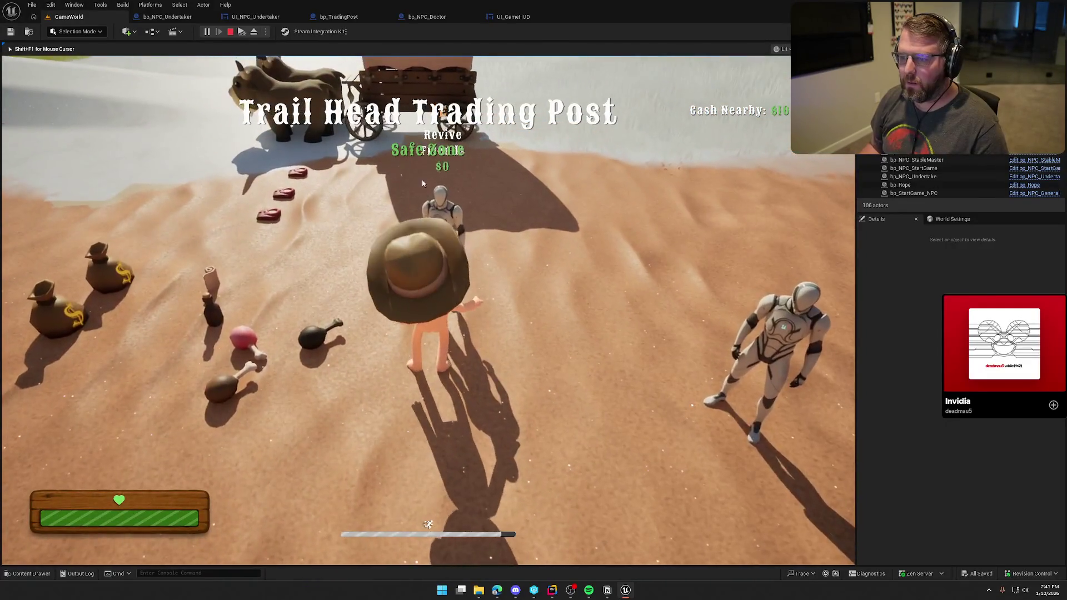
key(Escape)
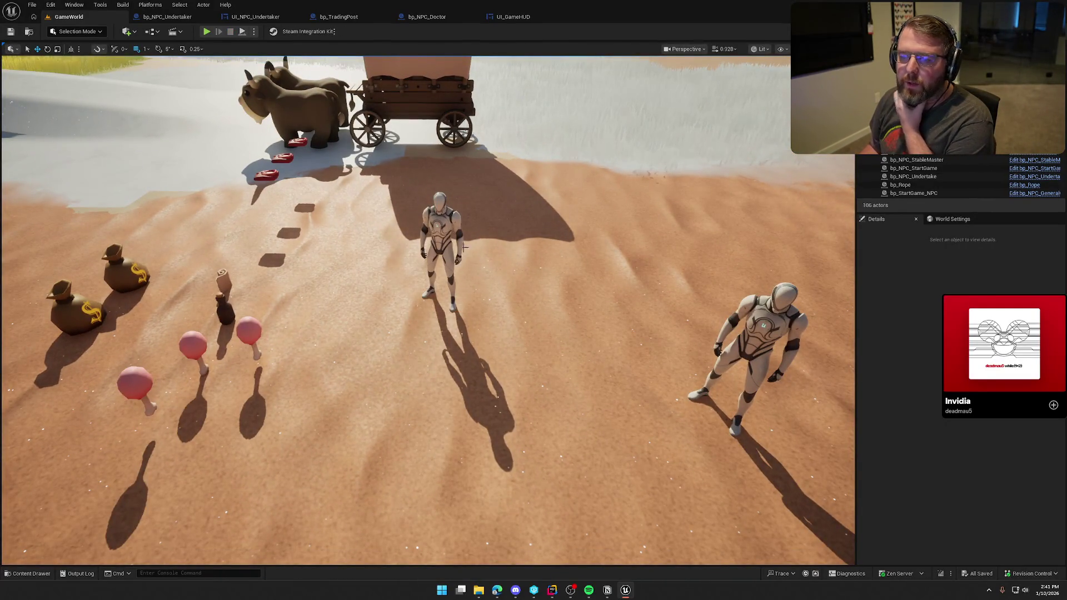
click(255, 17)
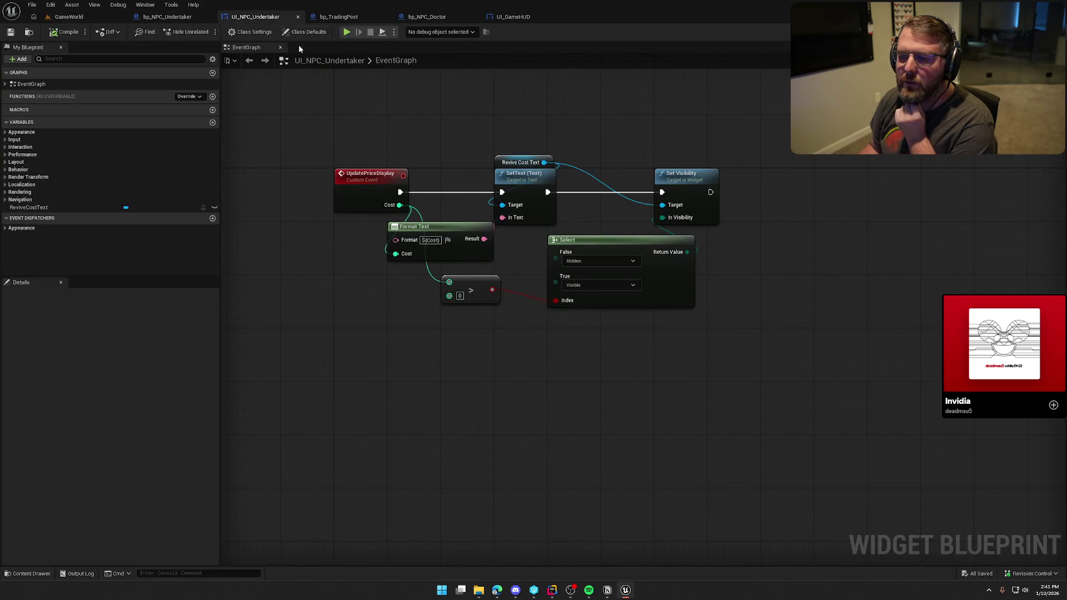
Step: In bp_NPC_Undertaker, inspect the RecalculateReviveCost and OnRep_ReviveCost functions
click(159, 17)
drag(581, 337, 575, 383)
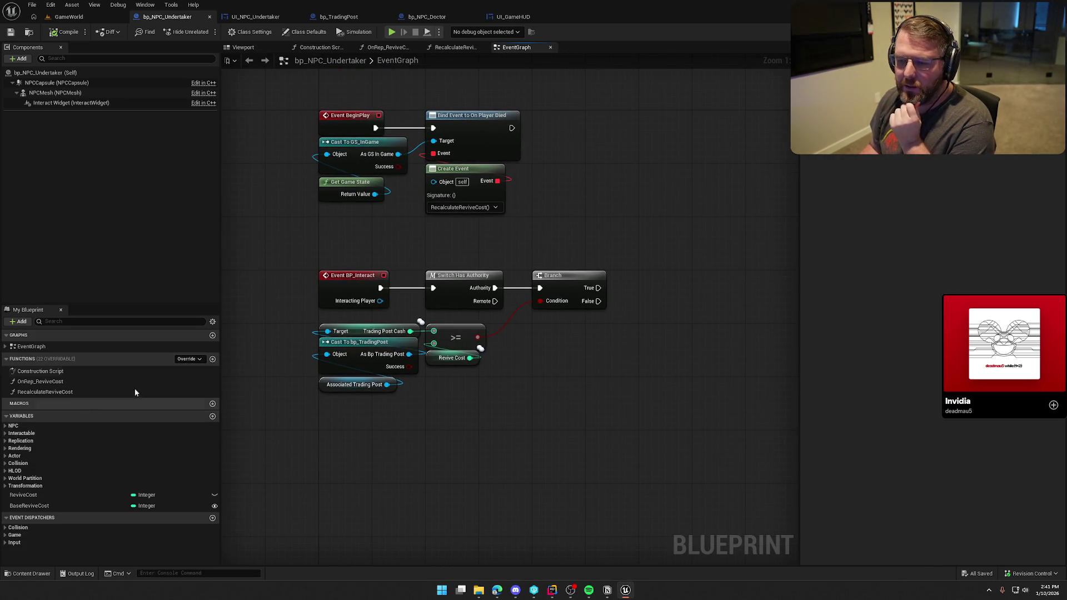
double_click(37, 393)
mouse_move(617, 372)
mouse_down()
mouse_move(401, 359)
mouse_move(633, 386)
mouse_move(424, 370)
mouse_move(442, 377)
mouse_up()
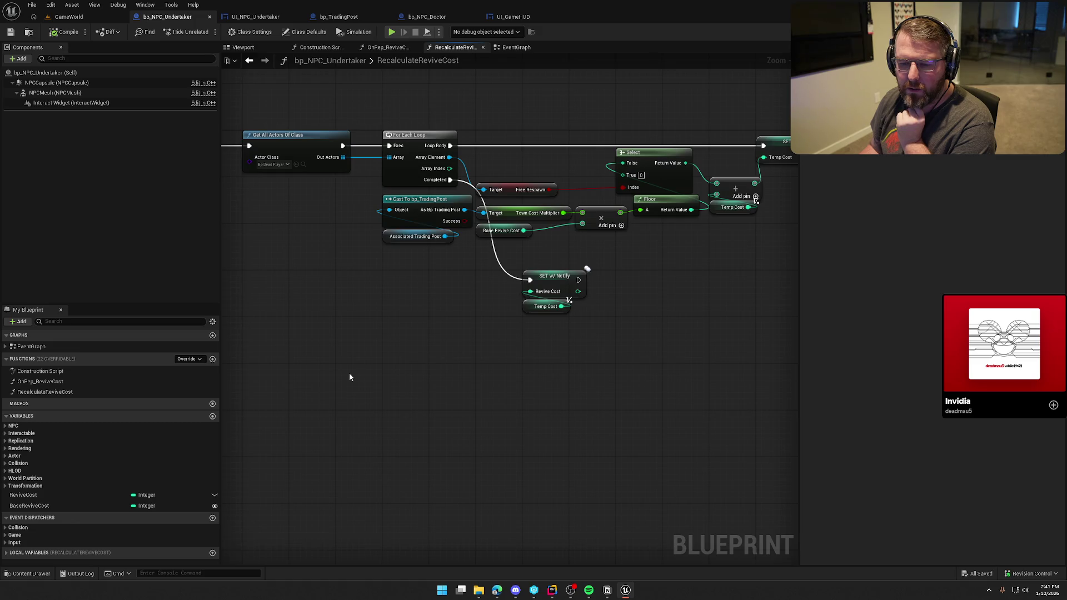
double_click(79, 382)
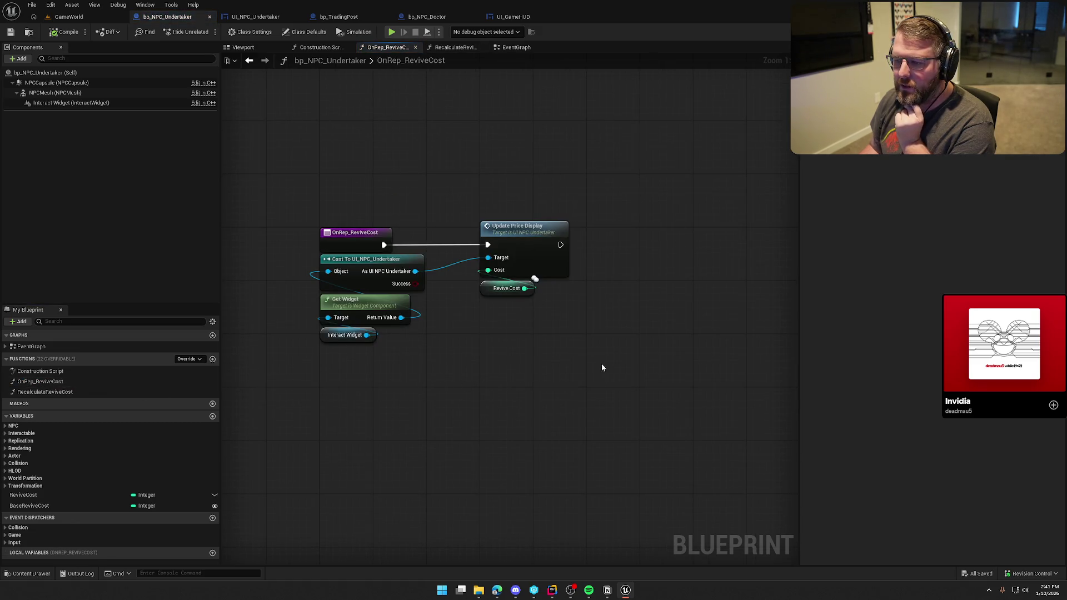
Step: Follow the Update Price Display call to its event, then return to the widget's Designer
click(515, 234)
double_click(528, 245)
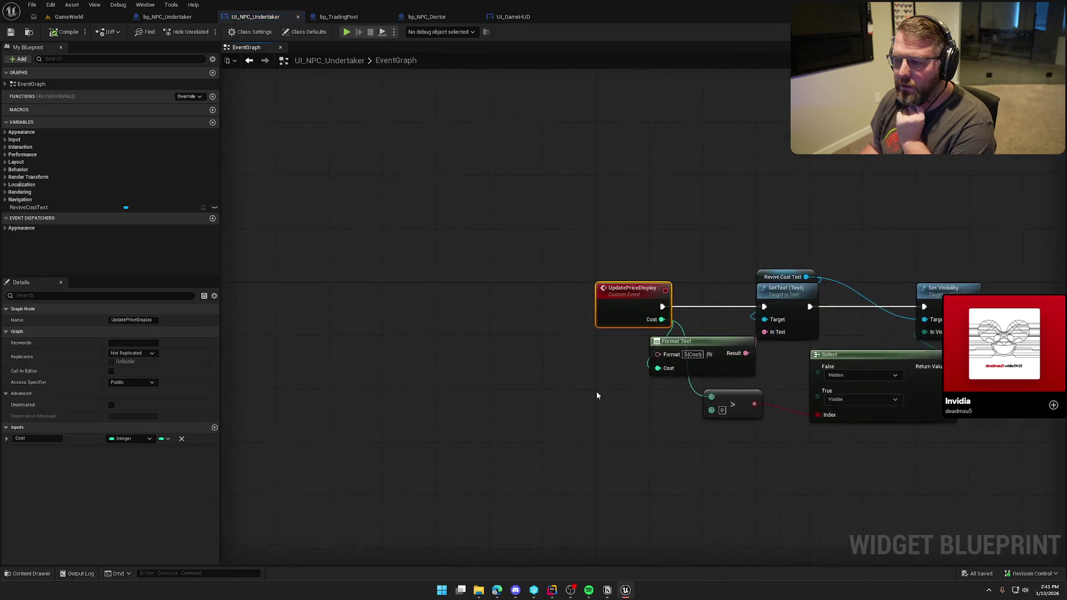
drag(336, 371, 398, 347)
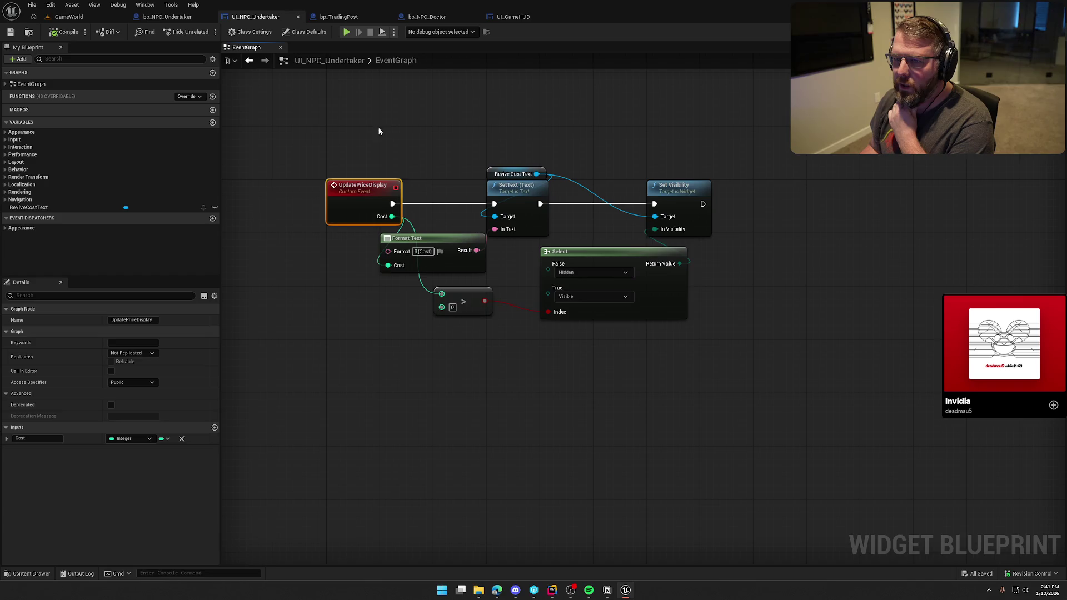
click(170, 18)
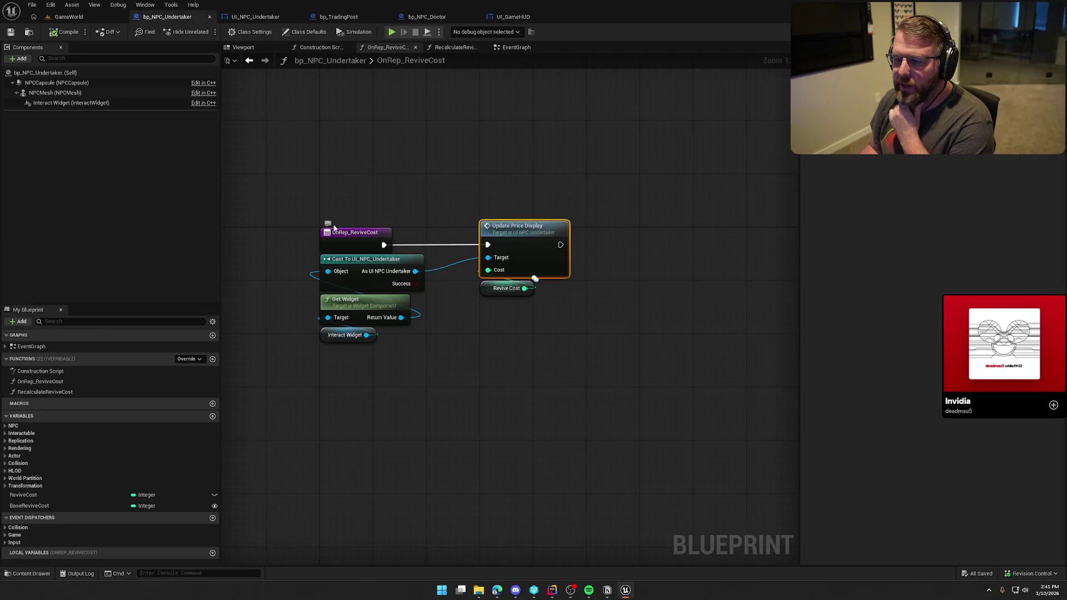
click(255, 17)
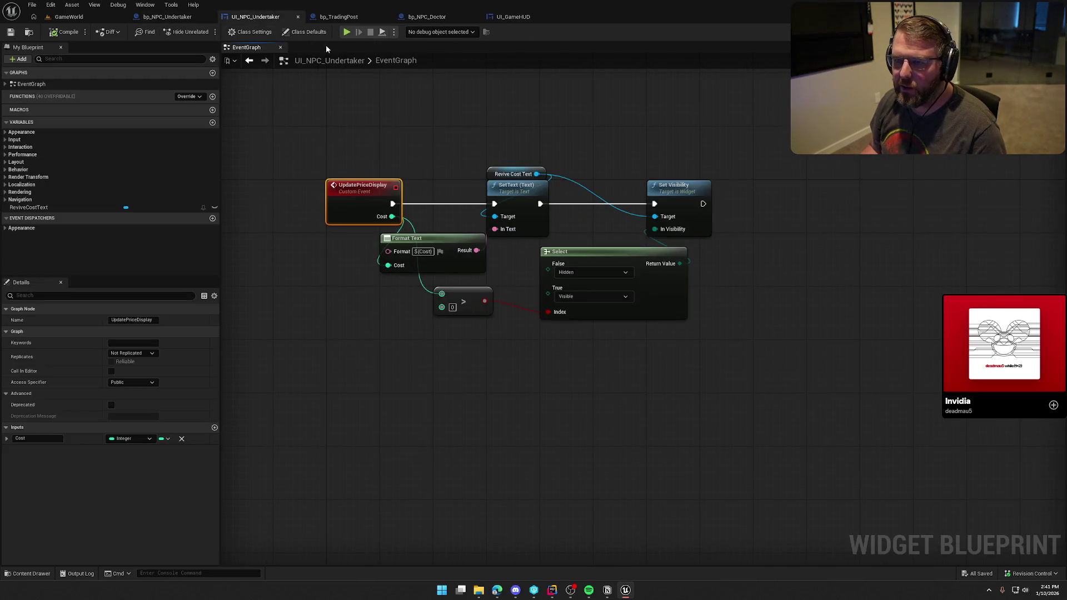
click(1035, 32)
scroll(885, 375, down, 10)
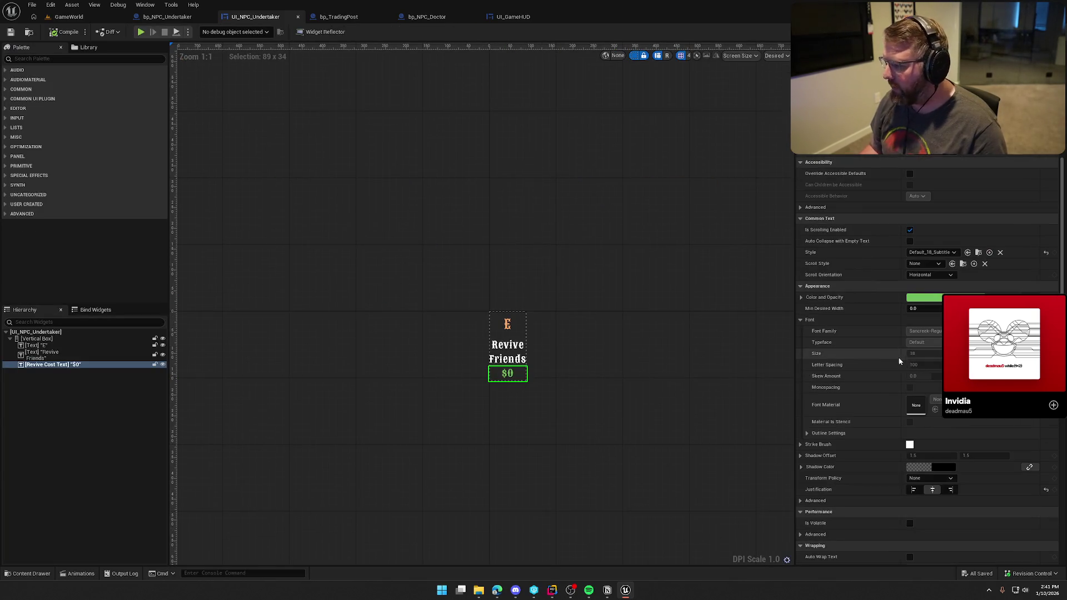
Step: Set Revive Cost Text's default Visibility to Hidden, compile and save, then play GameWorld
scroll(890, 378, down, 3)
click(923, 331)
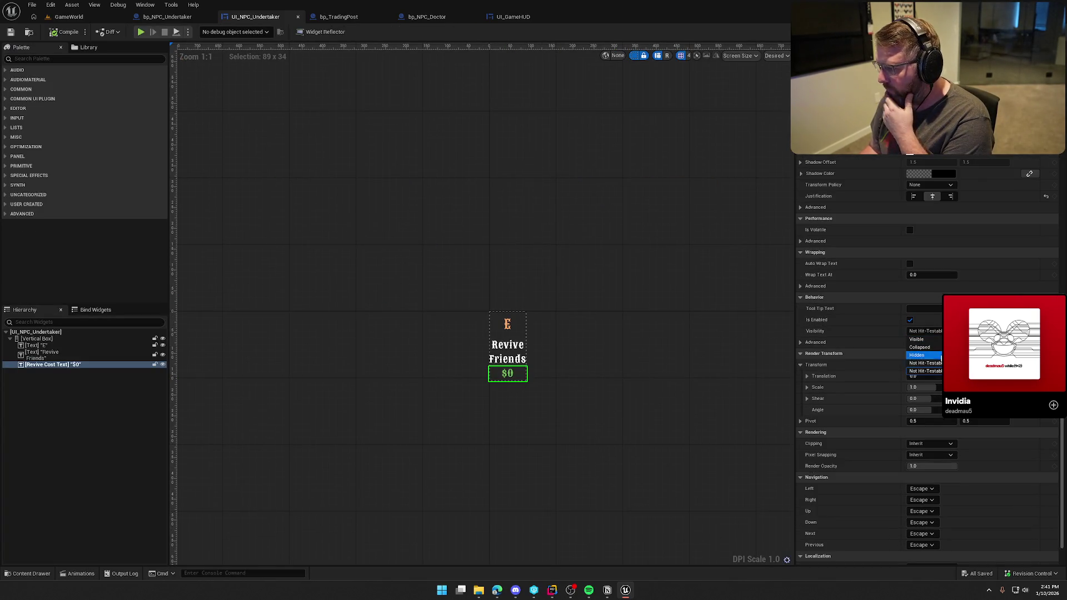
click(920, 355)
click(65, 31)
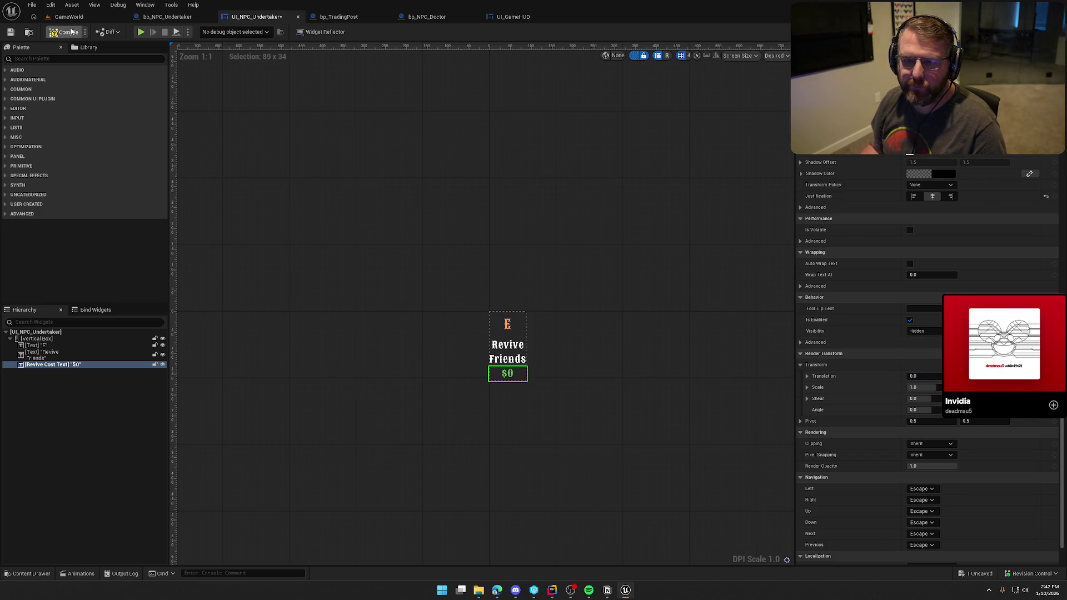
click(69, 17)
click(207, 32)
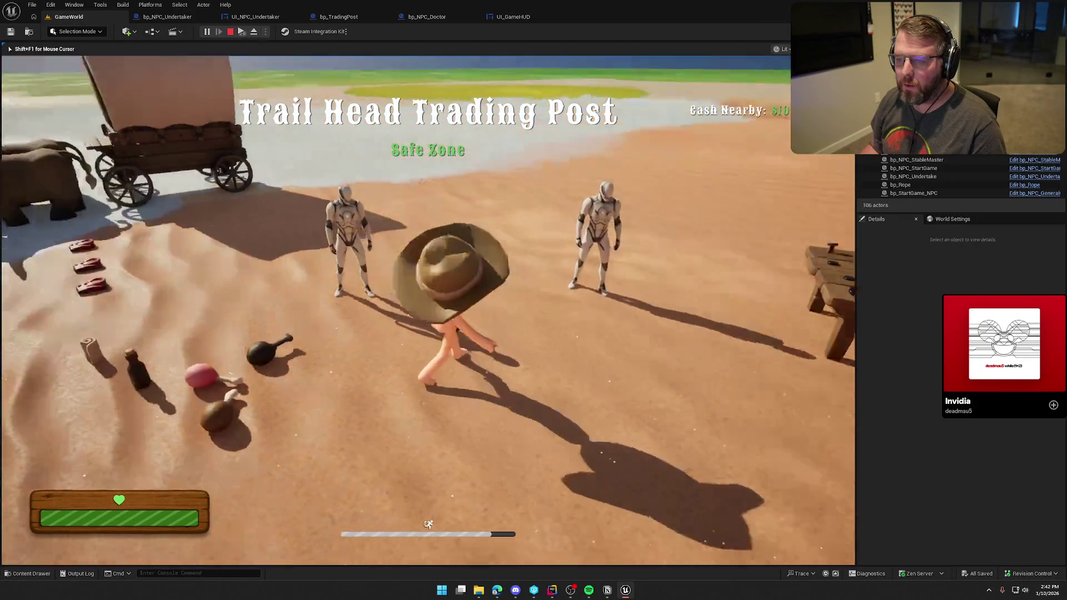
Step: Run the character across the desert past the villager, then end the play-in-editor session
key(shift+w)
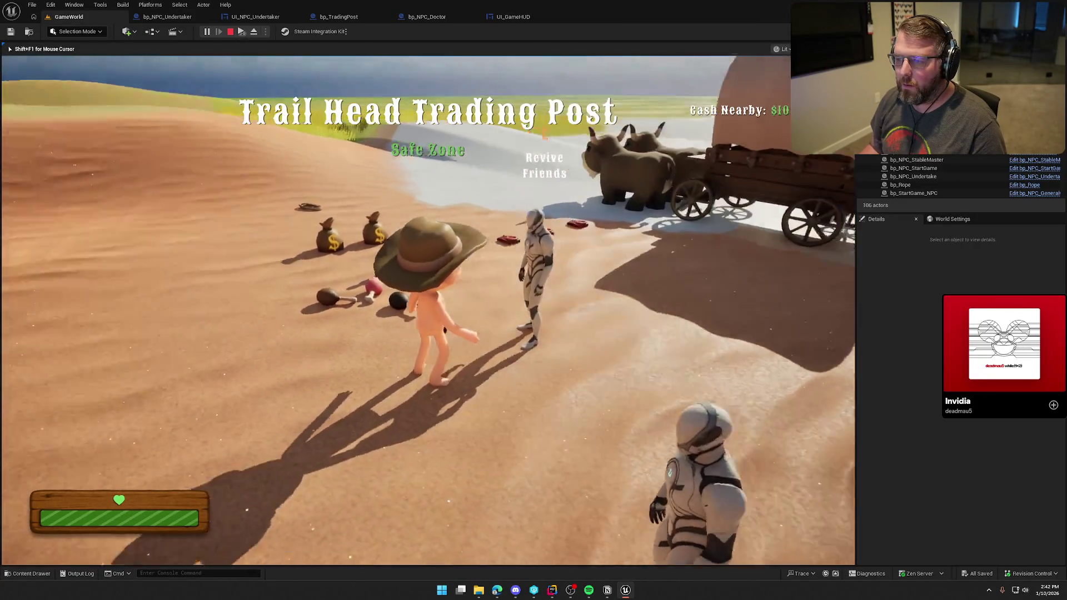
key(w)
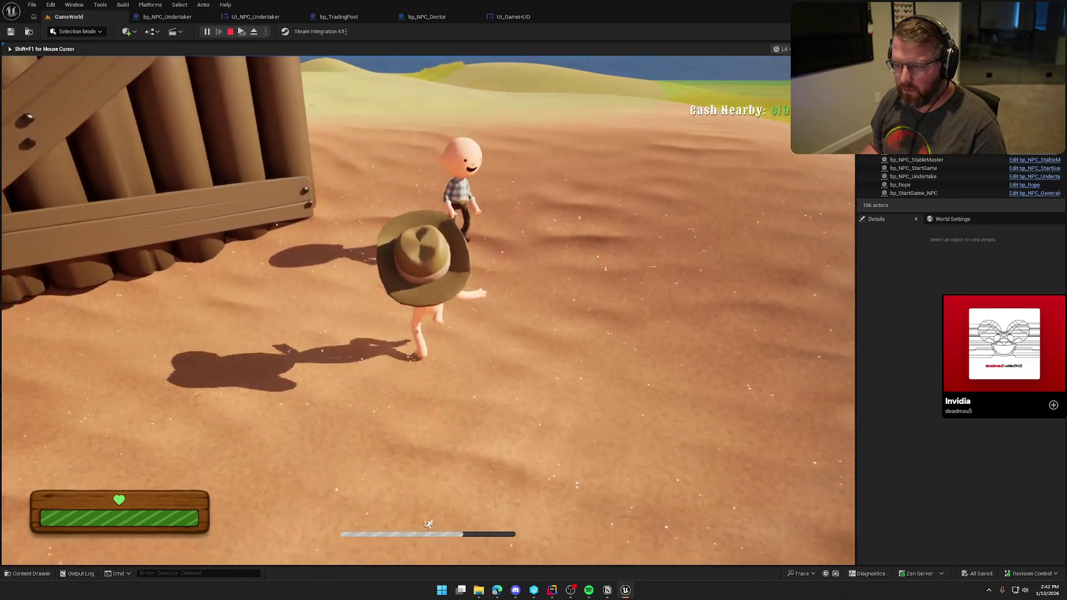
key(s)
key(shift+w)
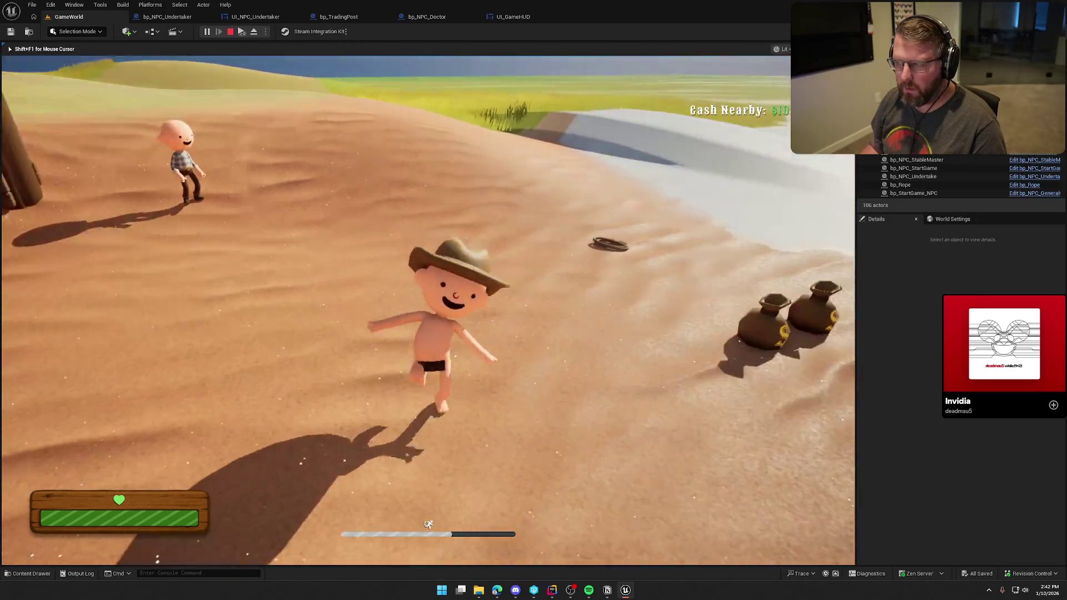
key(super)
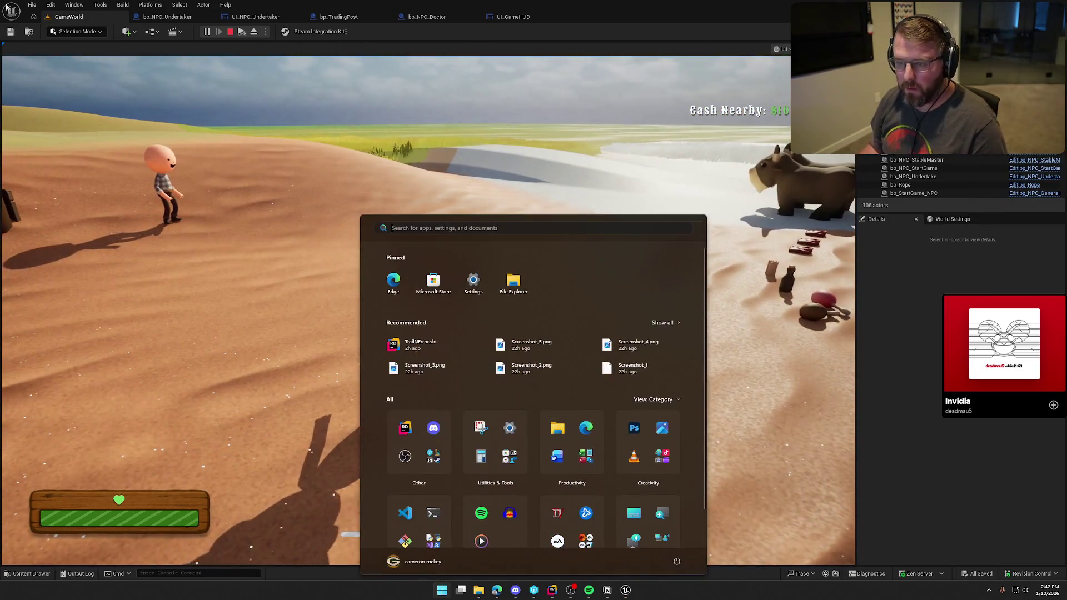
key(super)
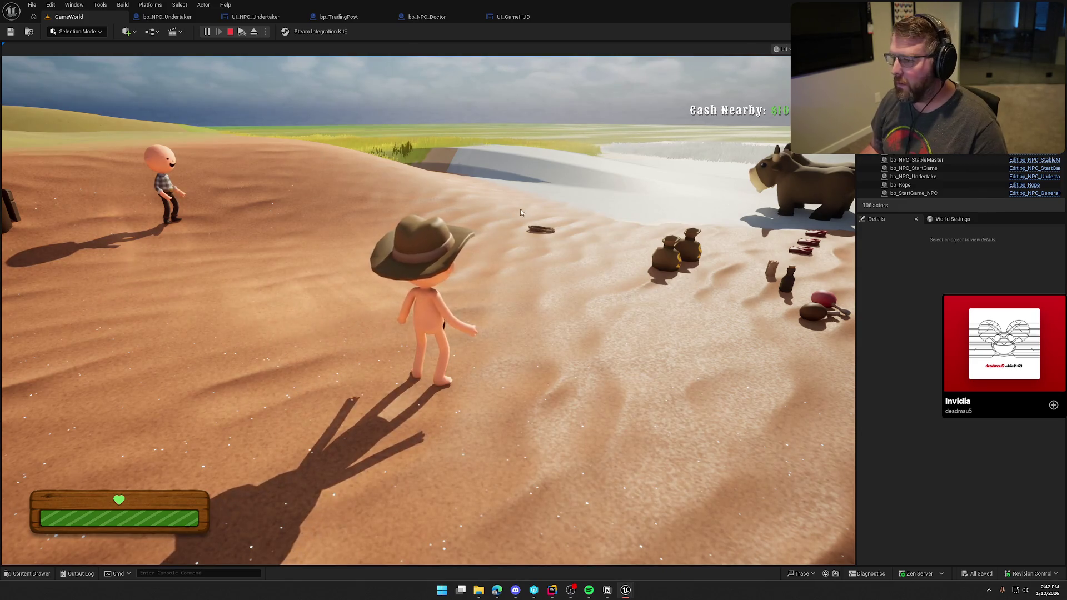
click(525, 208)
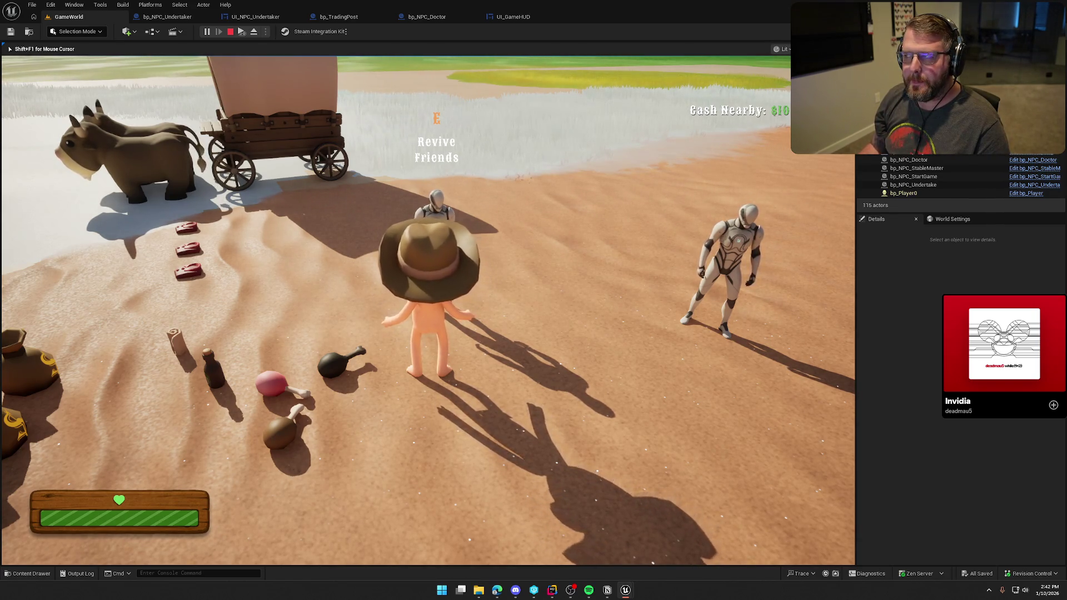
key(Escape)
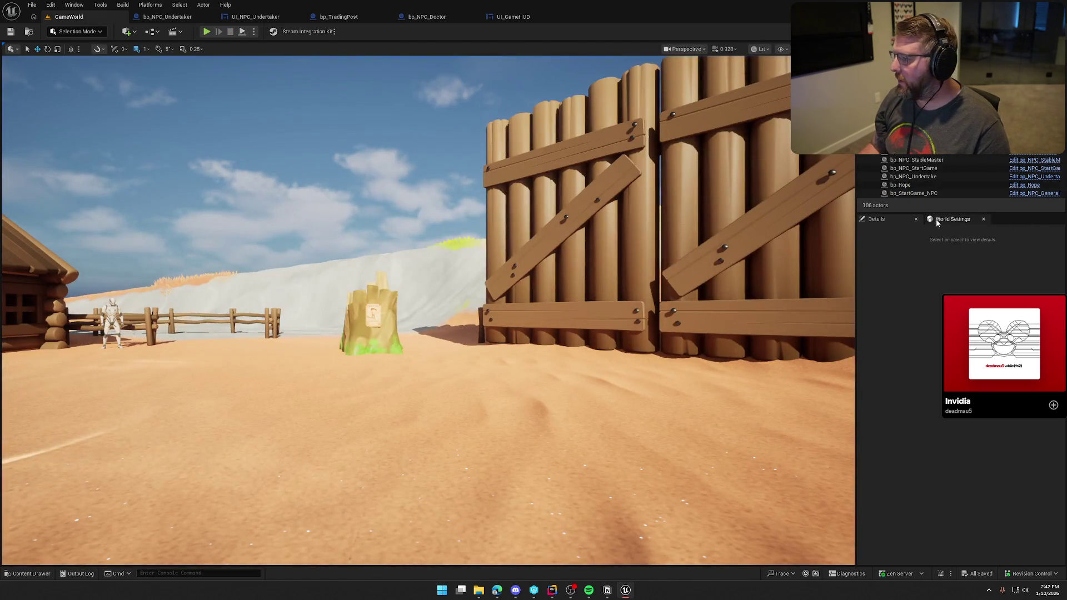
Step: From World Settings, follow GM_InGame's SpawnActor class to open the bp_DeadPlayer Blueprint
click(938, 220)
click(1028, 257)
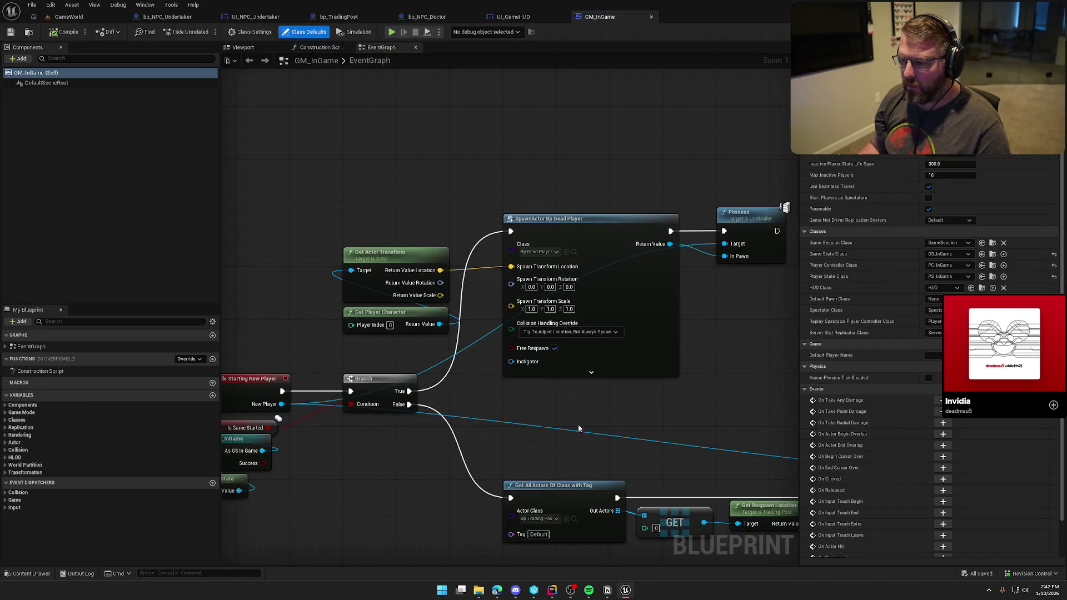
mouse_move(581, 422)
mouse_down()
mouse_move(476, 413)
mouse_move(625, 348)
mouse_up()
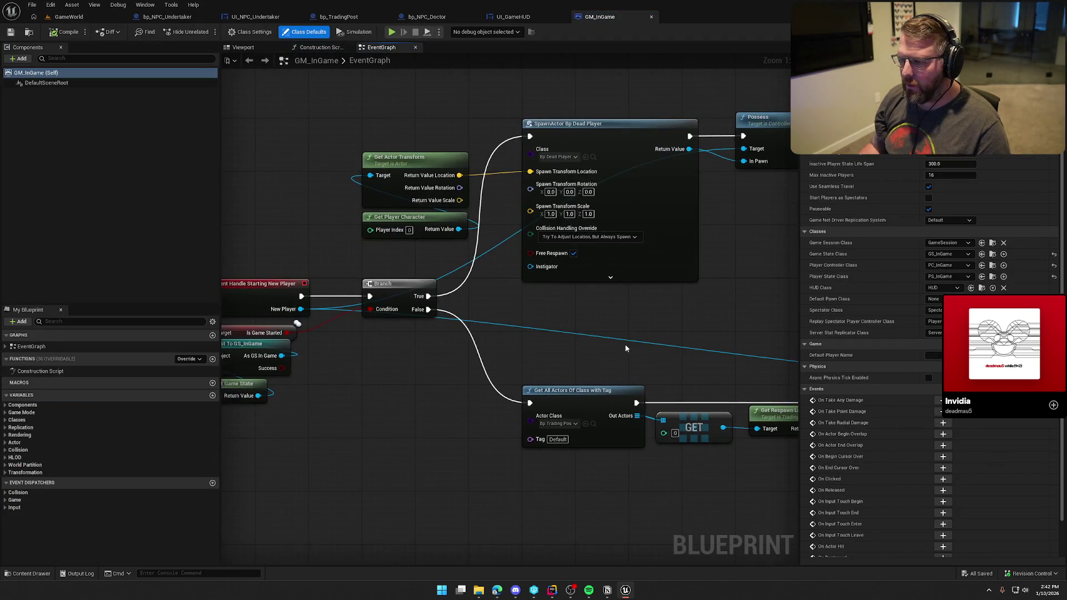
click(593, 158)
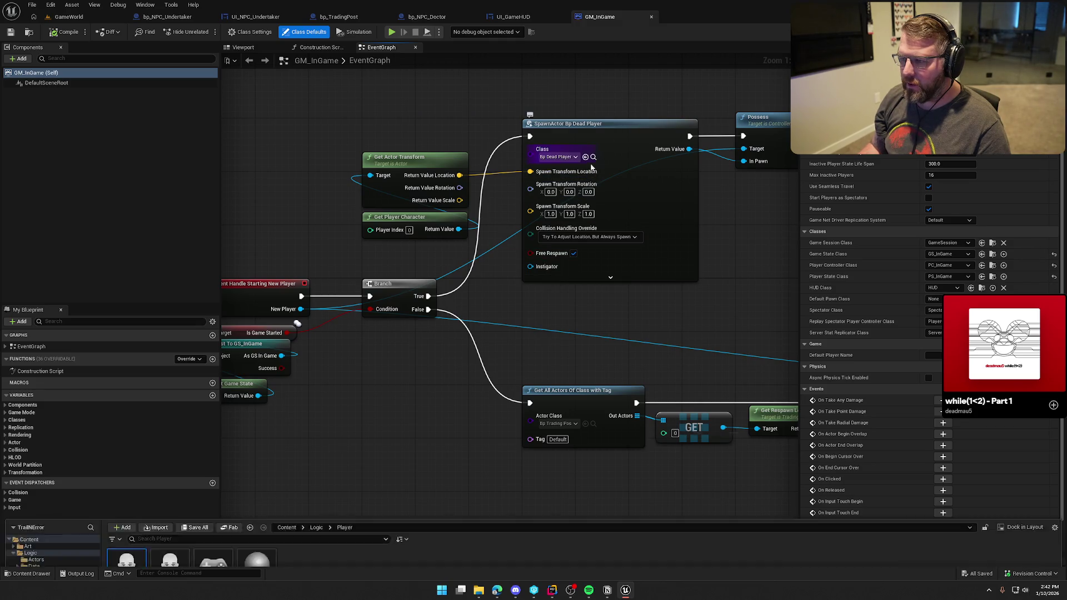
double_click(127, 436)
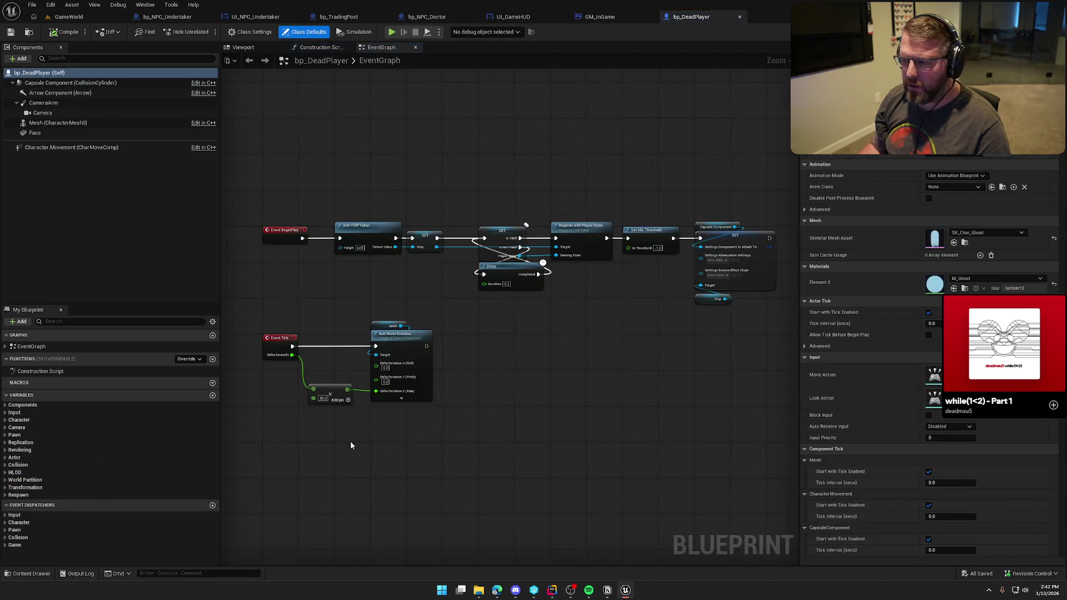
Step: Review bp_DeadPlayer's EventGraph nodes (Add VOIPTalker, Register with Player State) and its Class Defaults
scroll(681, 346, up, 2)
mouse_move(681, 345)
mouse_down()
mouse_move(797, 352)
mouse_move(341, 341)
mouse_move(522, 384)
mouse_up()
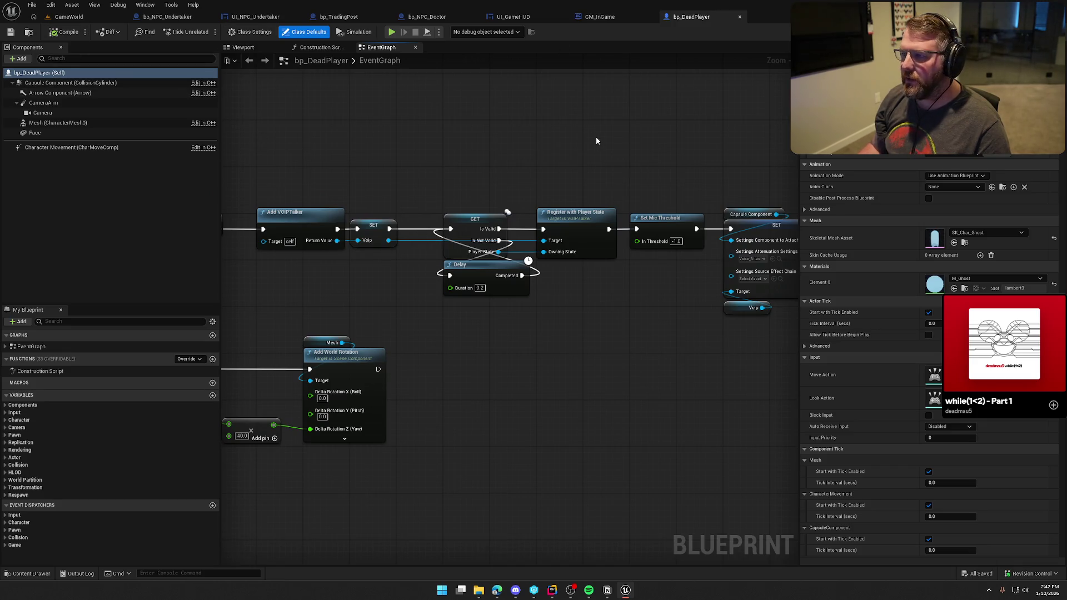
click(250, 32)
click(305, 32)
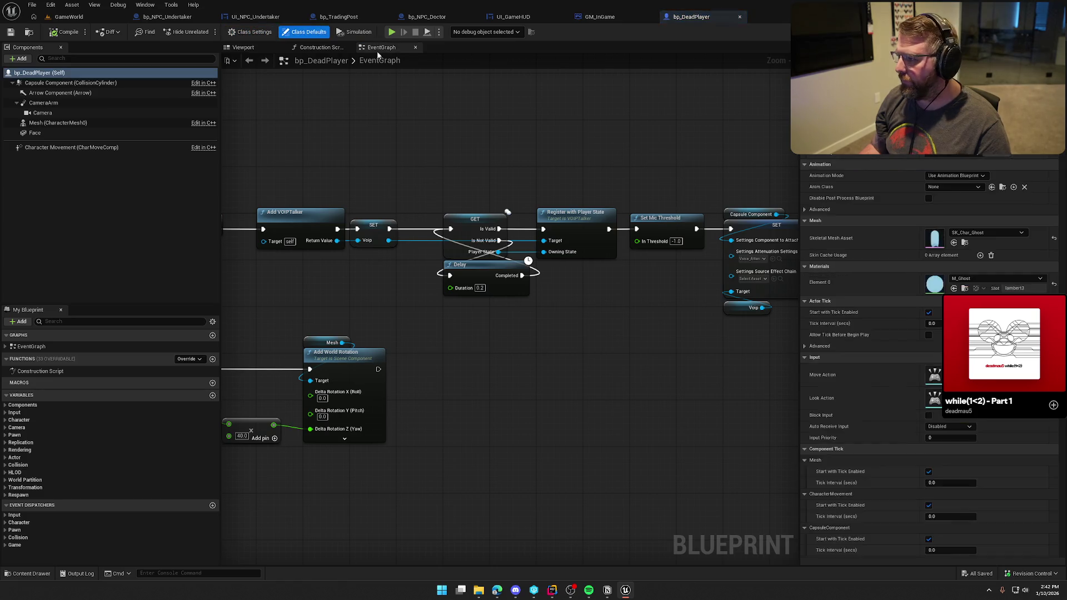
scroll(845, 219, down, 8)
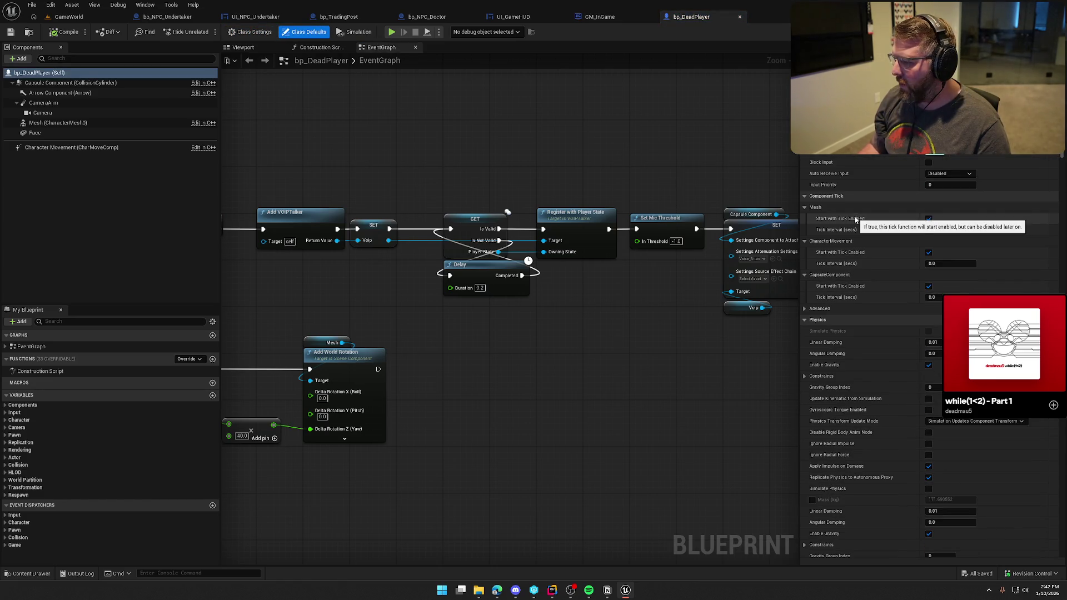
scroll(855, 219, down, 12)
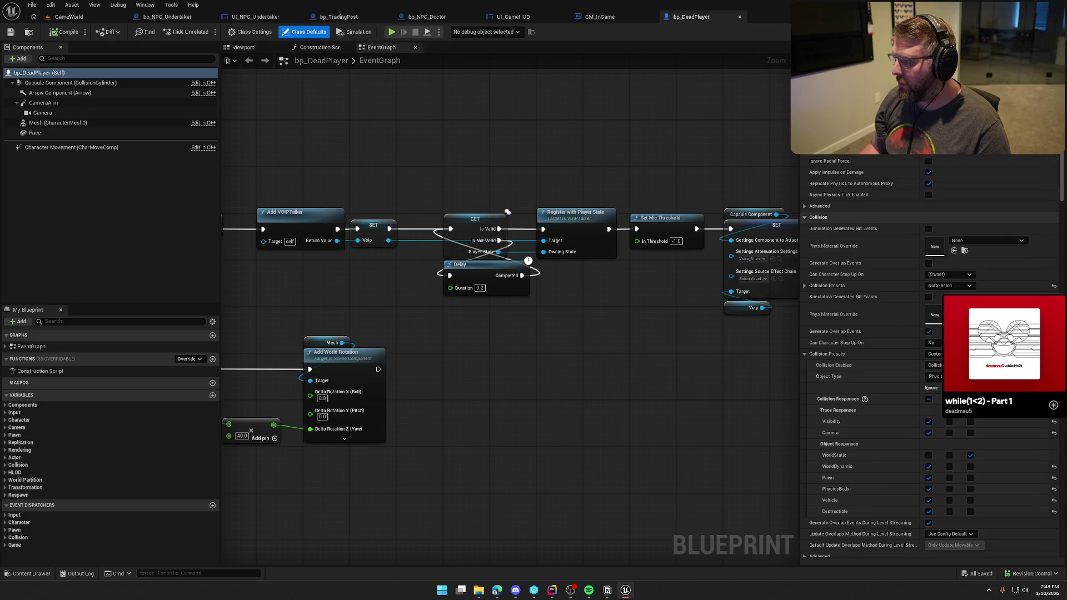
scroll(889, 355, down, 10)
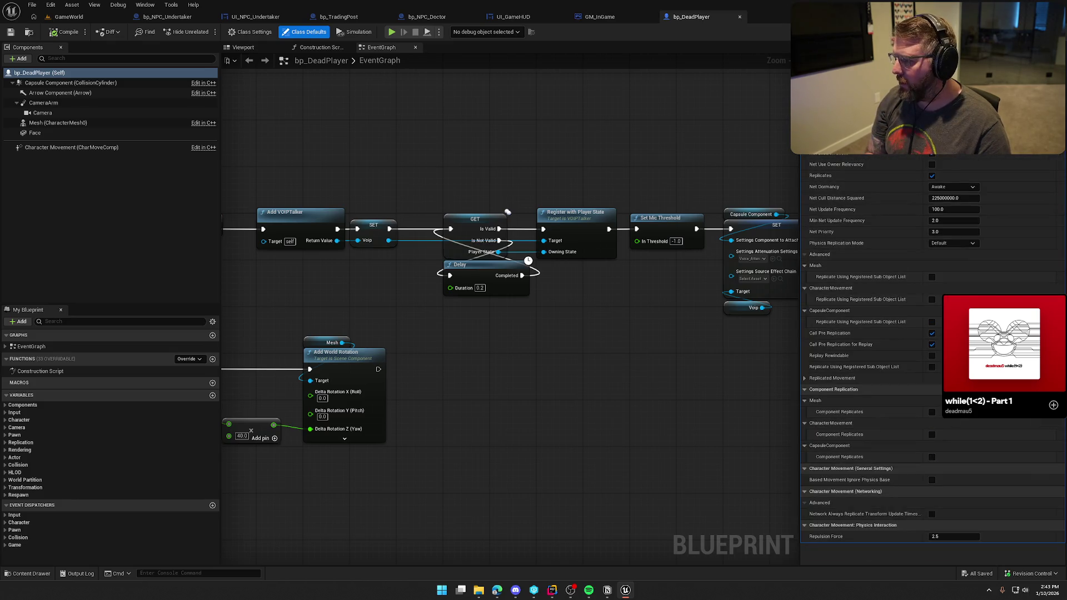
scroll(889, 355, up, 15)
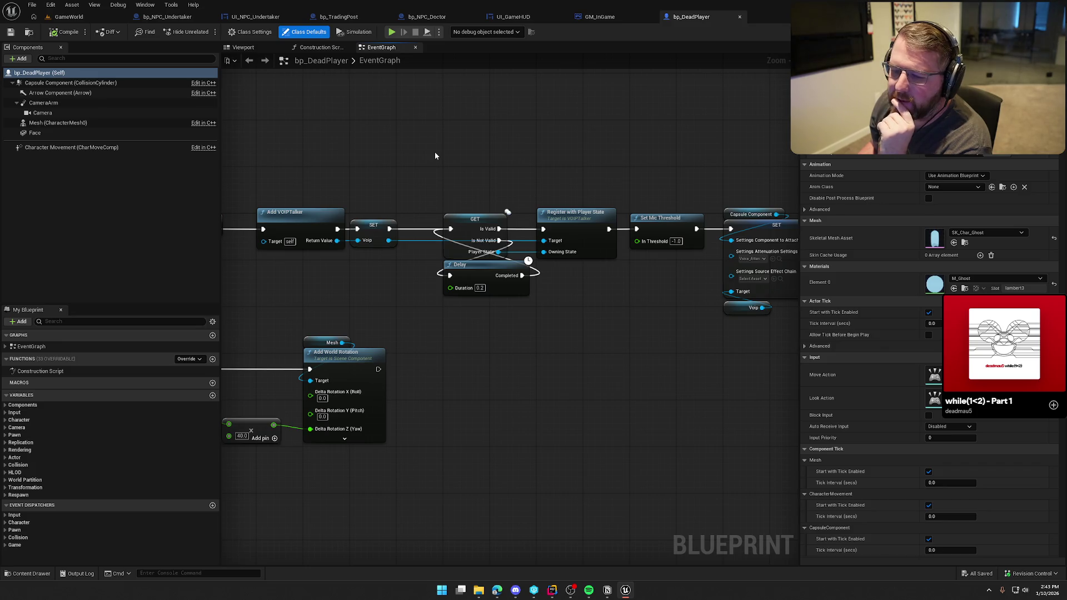
drag(389, 132, 413, 172)
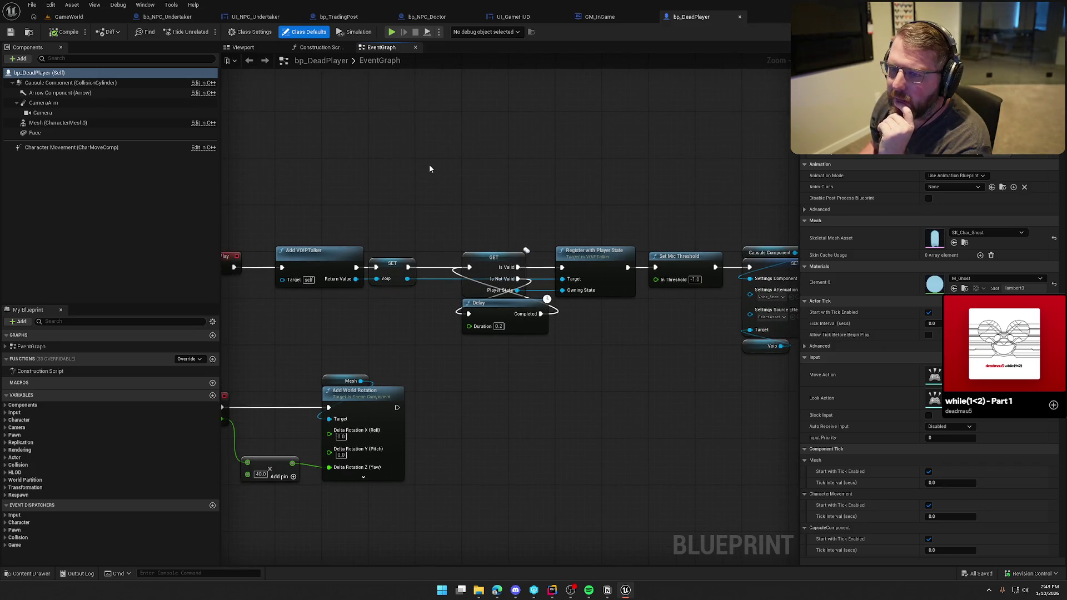
key(ctrl+space)
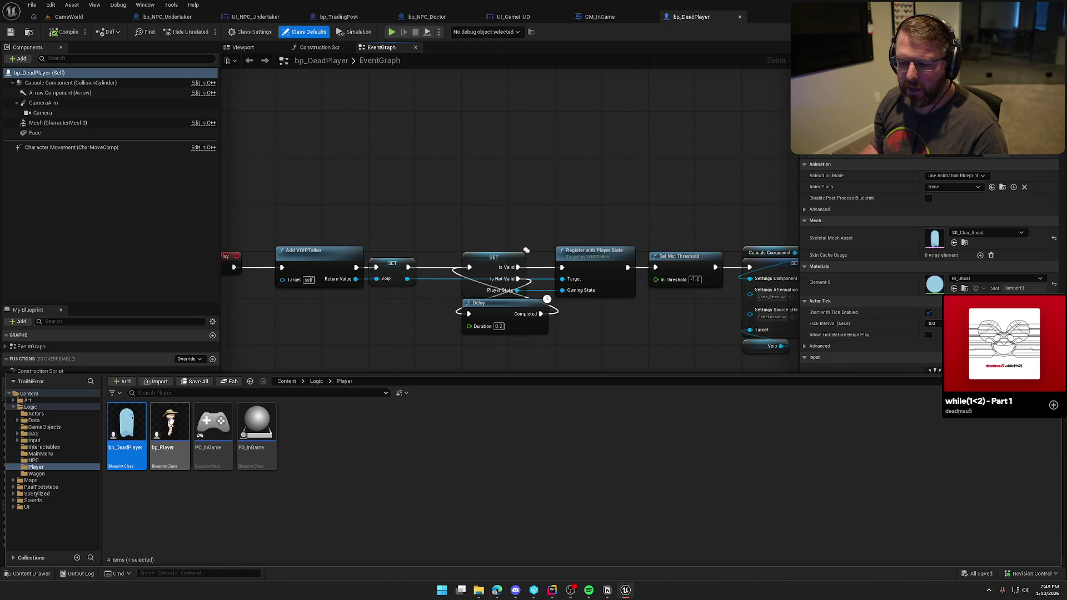
Step: Open bp_Player and pan past Fall Damage to the Health Changed death nodes
double_click(170, 422)
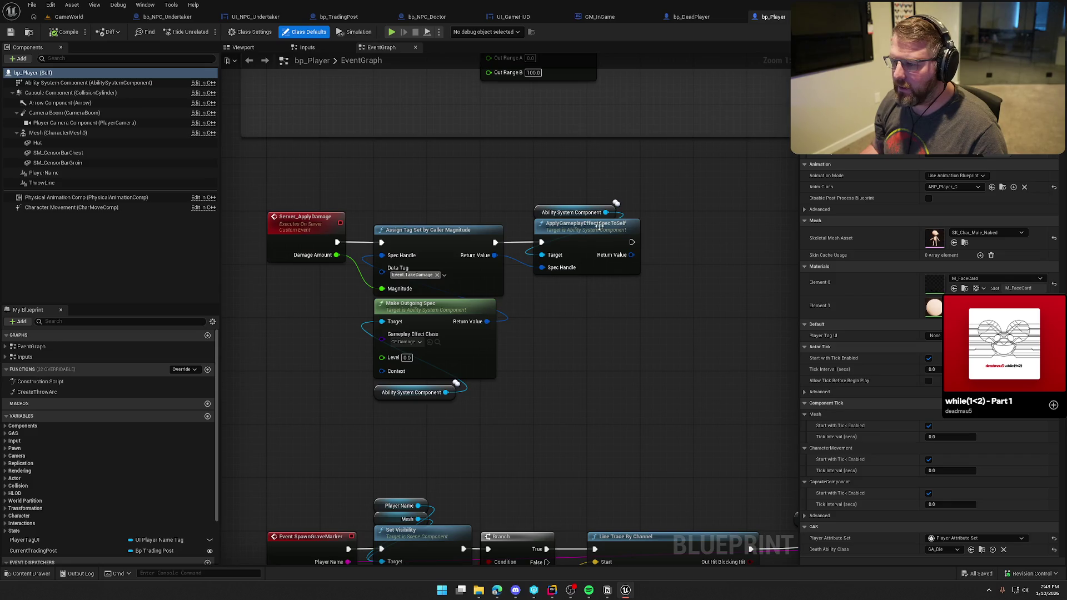
drag(514, 462, 539, 492)
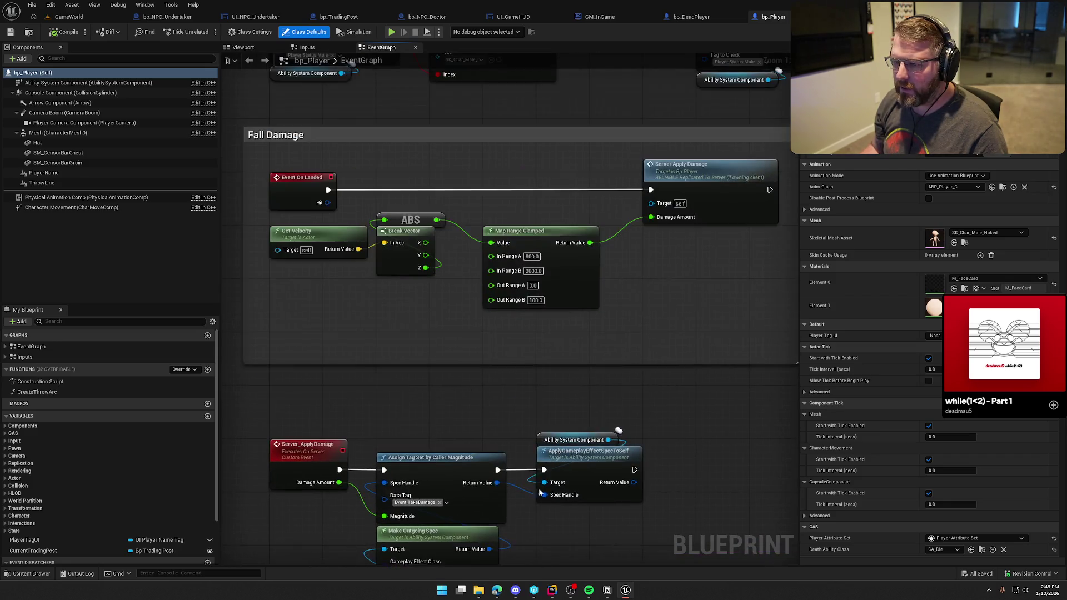
drag(500, 222, 500, 439)
drag(489, 194, 489, 400)
drag(478, 167, 478, 361)
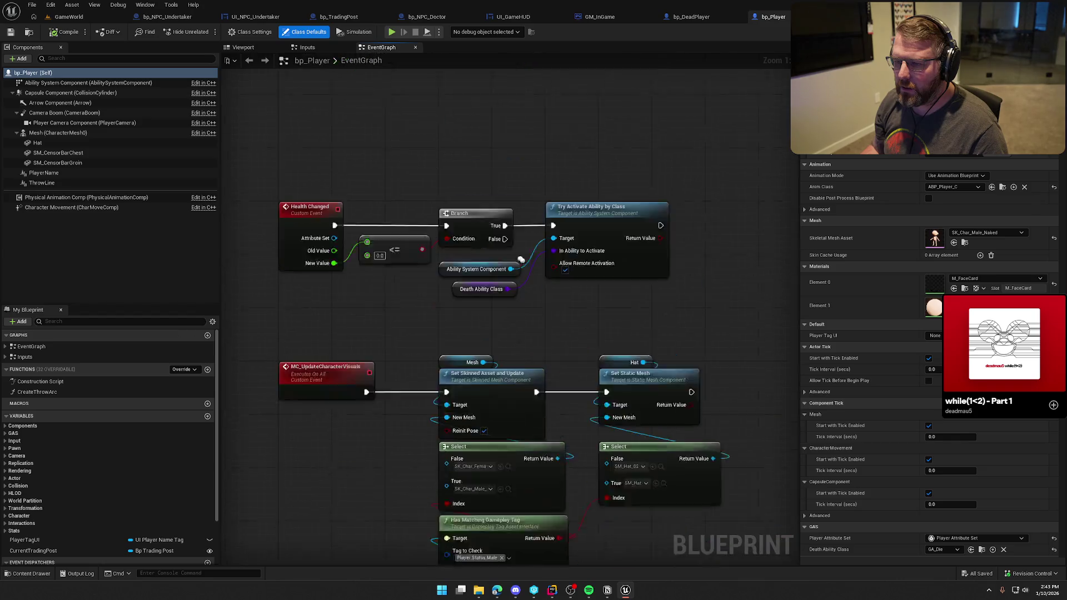
drag(459, 261, 459, 321)
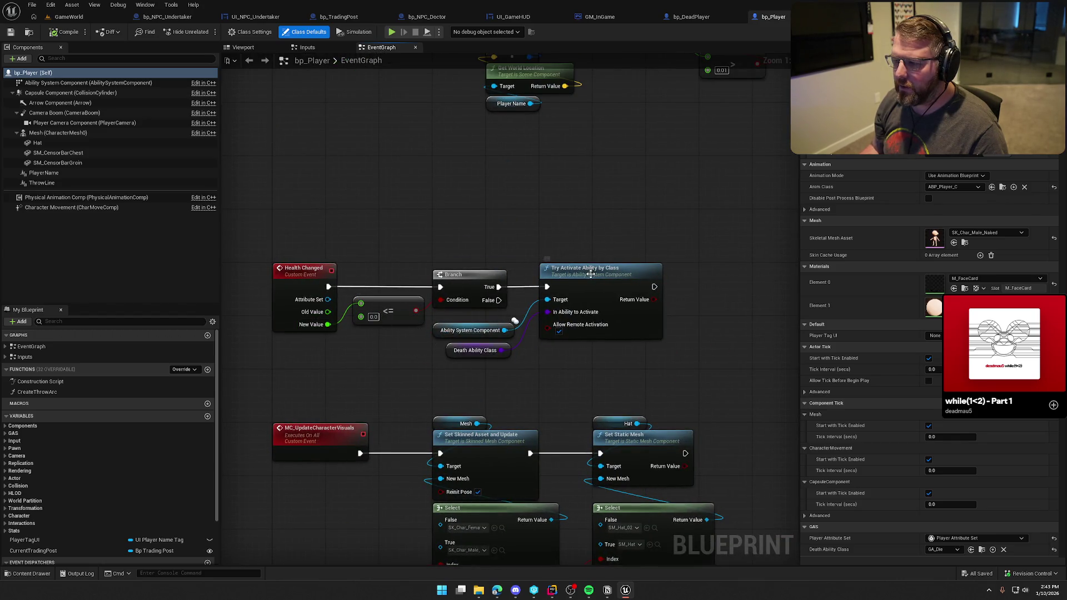
Step: Inspect the Death Ability Class value and browse to GA_Die in GAS/Abilities
mouse_move(562, 384)
mouse_down()
mouse_move(374, 235)
mouse_move(329, 222)
mouse_up()
click(371, 219)
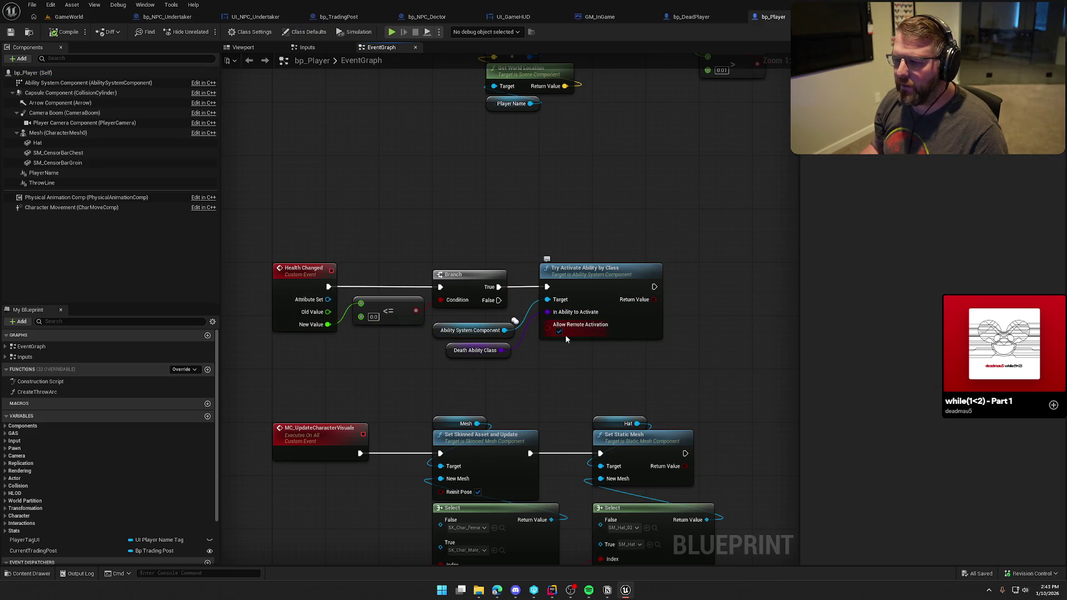
click(471, 353)
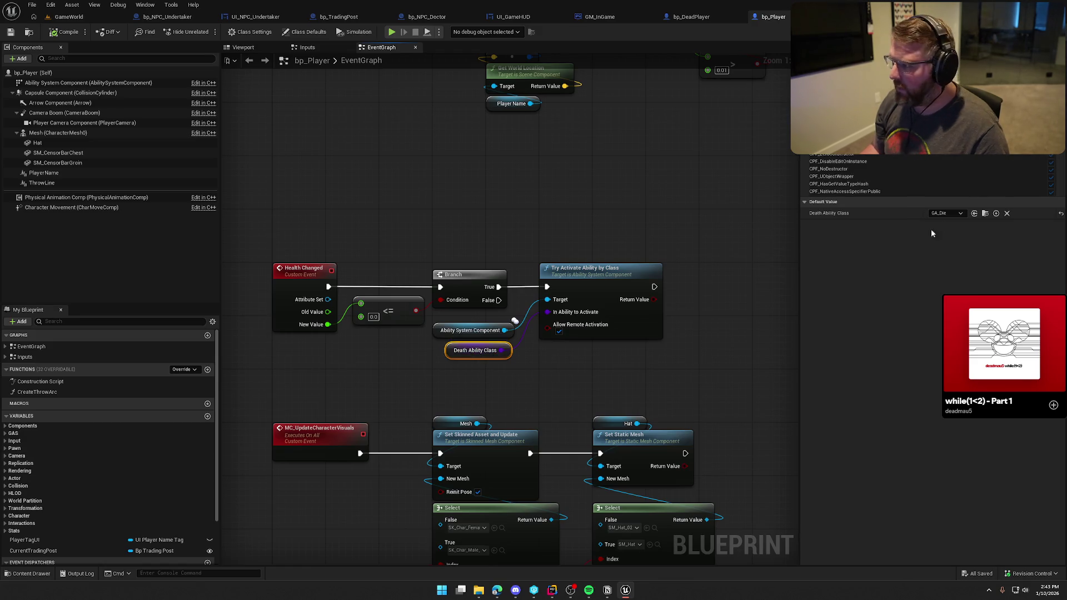
click(986, 214)
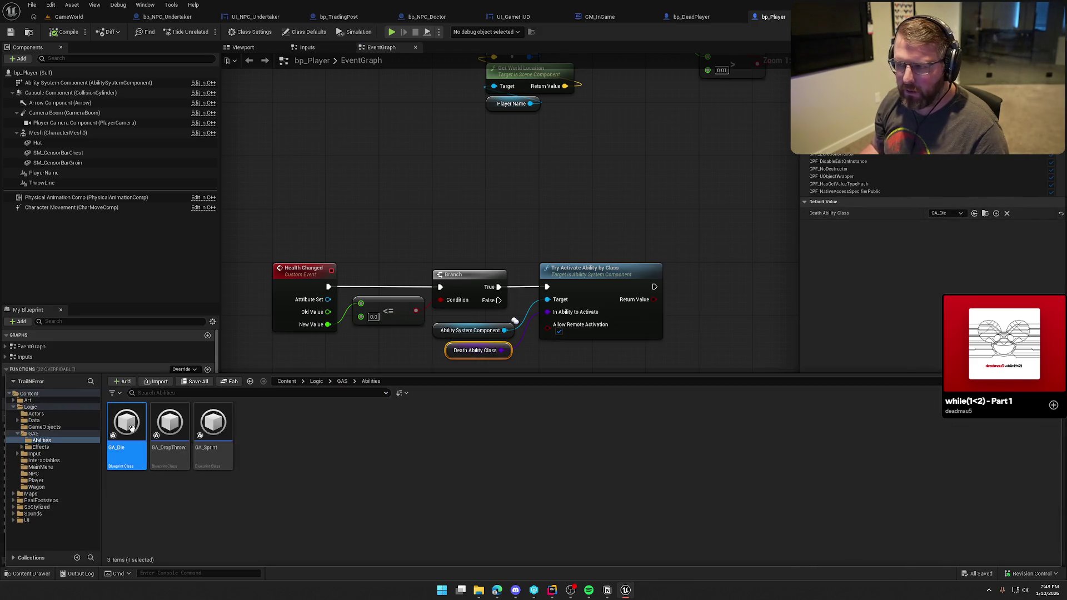
Step: Open GA_Die and inspect its SpawnActor, Possess and Player Died nodes
double_click(127, 439)
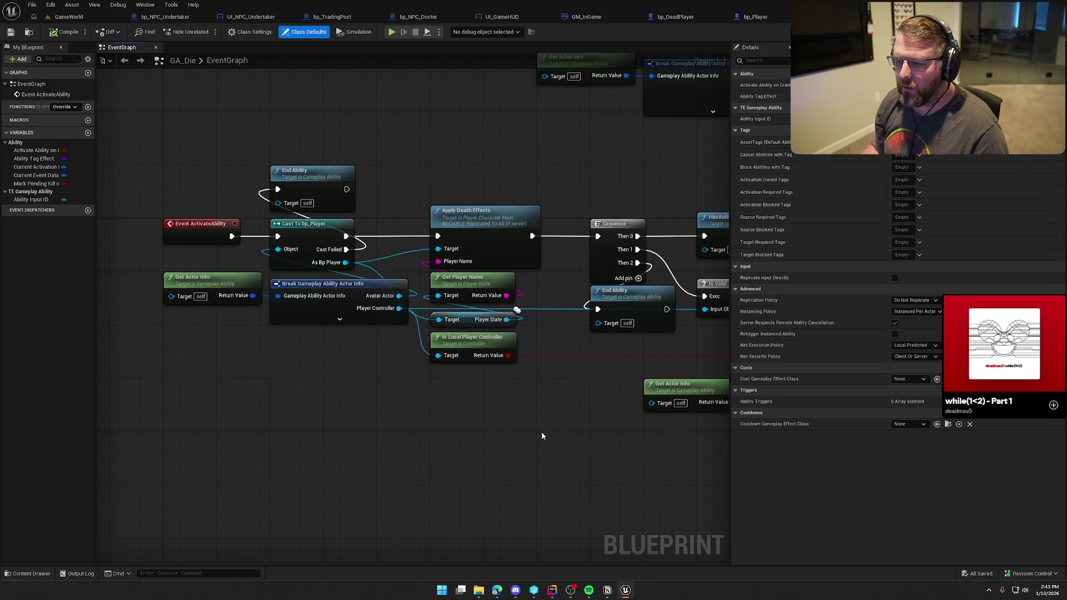
mouse_move(552, 432)
mouse_down()
mouse_move(286, 405)
mouse_move(257, 365)
mouse_up()
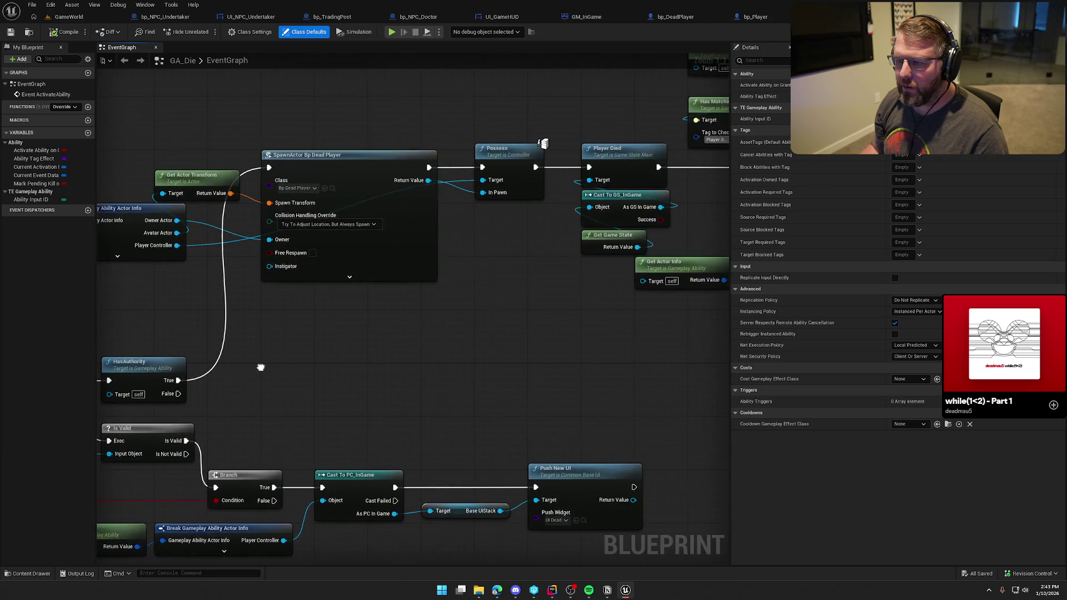
mouse_move(406, 376)
mouse_down()
mouse_move(142, 433)
mouse_move(485, 295)
mouse_move(484, 402)
mouse_up()
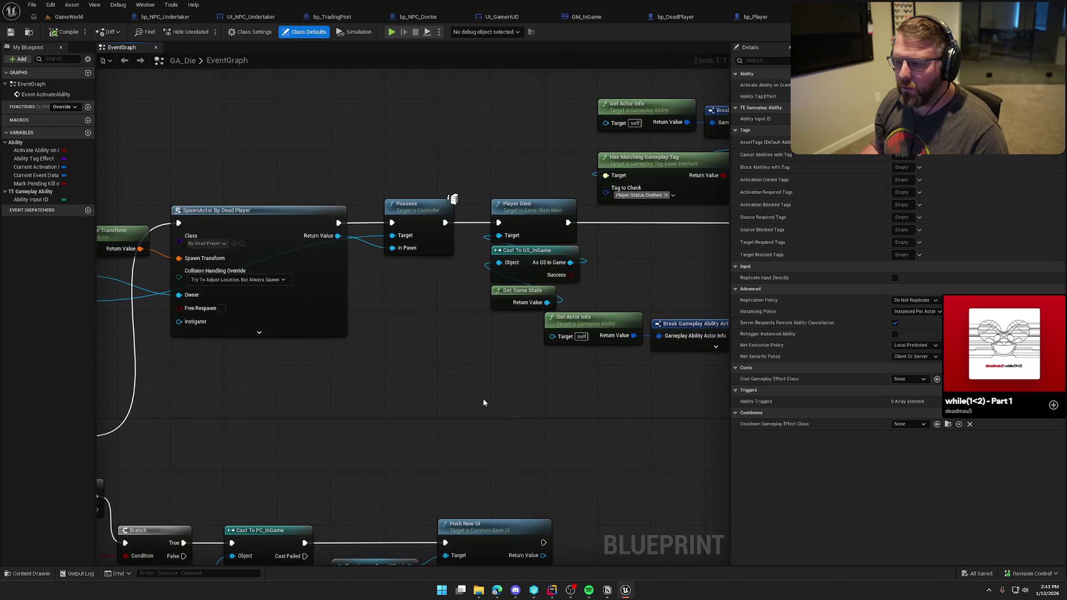
click(524, 206)
mouse_move(524, 207)
mouse_down()
mouse_move(218, 192)
mouse_move(211, 22)
mouse_move(194, 23)
mouse_up()
mouse_move(389, 234)
mouse_down()
mouse_move(111, 220)
mouse_move(267, 229)
mouse_move(578, 399)
mouse_up()
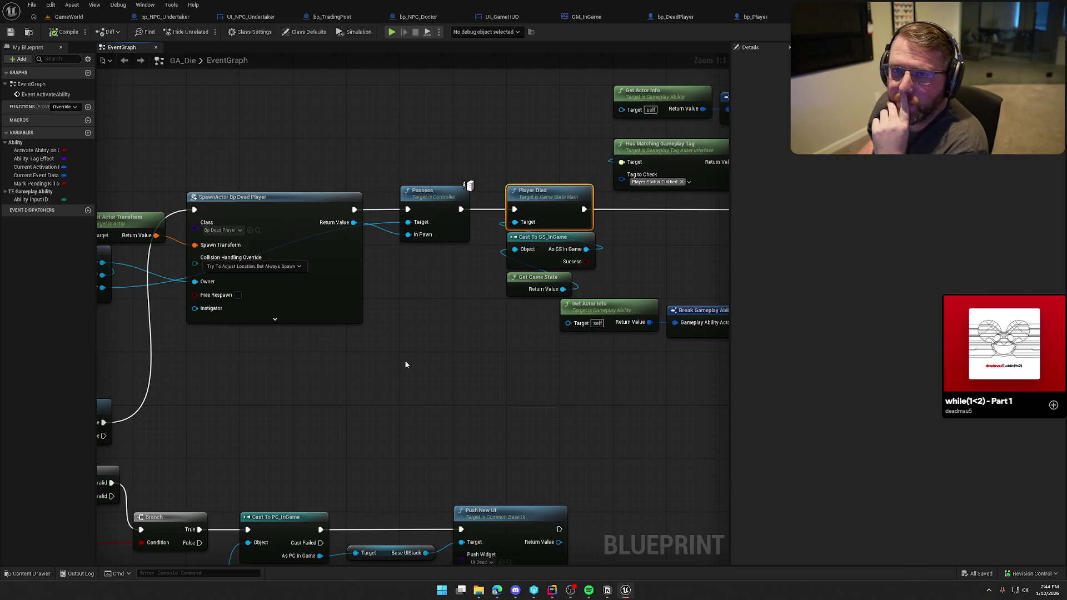
mouse_move(481, 353)
mouse_down()
mouse_move(245, 338)
mouse_move(248, 162)
mouse_up()
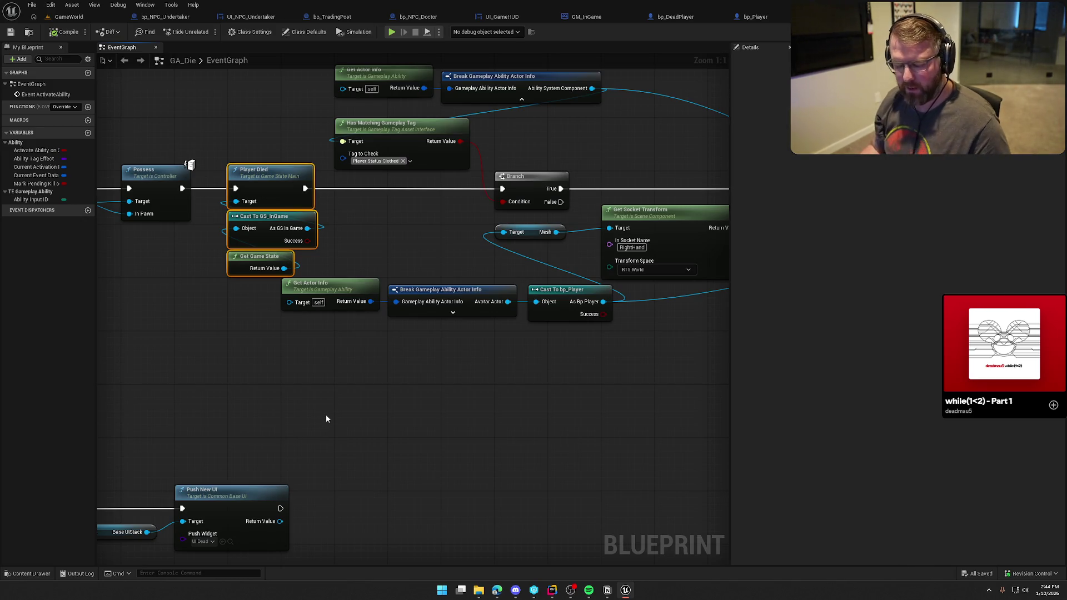
Step: Delete the Player Died and game state nodes, wire Possess straight to the Branch, and close the gap
key(Delete)
drag(182, 188, 505, 196)
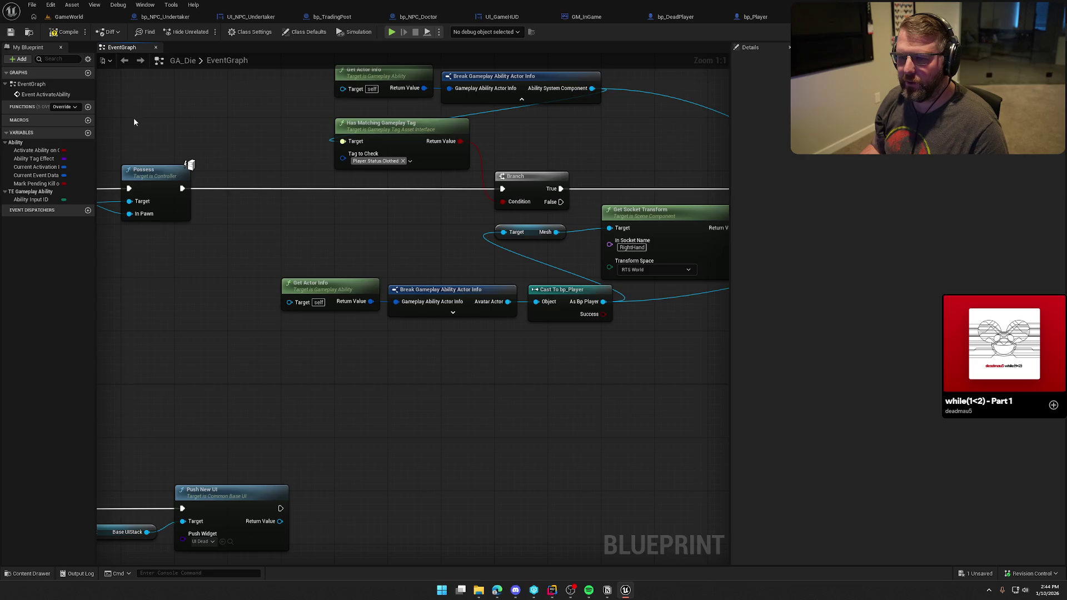
scroll(291, 250, down, 3)
drag(321, 149, 724, 314)
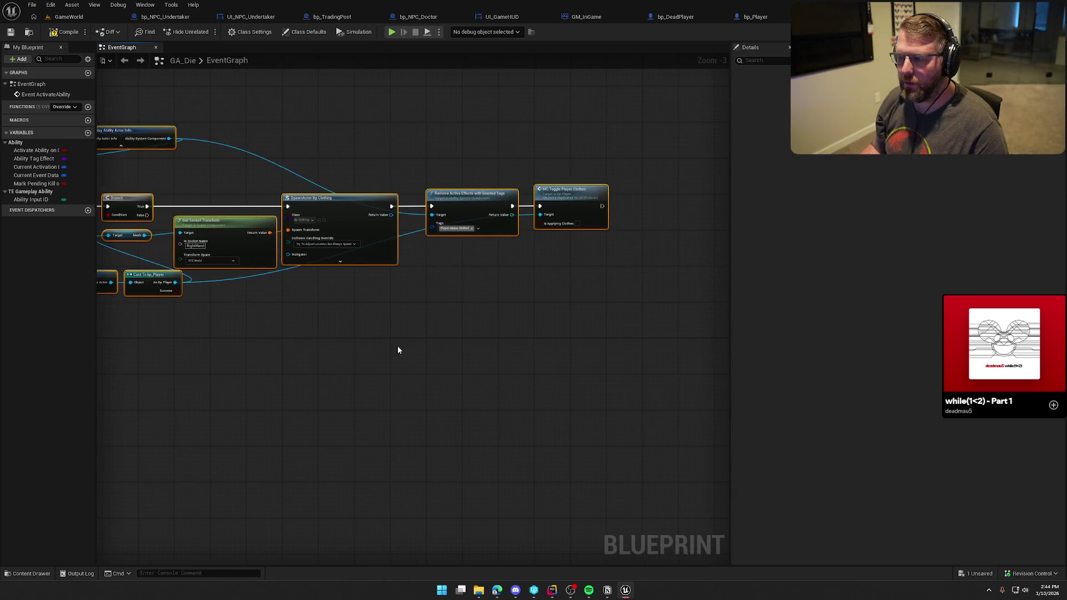
drag(626, 221, 555, 221)
click(338, 203)
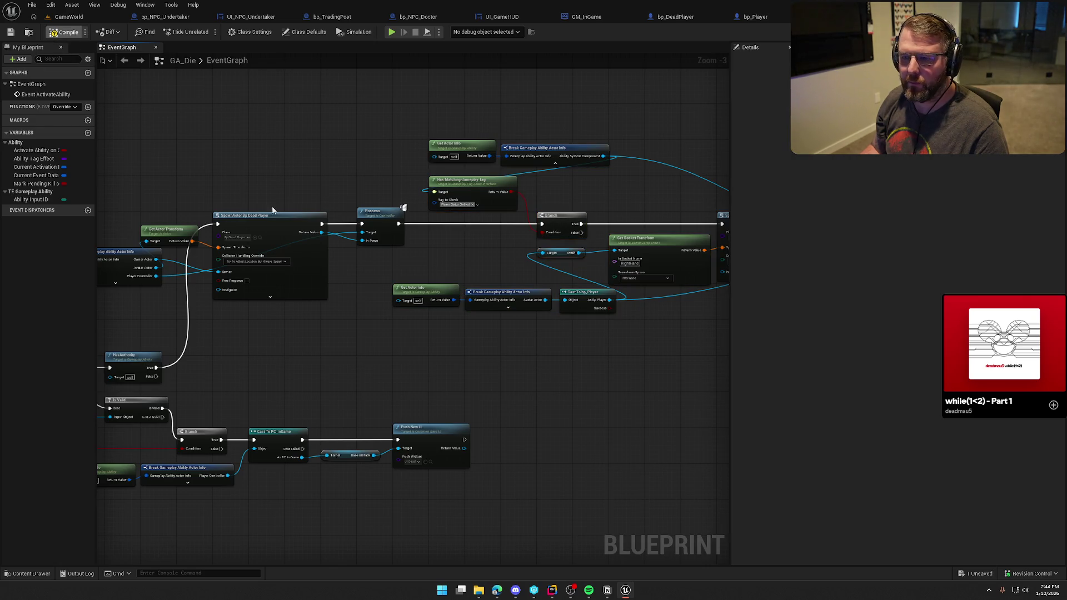
Step: Save GA_Die through the check-out prompt and return to bp_DeadPlayer's graph after SET
key(ctrl+s)
click(545, 388)
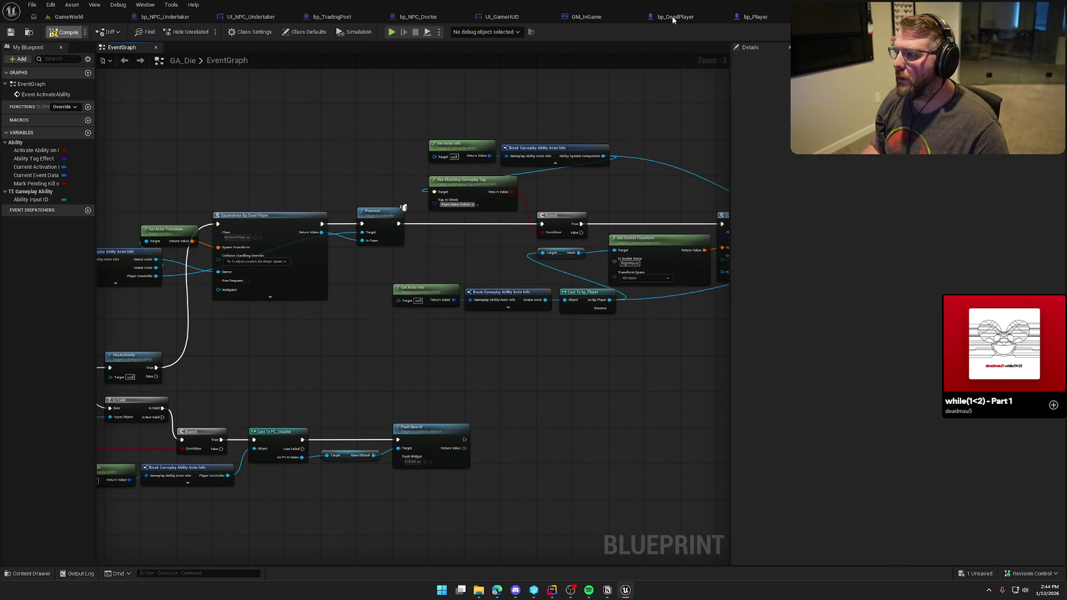
click(676, 16)
mouse_move(635, 174)
mouse_down()
mouse_move(465, 126)
mouse_move(743, 131)
mouse_move(548, 119)
mouse_move(462, 139)
mouse_up()
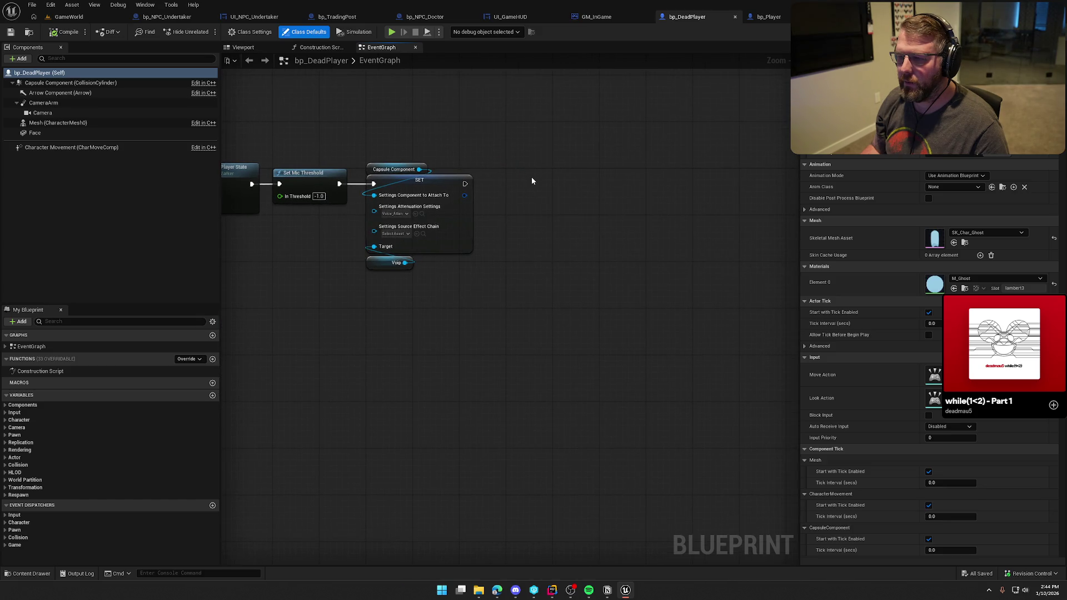
Step: Paste Player Died with a pure Cast To GS_InGame on Get Game State, wired after SET
key(ctrl+v)
mouse_move(466, 183)
mouse_down()
mouse_move(543, 167)
mouse_move(553, 199)
mouse_up()
right_click(570, 198)
click(617, 427)
Step: Compile bp_DeadPlayer, check it out to save, and open Player Died's C++ source
click(64, 32)
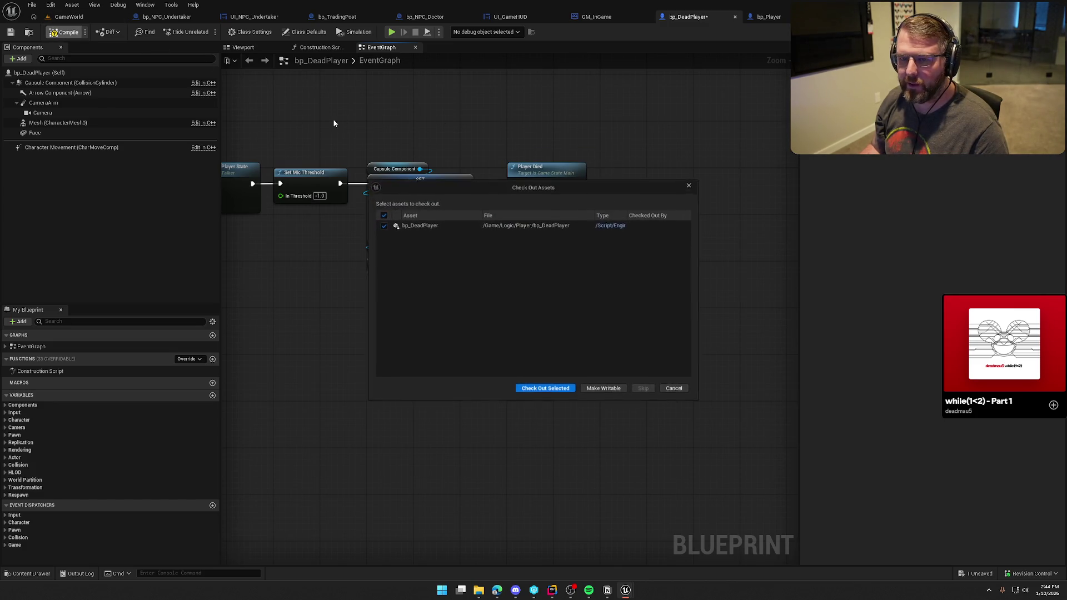
click(542, 388)
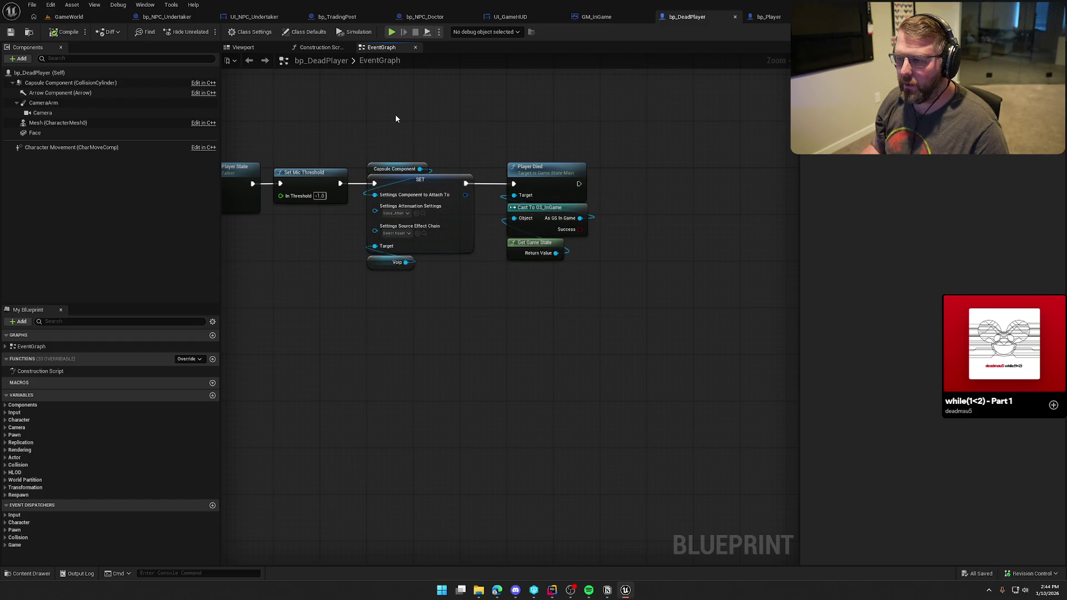
double_click(551, 173)
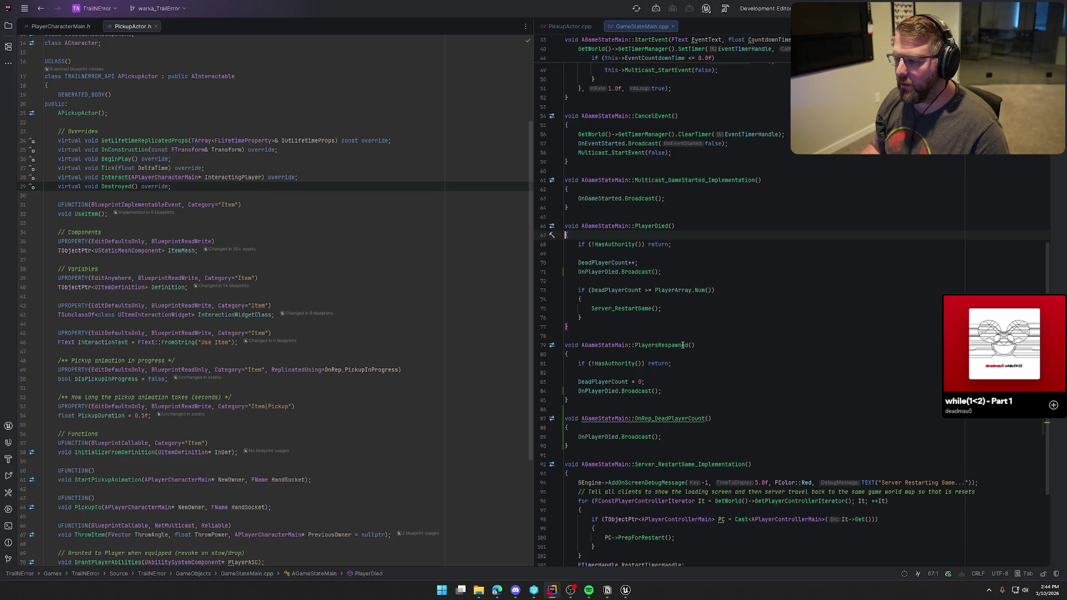
Step: After reading AGameStateMain::PlayerDied in Rider, return to the bp_DeadPlayer blueprint editor
click(625, 590)
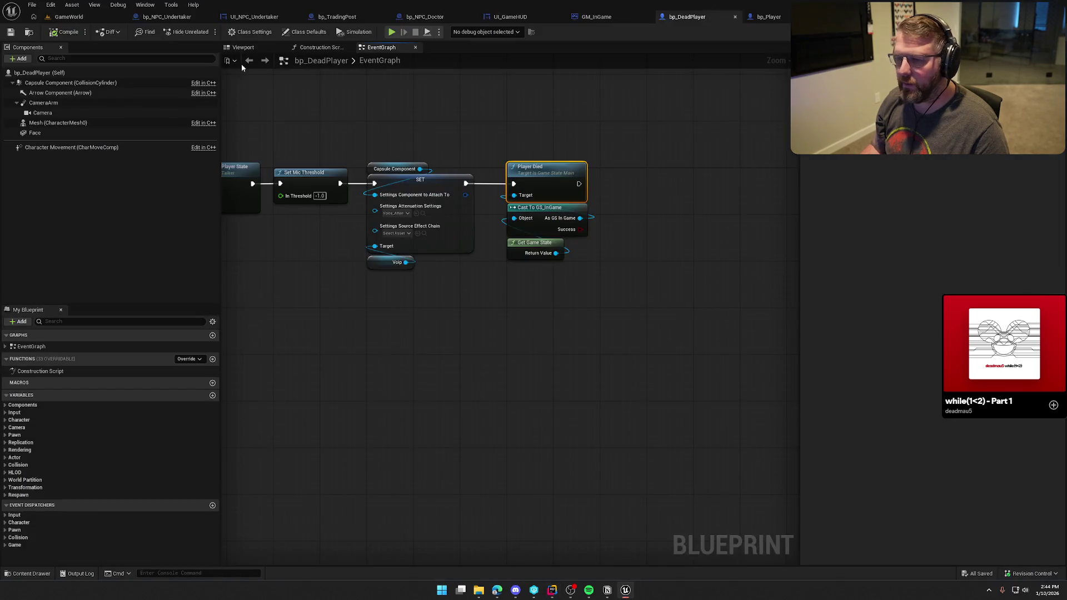
Step: Play-test GameWorld, dying and running the ghost to the Undertaker's Revive Friends prompt, then stop
click(145, 31)
key(alt+p)
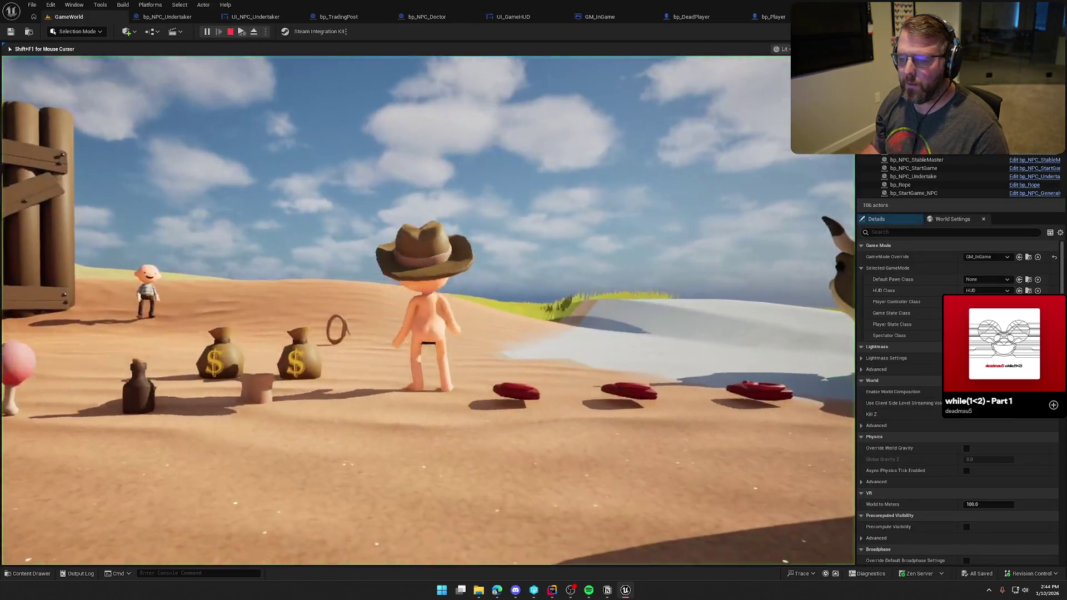
key(w)
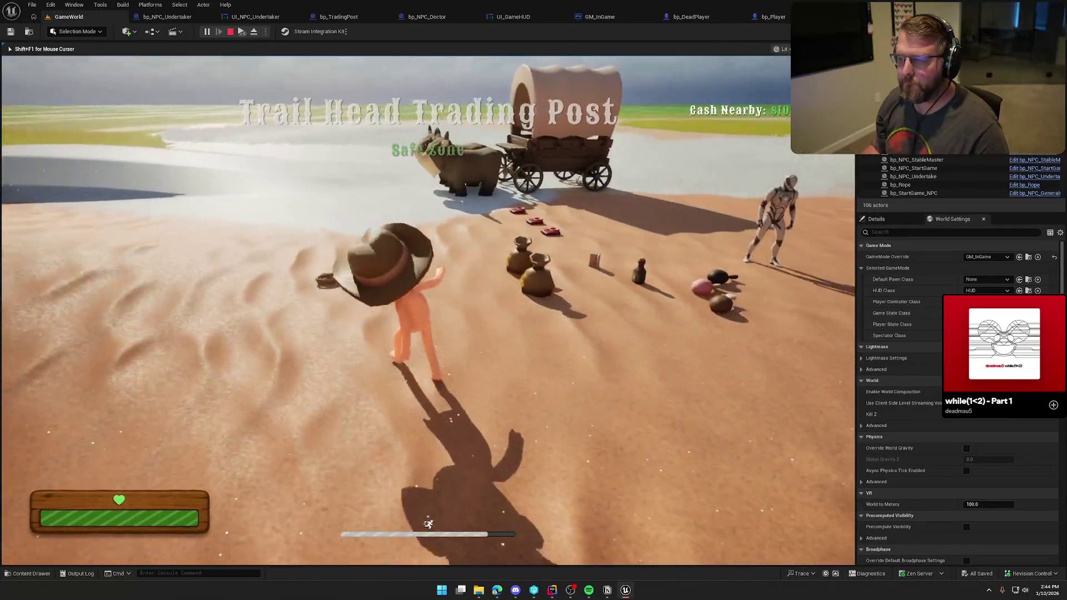
key(w)
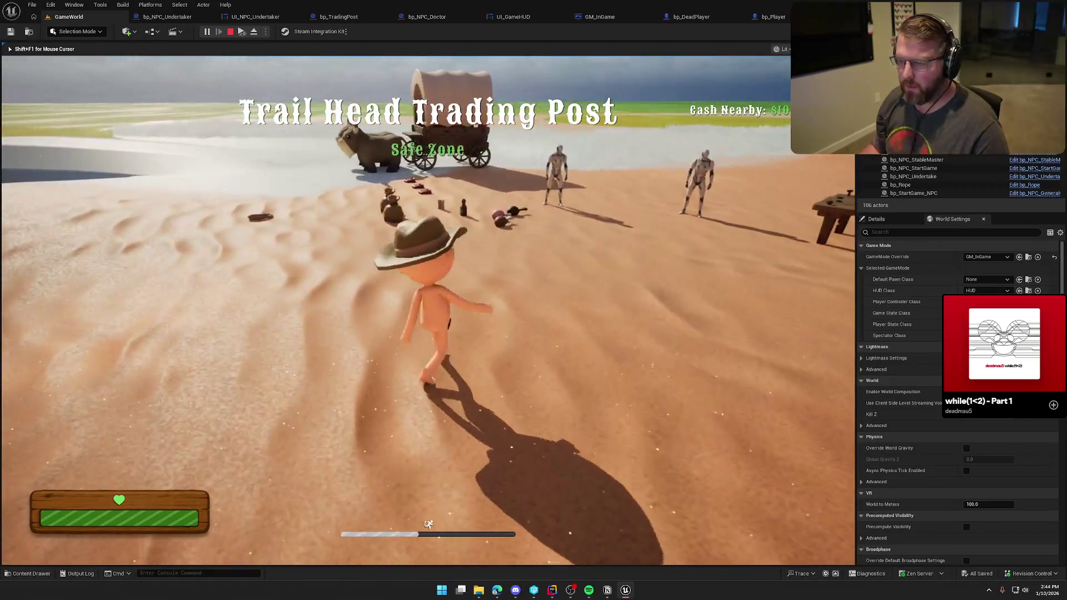
key(super)
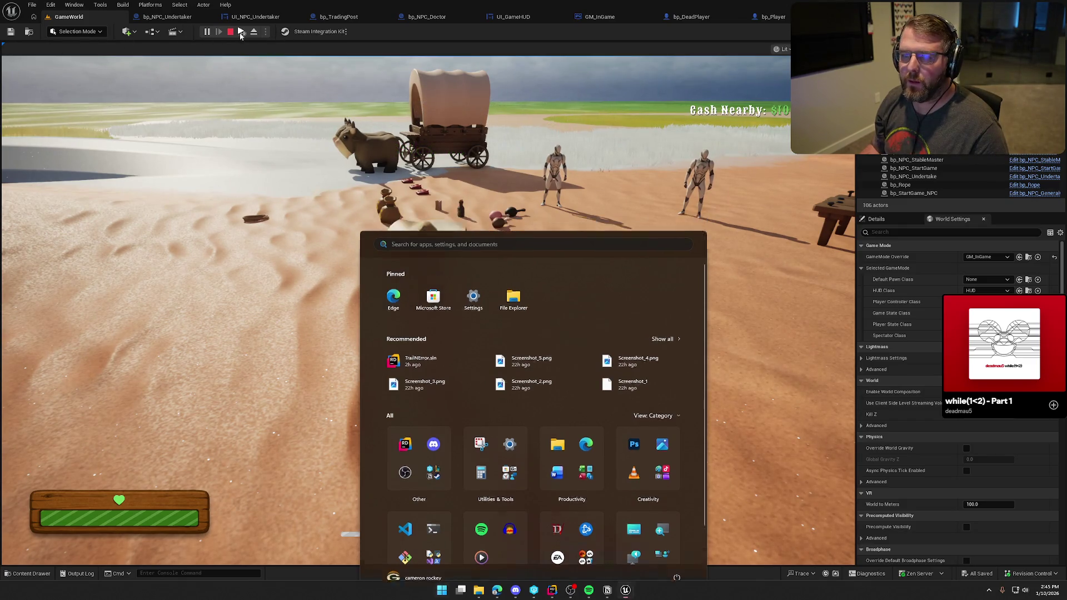
key(super)
click(523, 246)
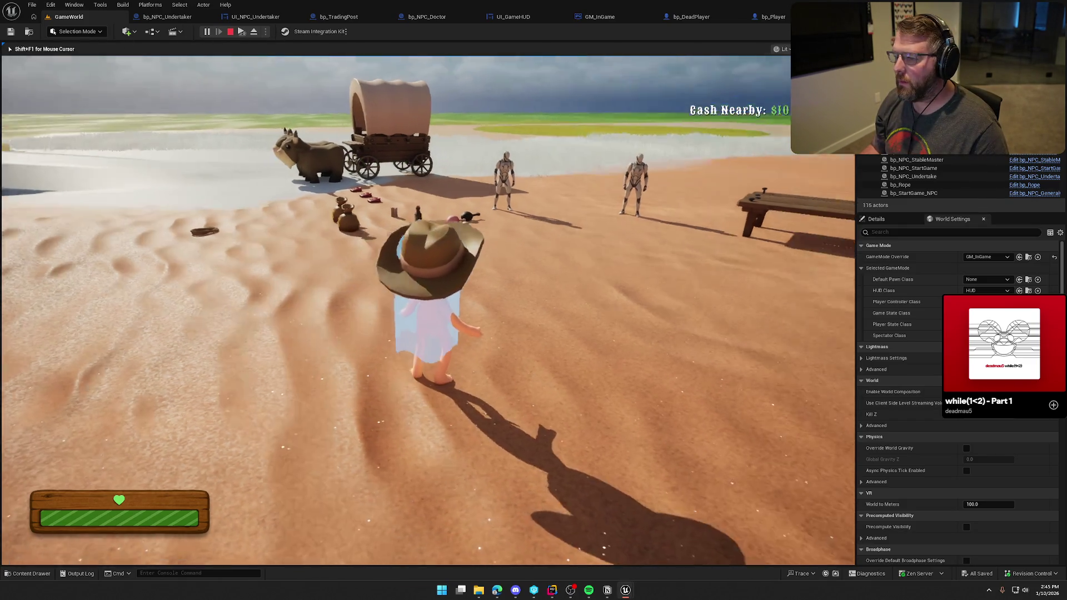
key(shift+w)
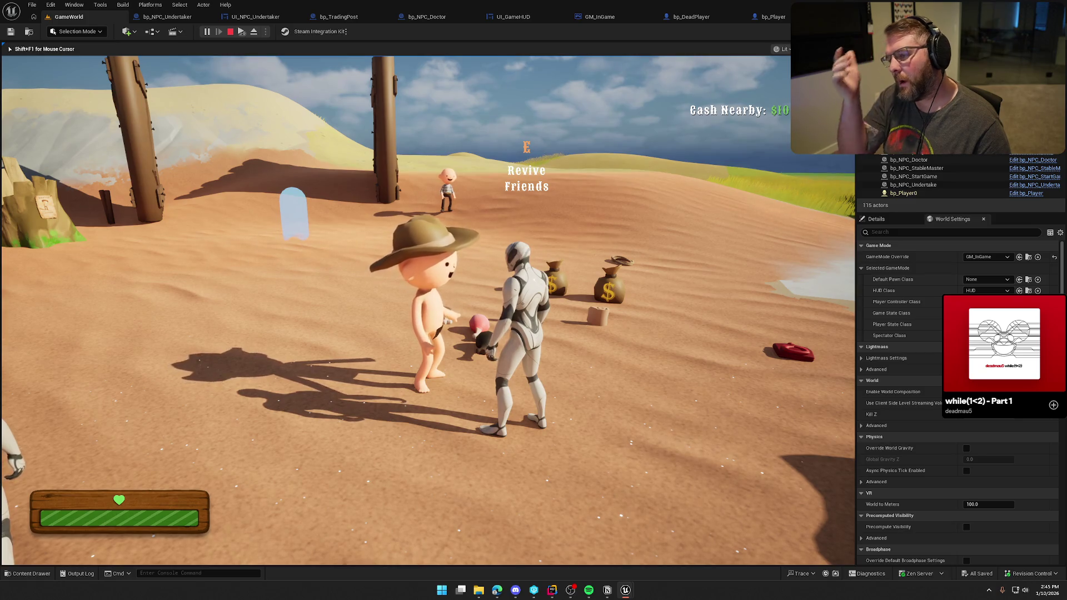
key(Escape)
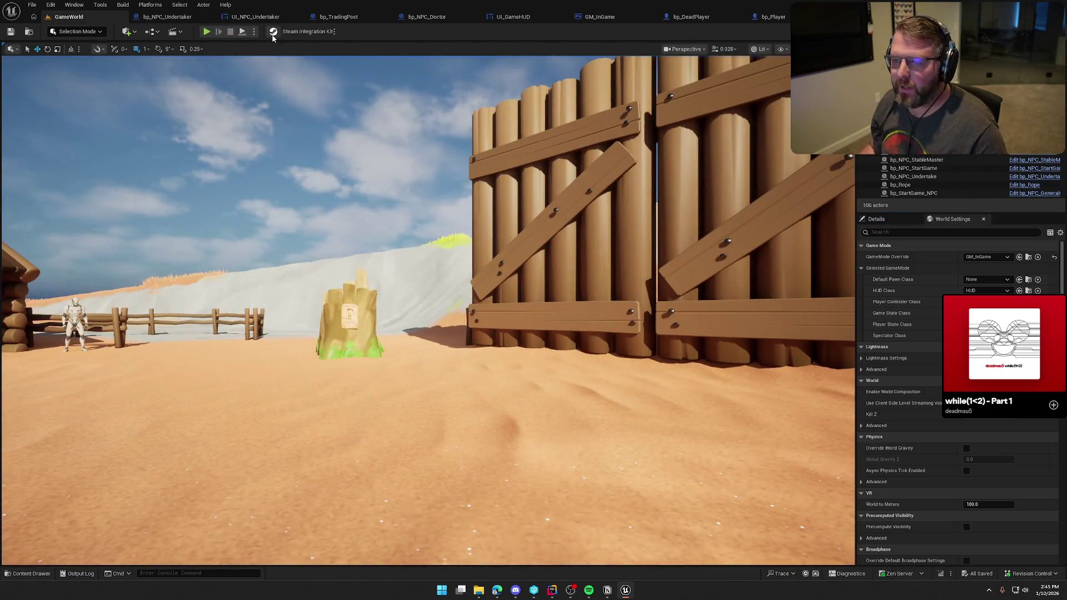
Step: Delete the >, Select and Set Visibility nodes from UpdatePriceDisplay and save the widget
click(255, 17)
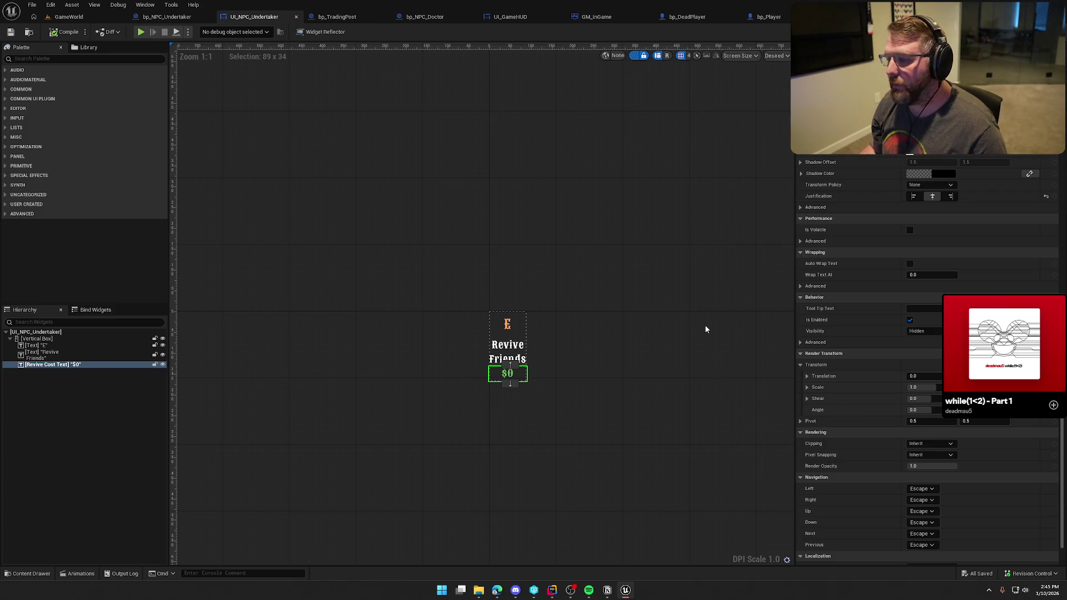
click(462, 305)
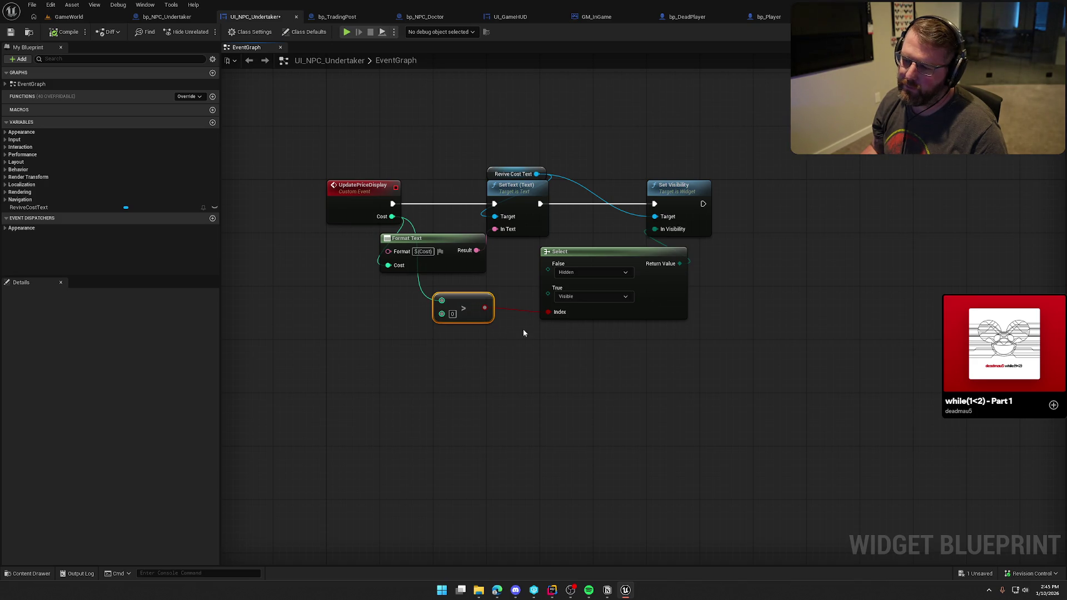
mouse_move(725, 371)
mouse_down()
mouse_move(555, 311)
mouse_move(631, 145)
mouse_up()
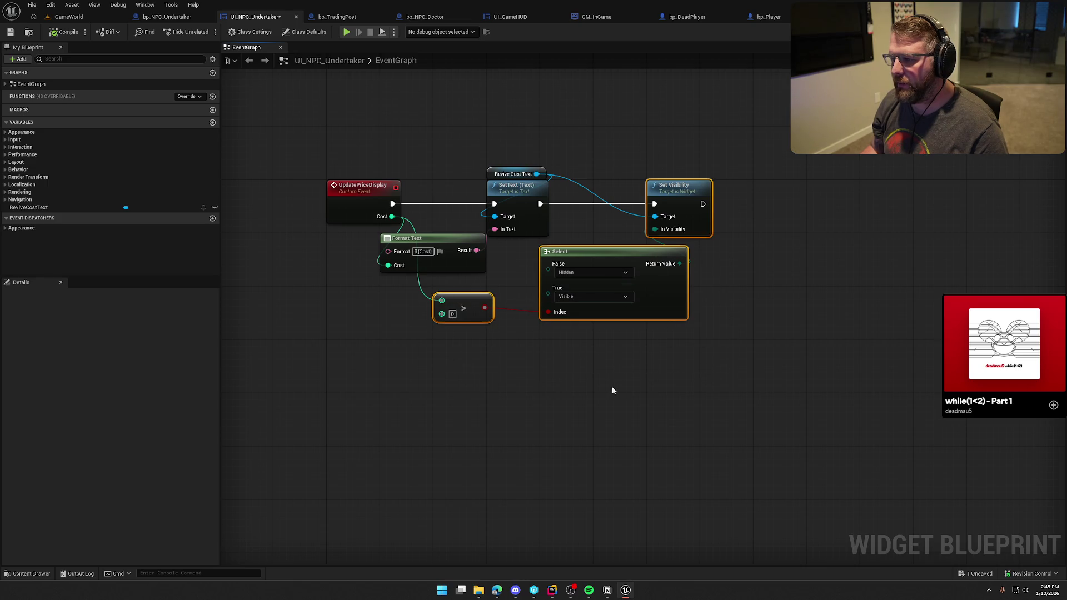
key(Delete)
click(65, 32)
click(1028, 31)
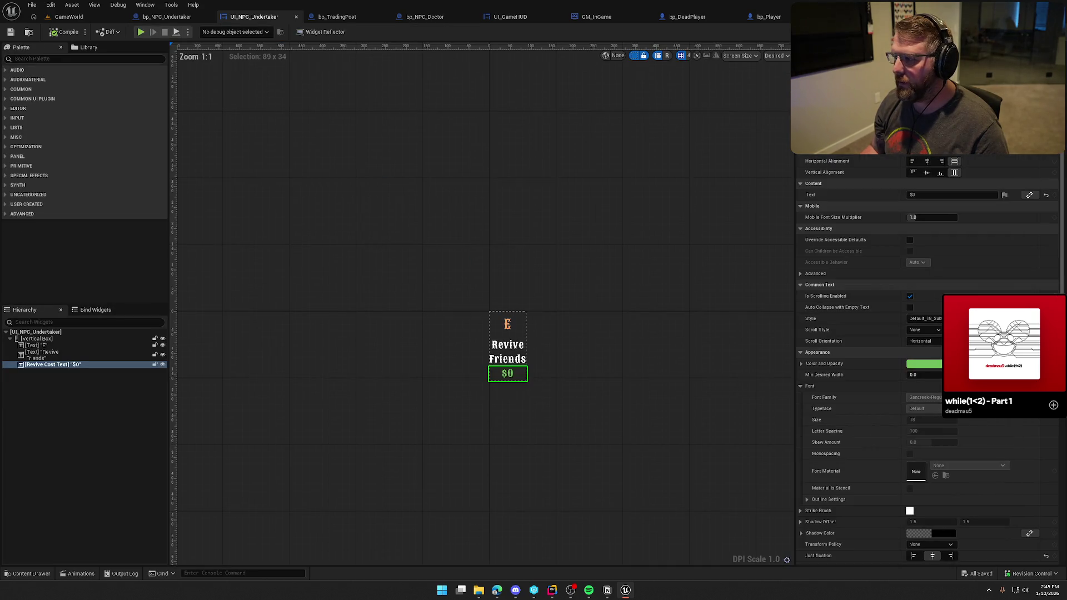
Step: Set Revive Cost Text to $10 with Visibility Not Hit-Testable (Self Only)
click(928, 196)
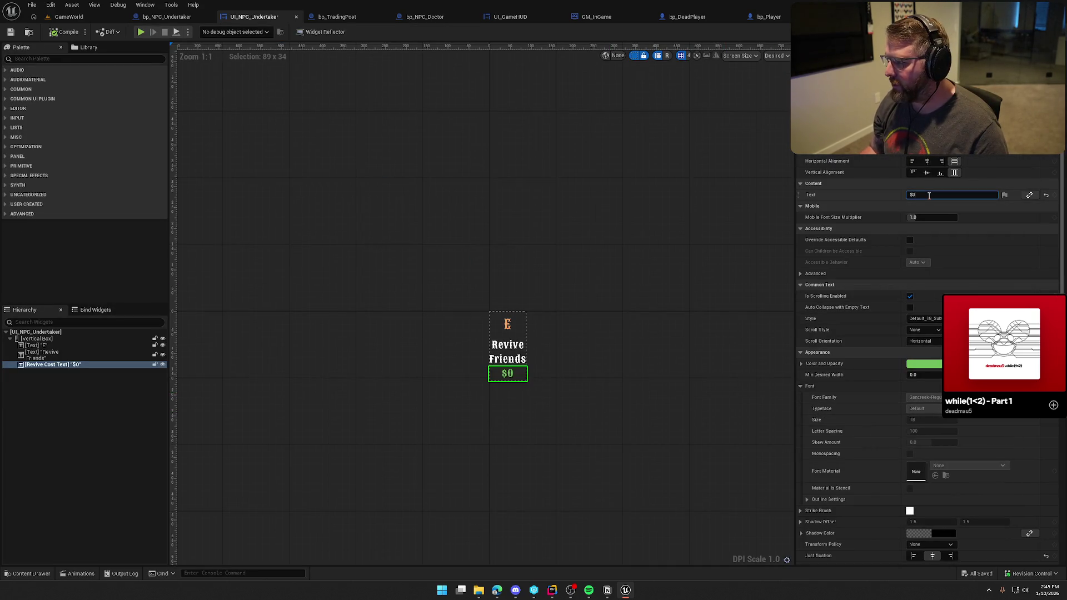
text(1)
key(Return)
scroll(886, 406, down, 10)
click(922, 424)
click(934, 474)
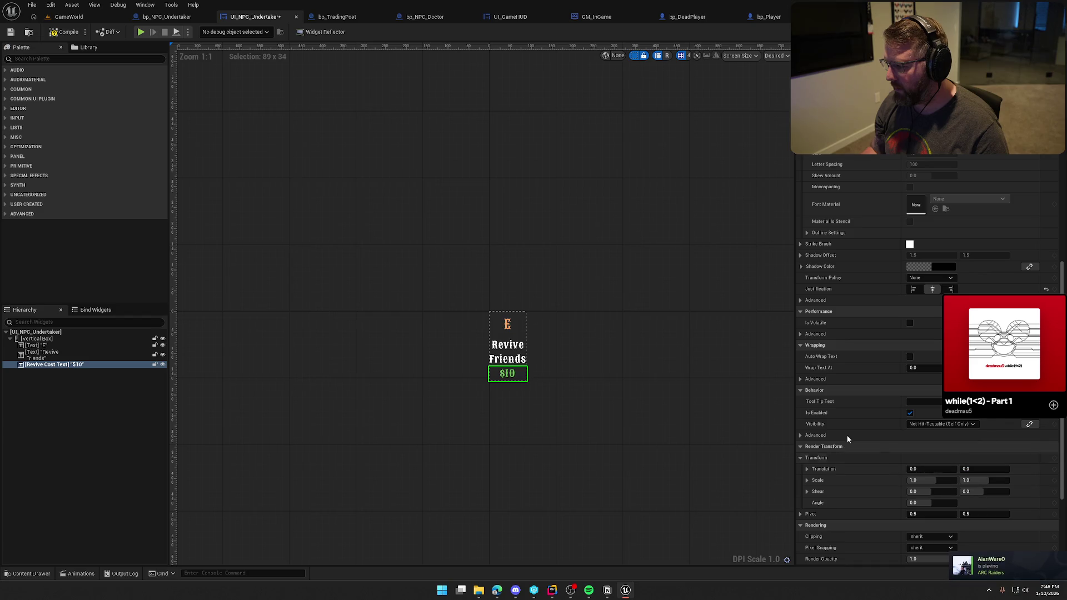
click(69, 17)
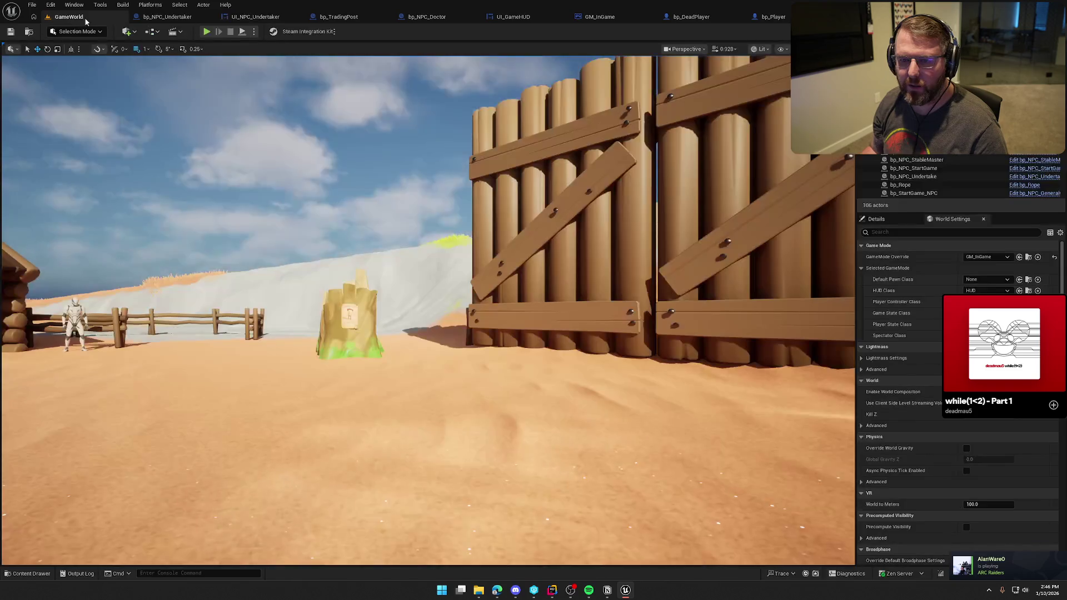
key(w)
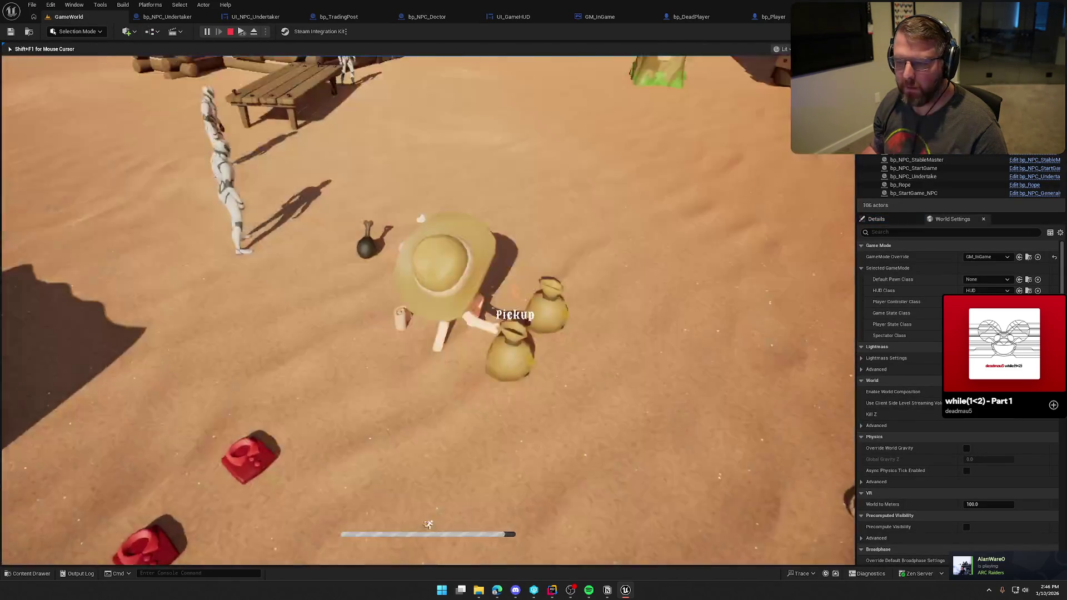
key(w)
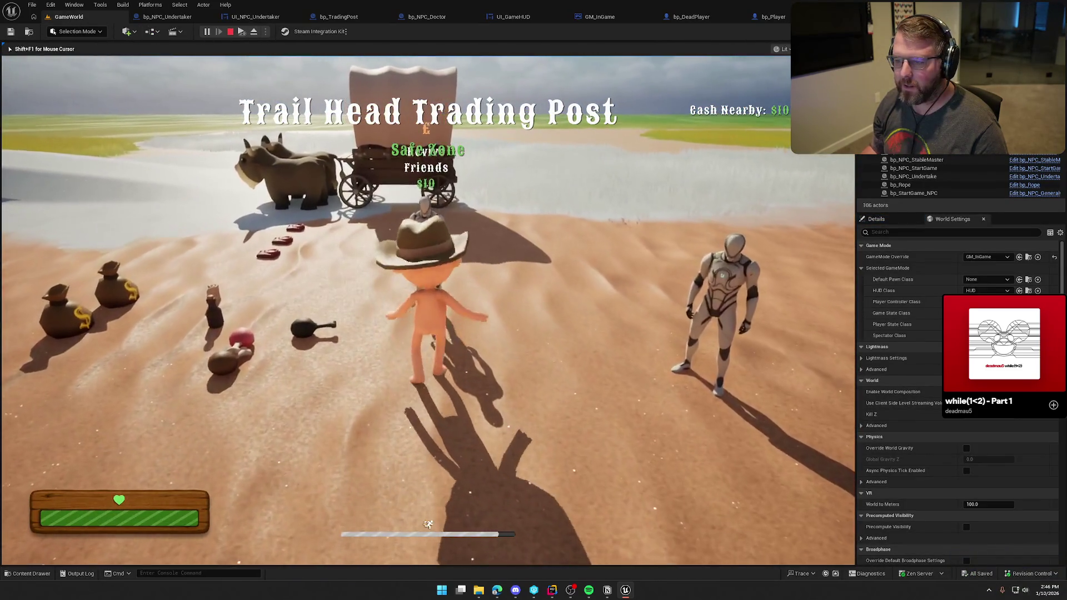
key(w)
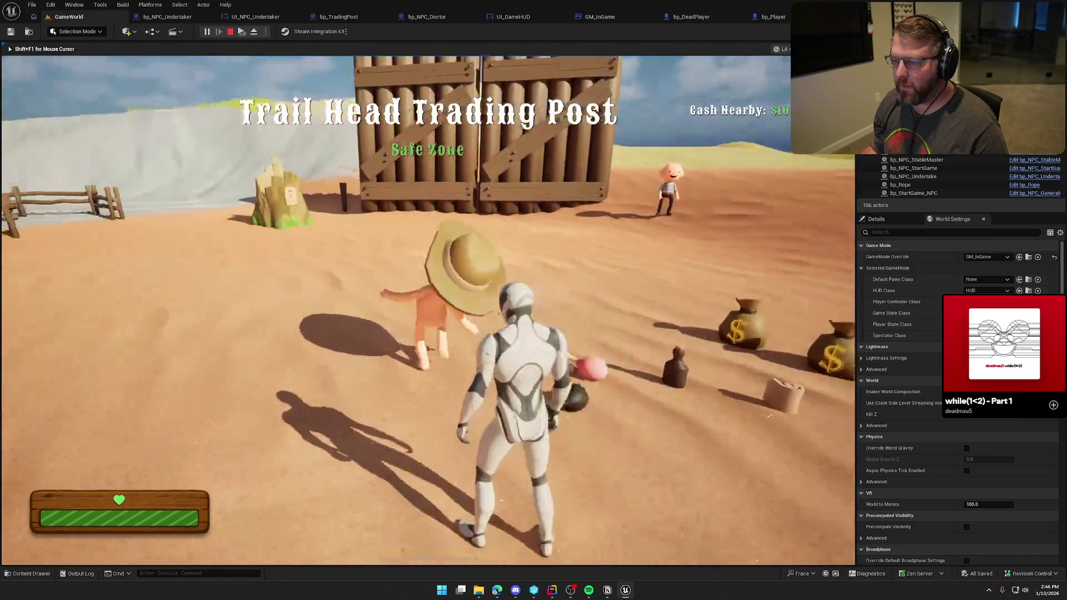
key(shift)
key(w)
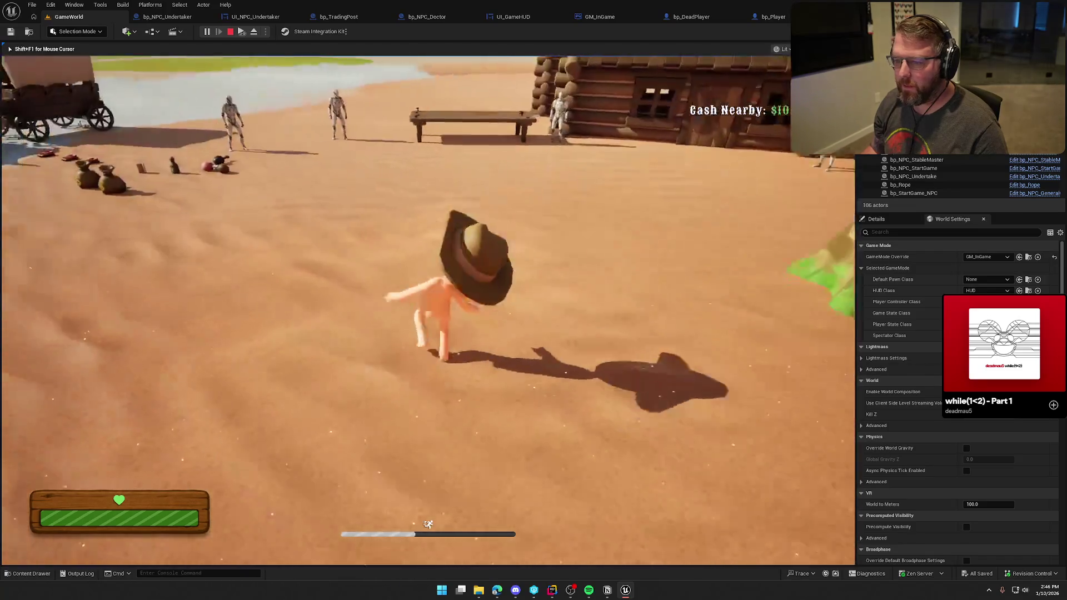
key(super)
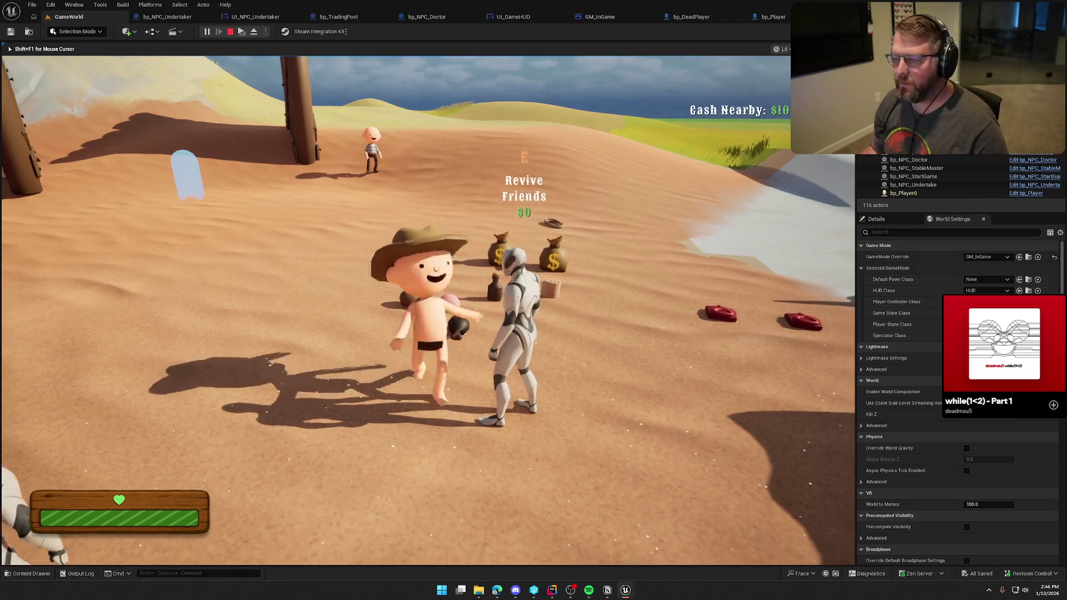
key(shift+w)
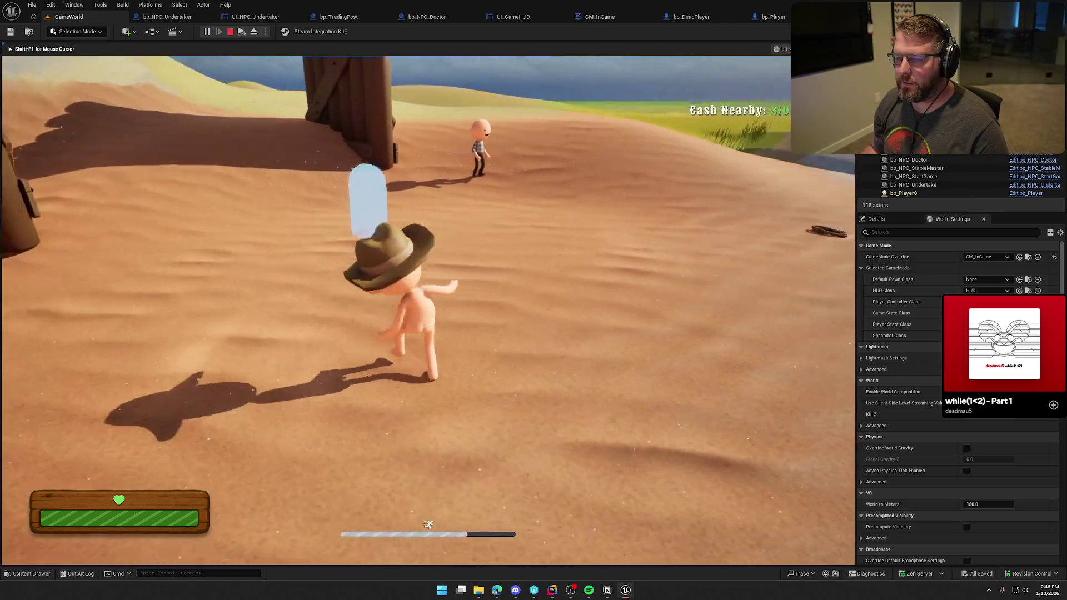
key(w)
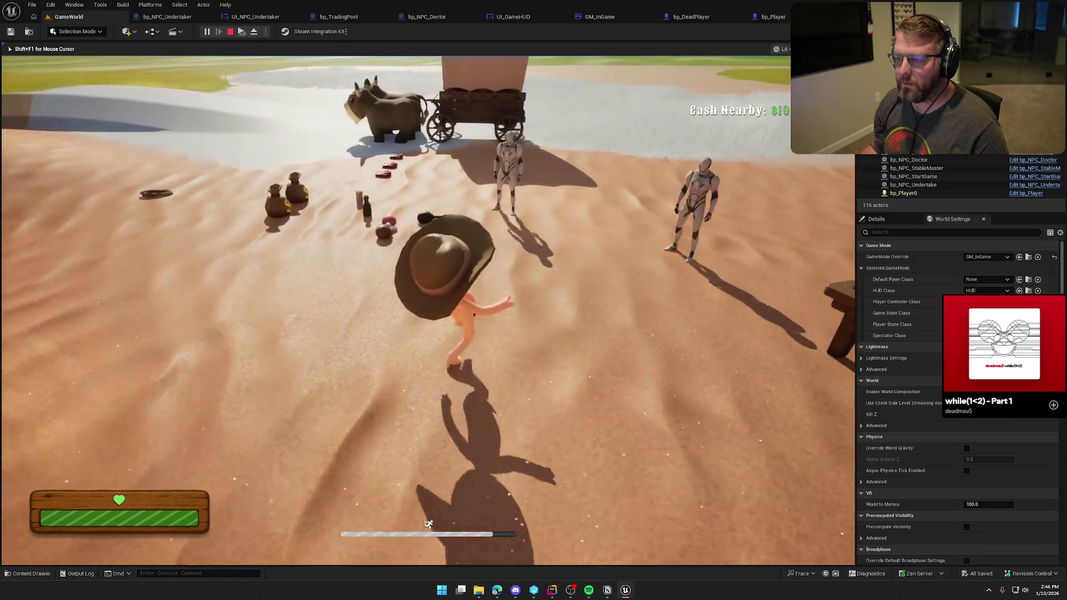
key(w)
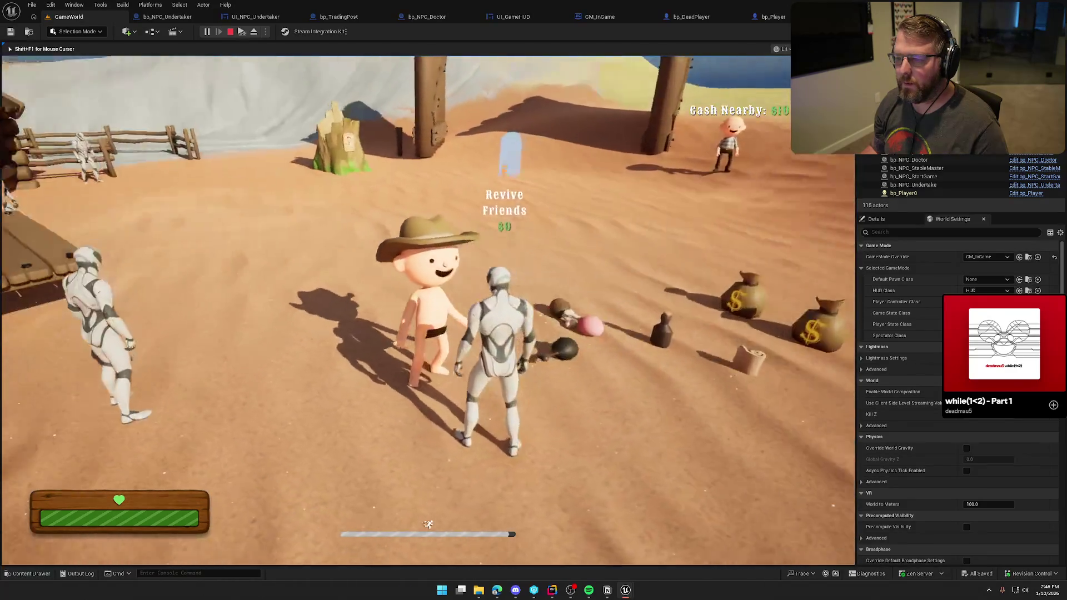
key(w)
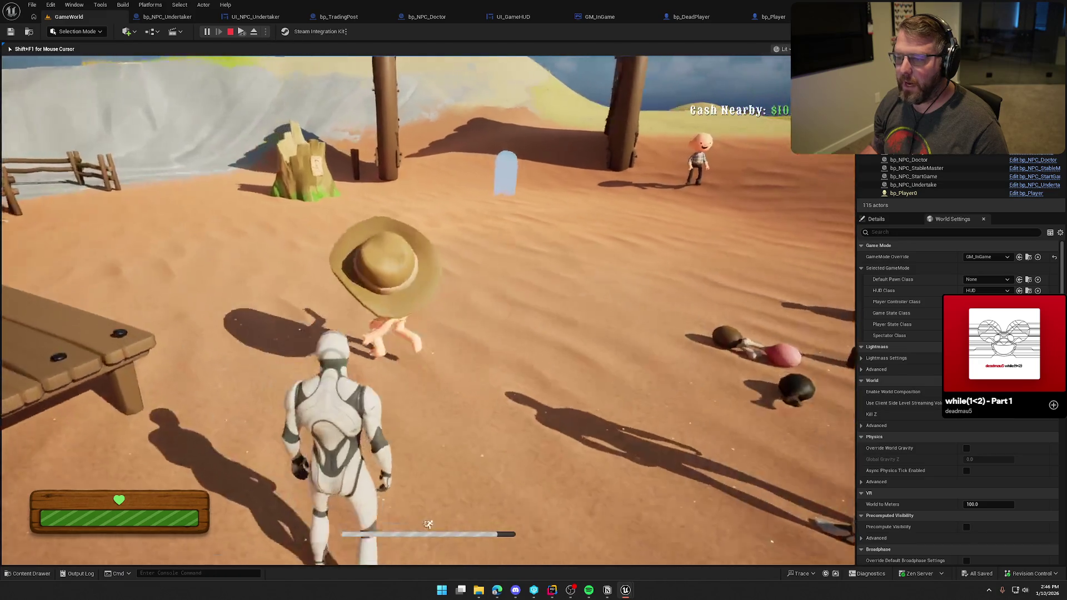
key(w)
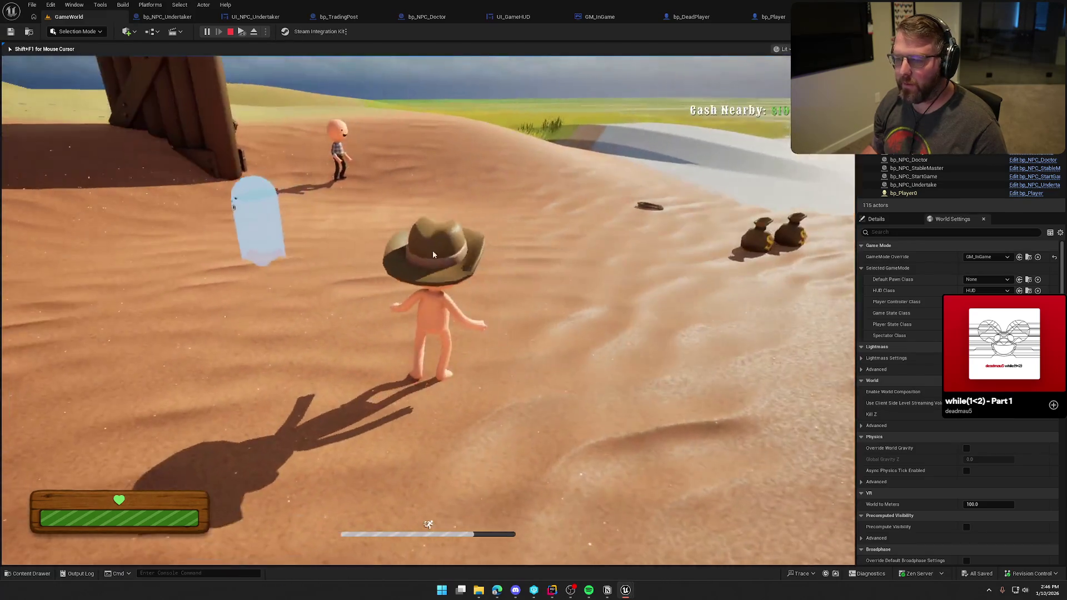
key(Escape)
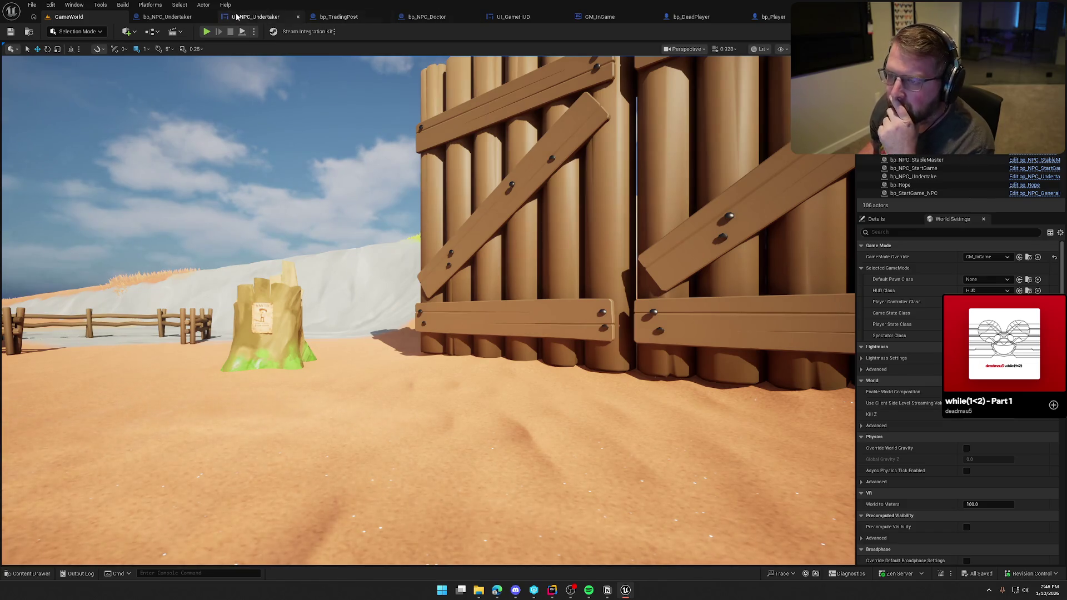
Step: Change UI_NPC_Undertaker's Revive Cost Text to $0, save it, and bring up bp_NPC_Undertaker
click(236, 17)
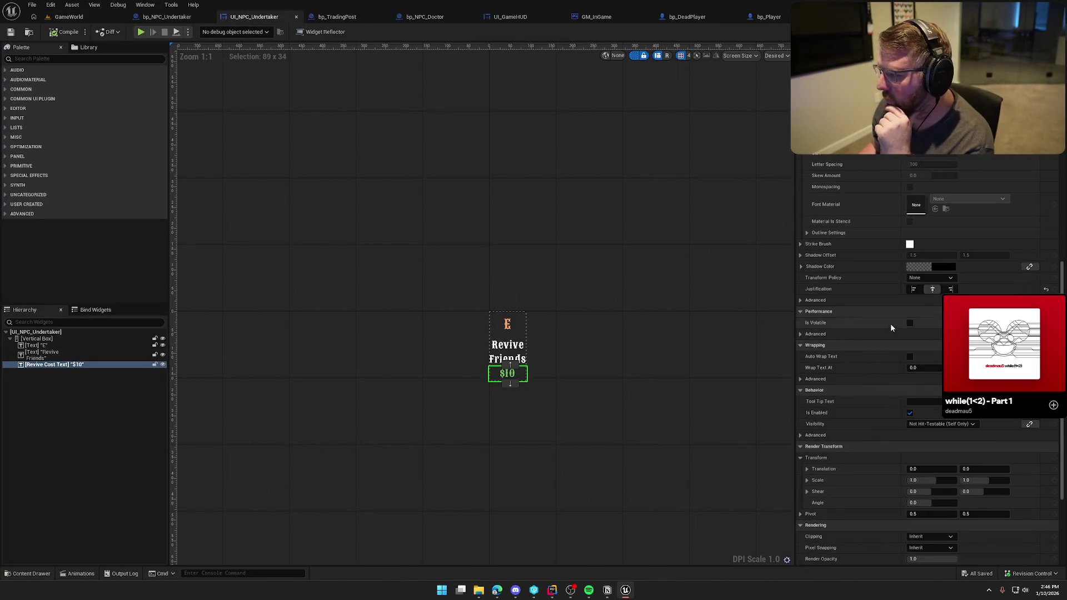
scroll(890, 327, up, 10)
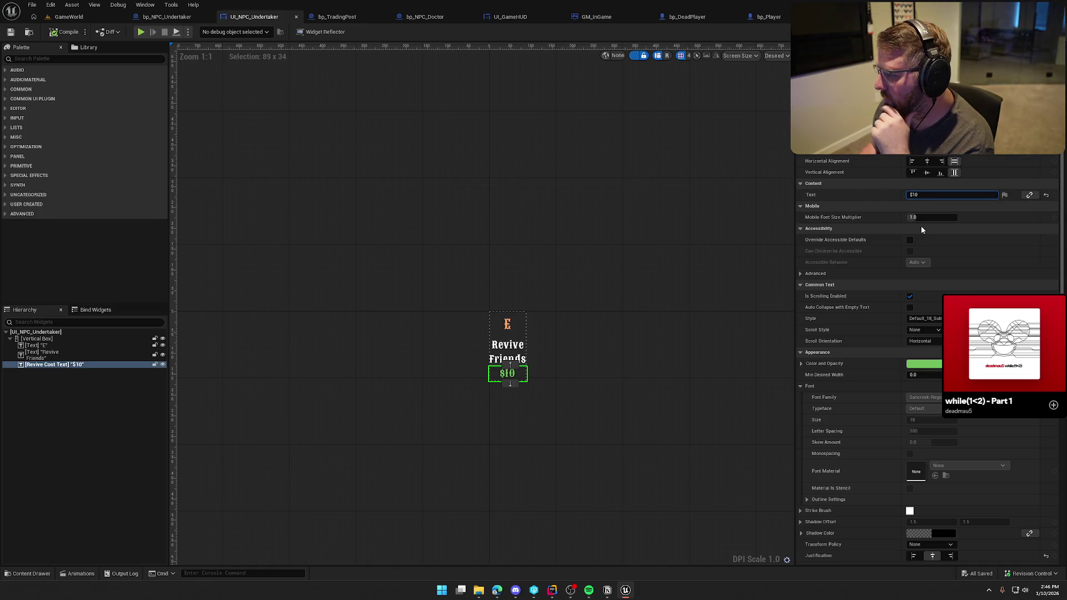
text($0)
click(342, 178)
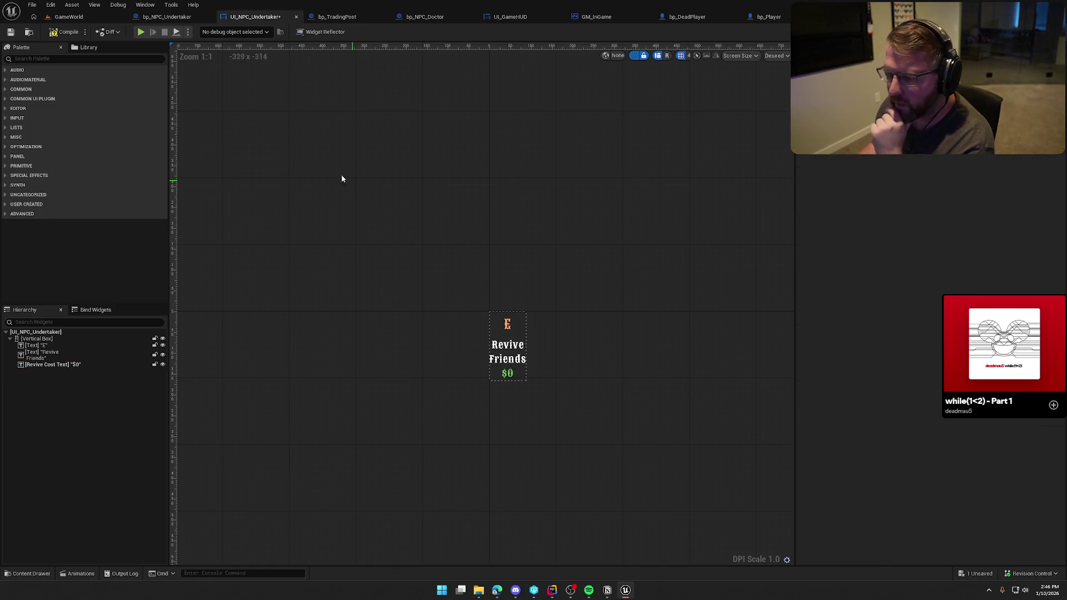
key(ctrl+s)
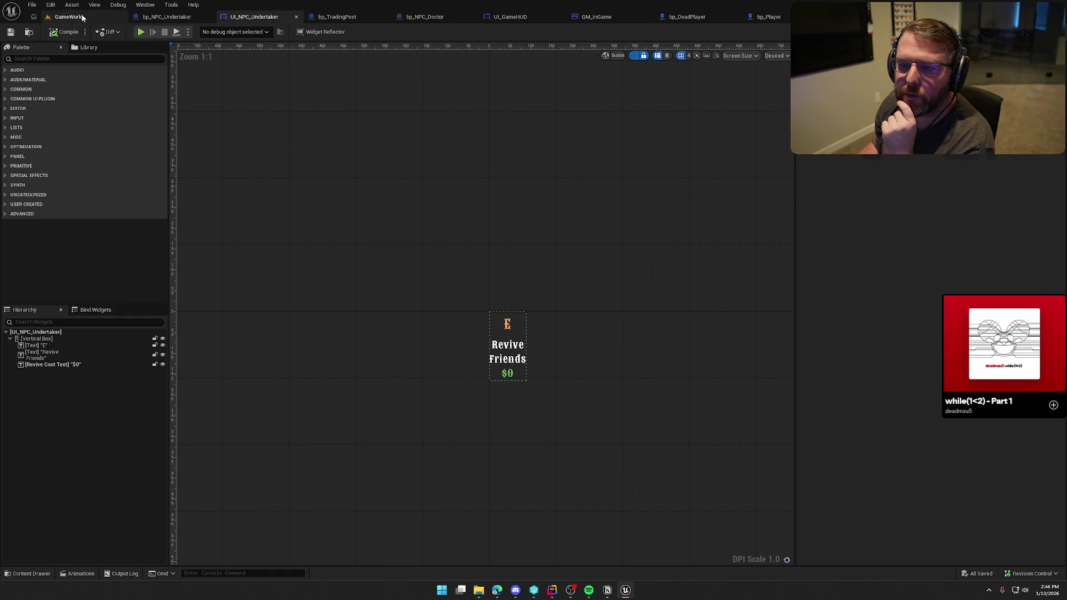
click(83, 17)
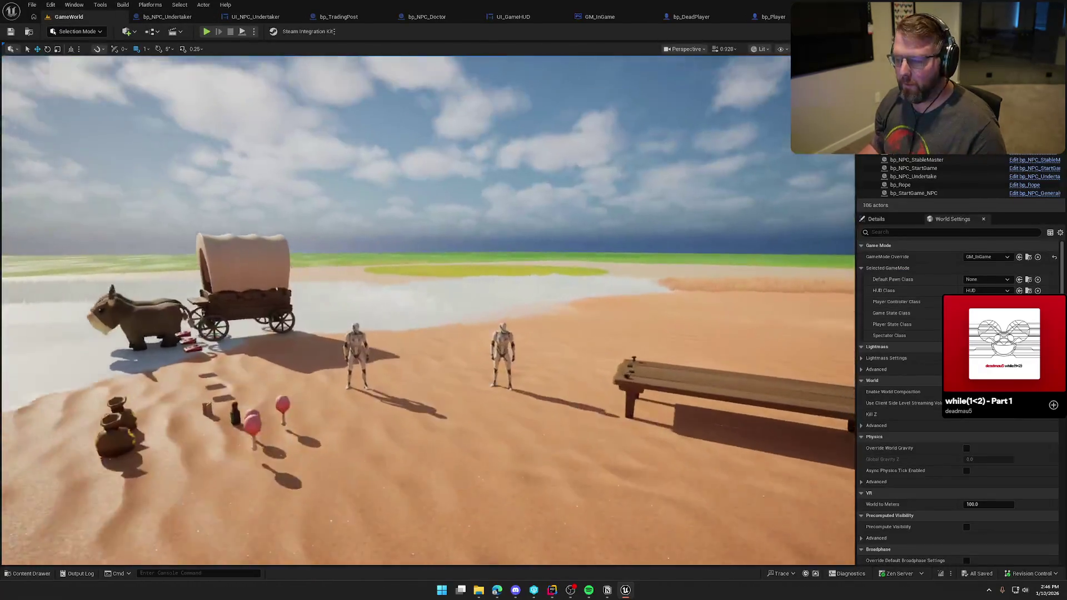
click(167, 16)
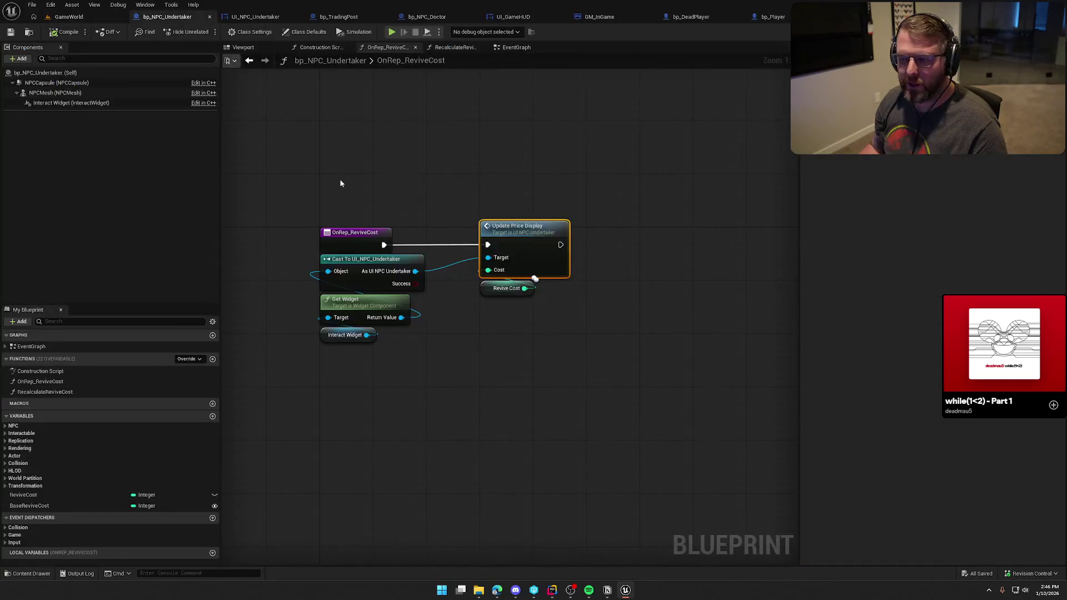
Step: Inspect bp_NPC_Undertaker's EventGraph from the trading post cash comparison to the BP_Interact Branch
click(525, 50)
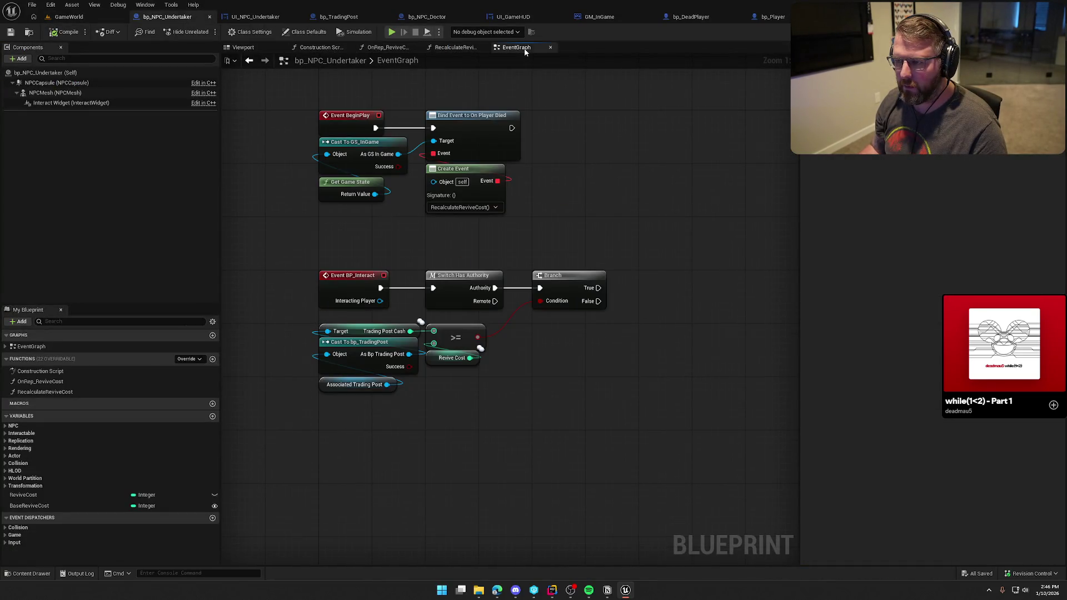
drag(393, 271, 334, 223)
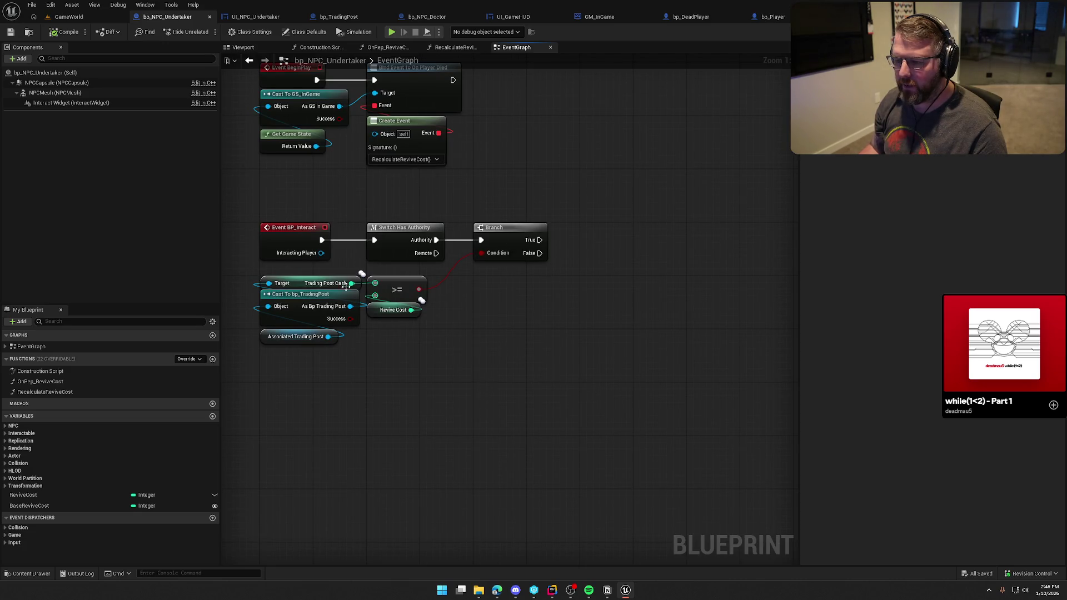
mouse_move(238, 270)
mouse_down()
mouse_move(340, 374)
mouse_move(459, 368)
mouse_up()
click(525, 343)
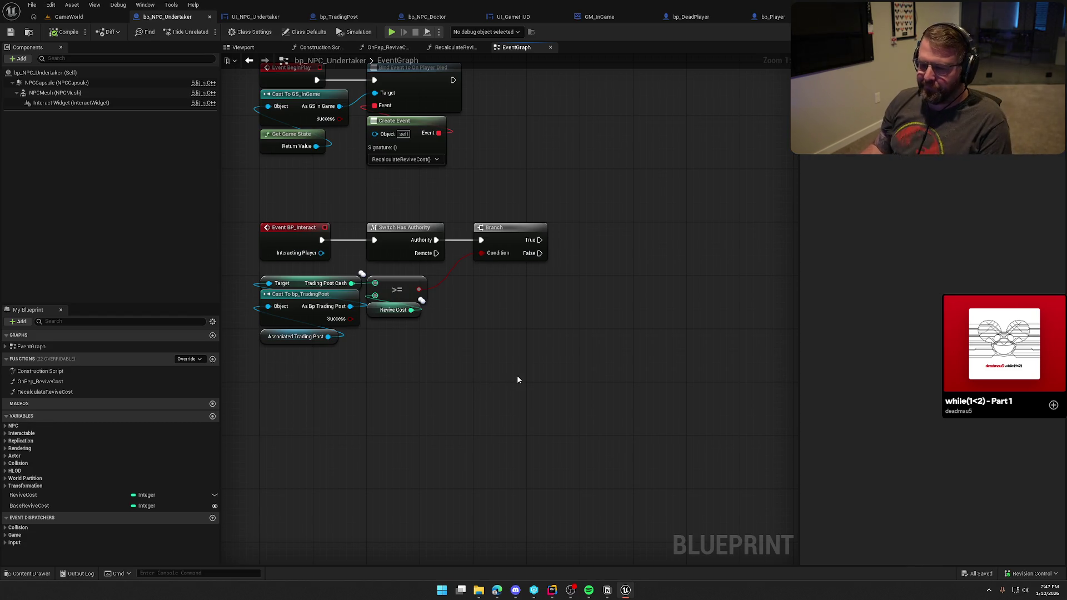
drag(539, 239, 612, 241)
click(626, 202)
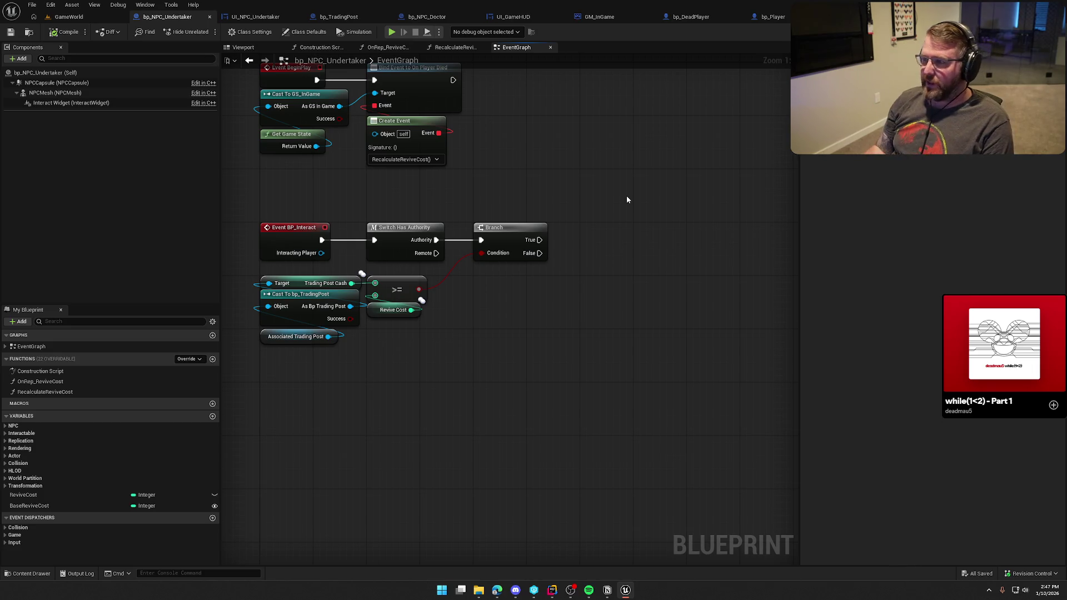
click(552, 589)
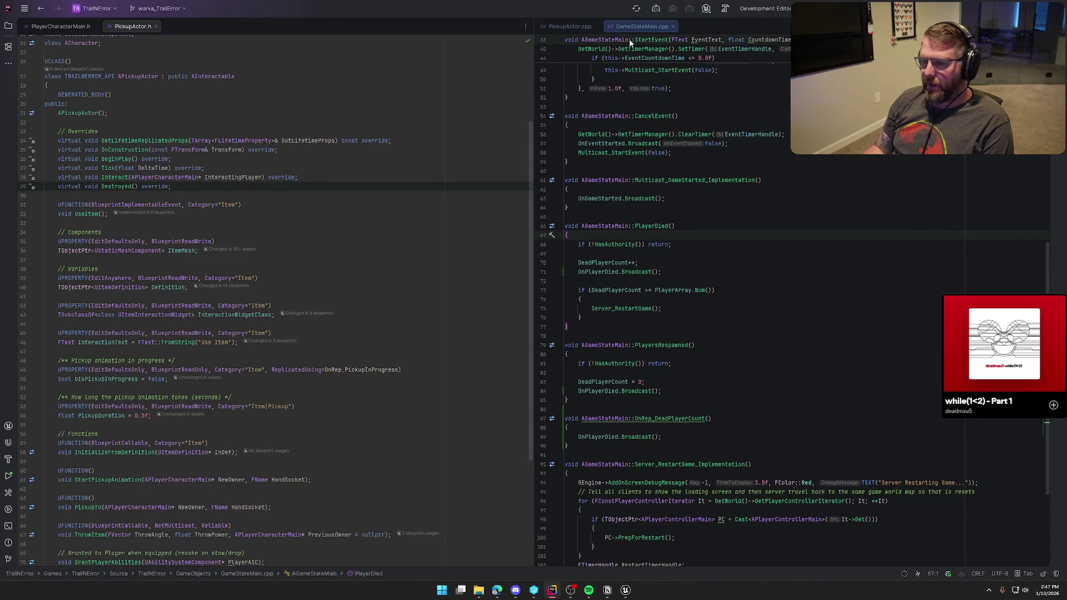
Step: Trace PlayerDied to its declaration, then review PlayersRespawned resetting DeadPlayerCount to 0
click(655, 226)
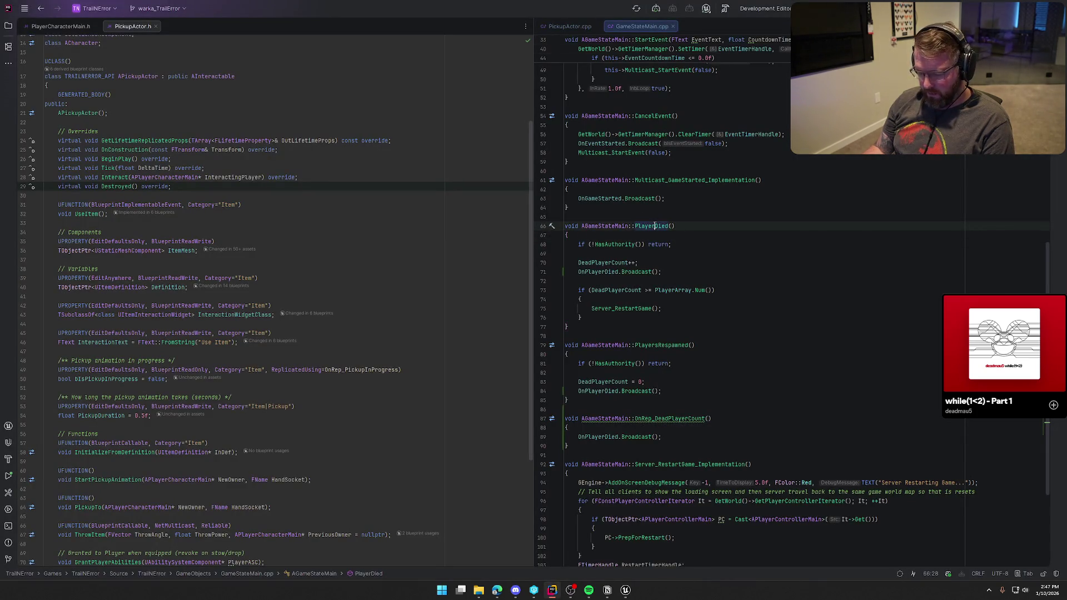
key(F12)
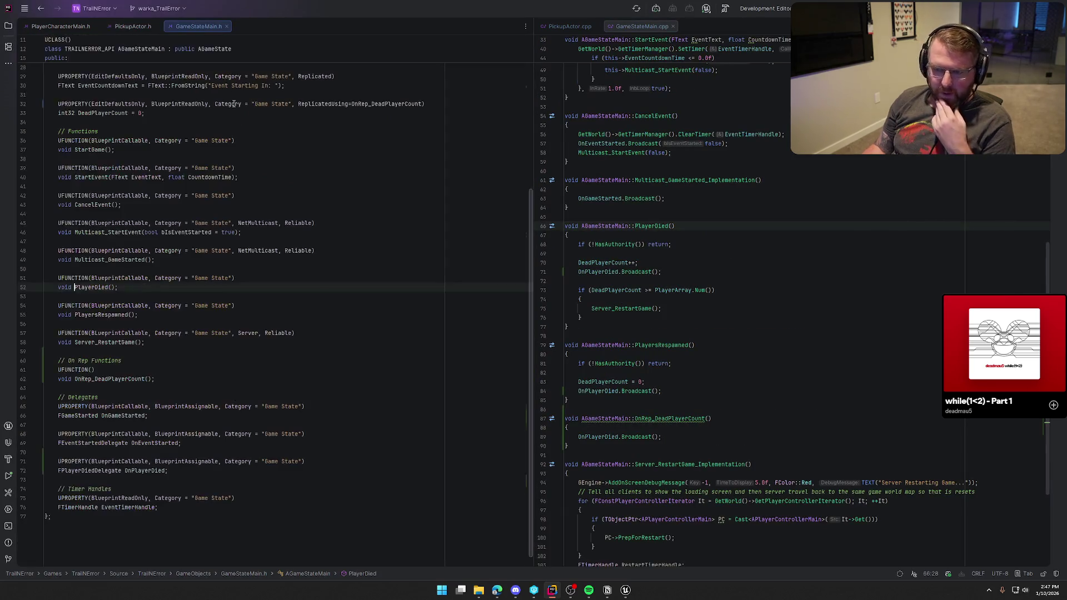
click(105, 314)
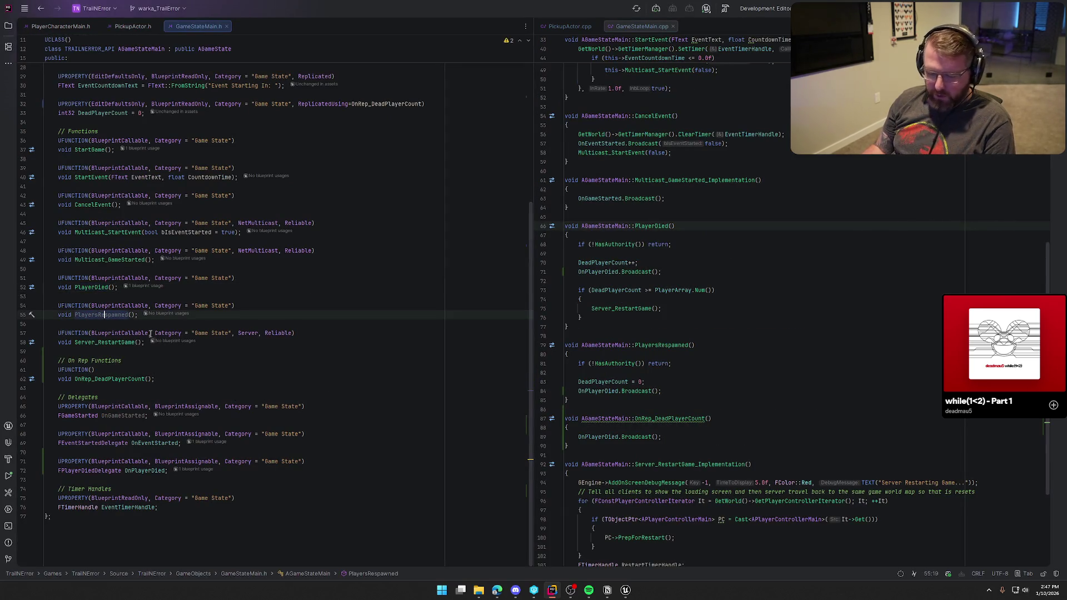
click(115, 342)
click(105, 314)
key(F12)
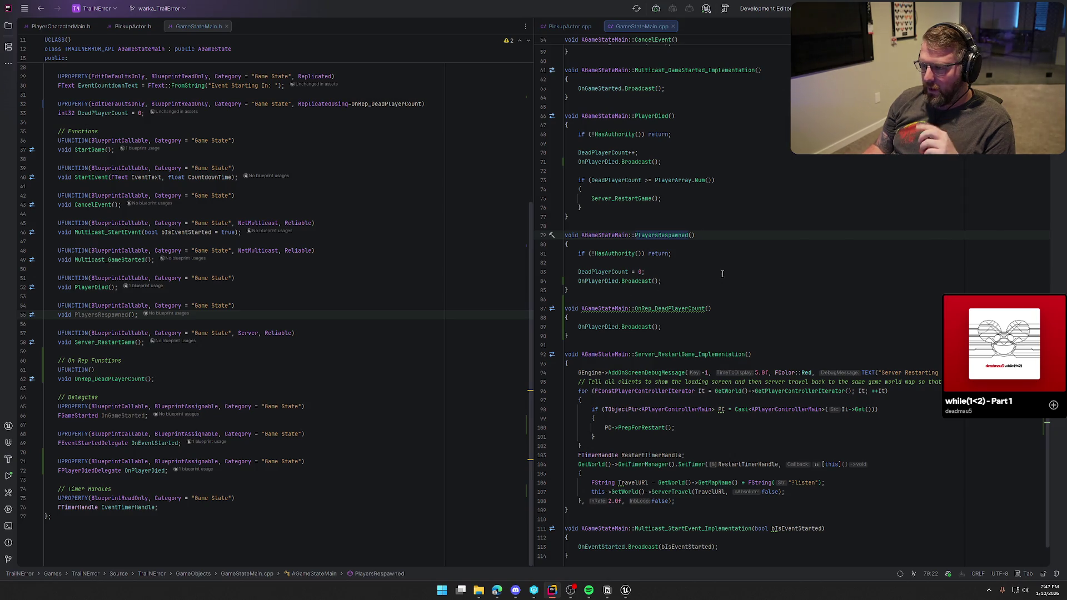
scroll(729, 281, up, 4)
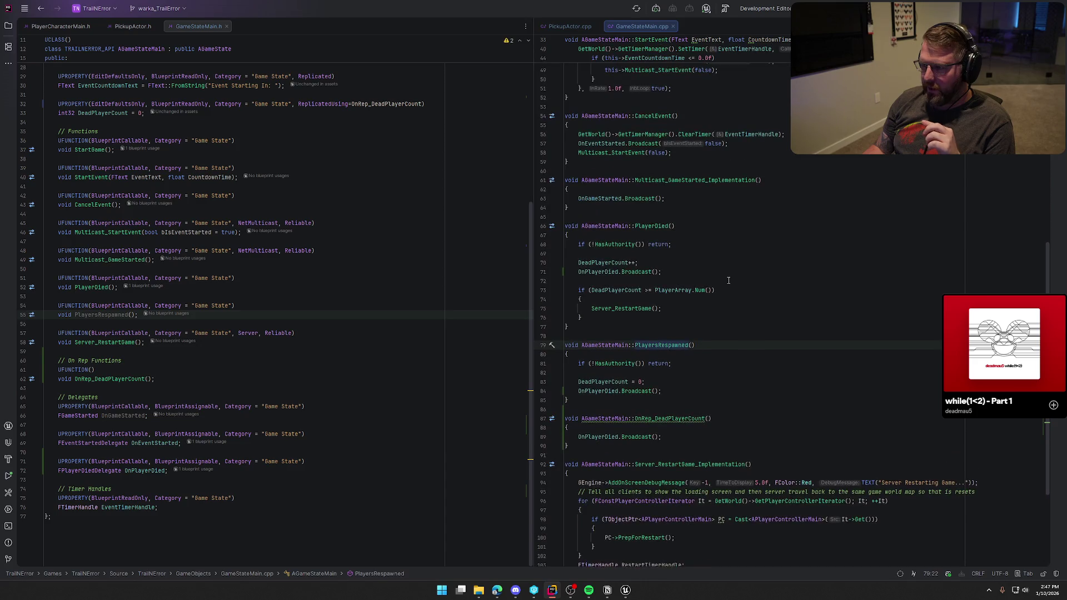
scroll(729, 281, up, 10)
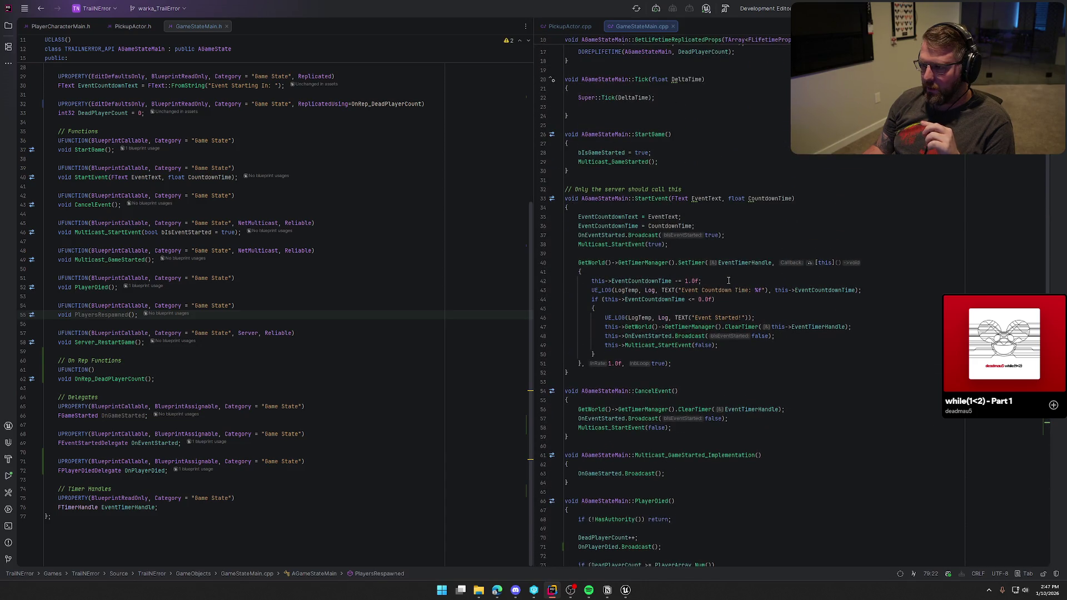
scroll(728, 281, up, 5)
scroll(729, 280, down, 17)
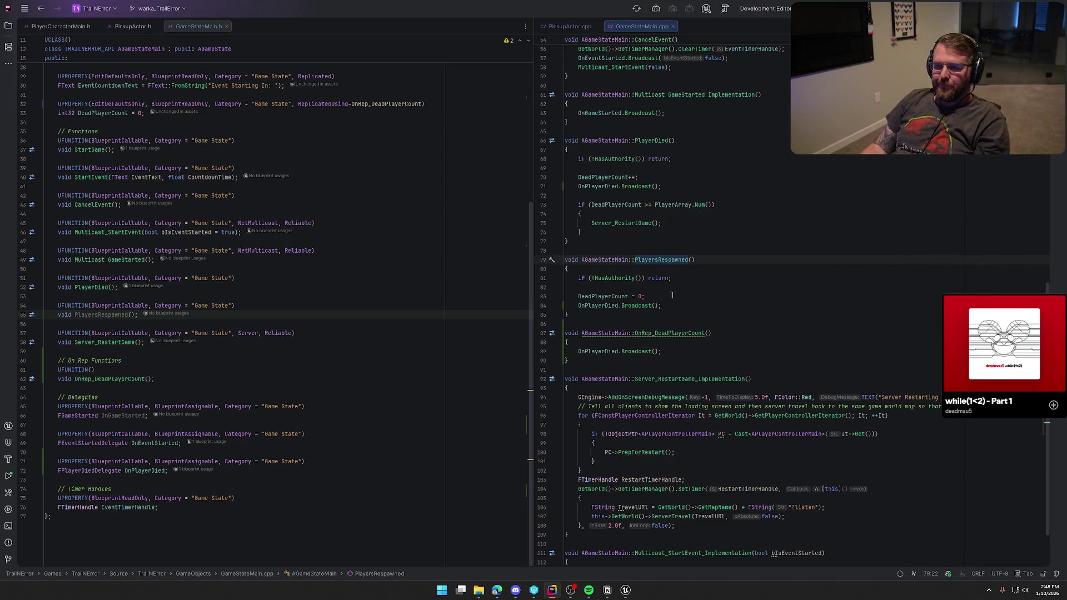
Step: Bring up PlayerCharacterMain.h and scroll down to its death functions
click(51, 28)
scroll(157, 312, down, 15)
scroll(270, 326, down, 1)
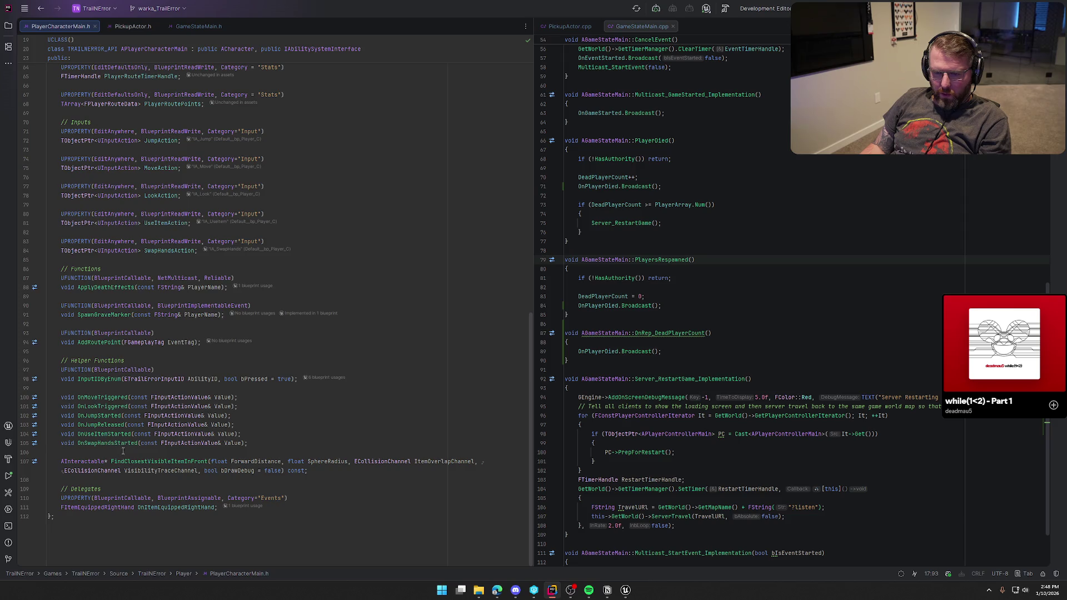
Step: Open the ApplyDeathEffects implementation in PlayerCharacterMain.cpp, split beside the header
ctrl+click(110, 289)
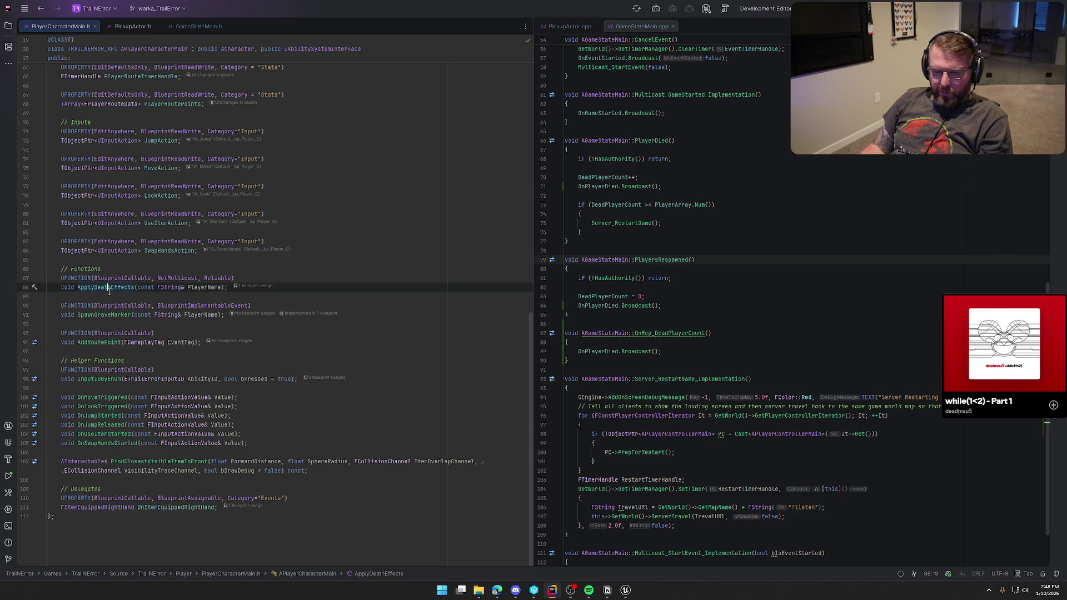
mouse_move(134, 26)
mouse_down()
mouse_move(545, 61)
mouse_move(563, 22)
mouse_up()
scroll(745, 348, down, 2)
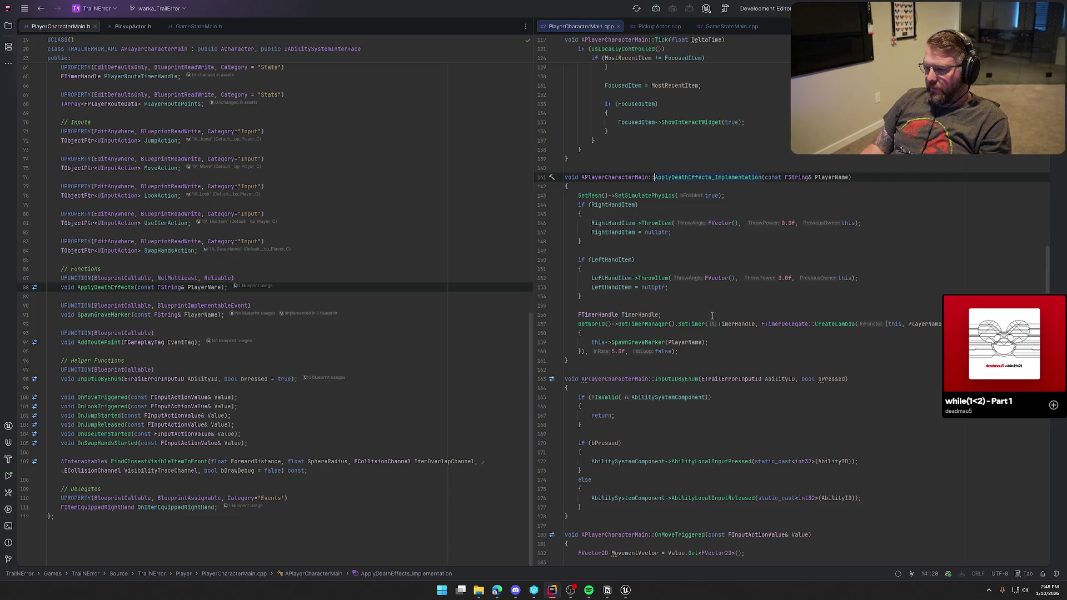
Step: Check the SpawnGraveMarker declaration behind the timer call, then return to Unreal Editor
click(639, 342)
key(ctrl+b)
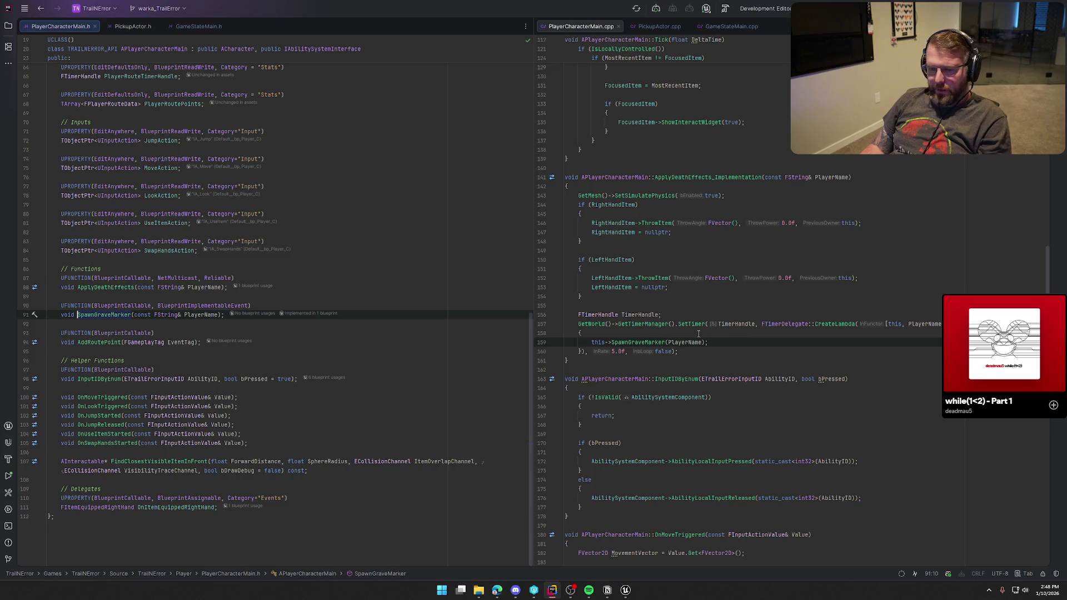
key(ctrl+alt+Left)
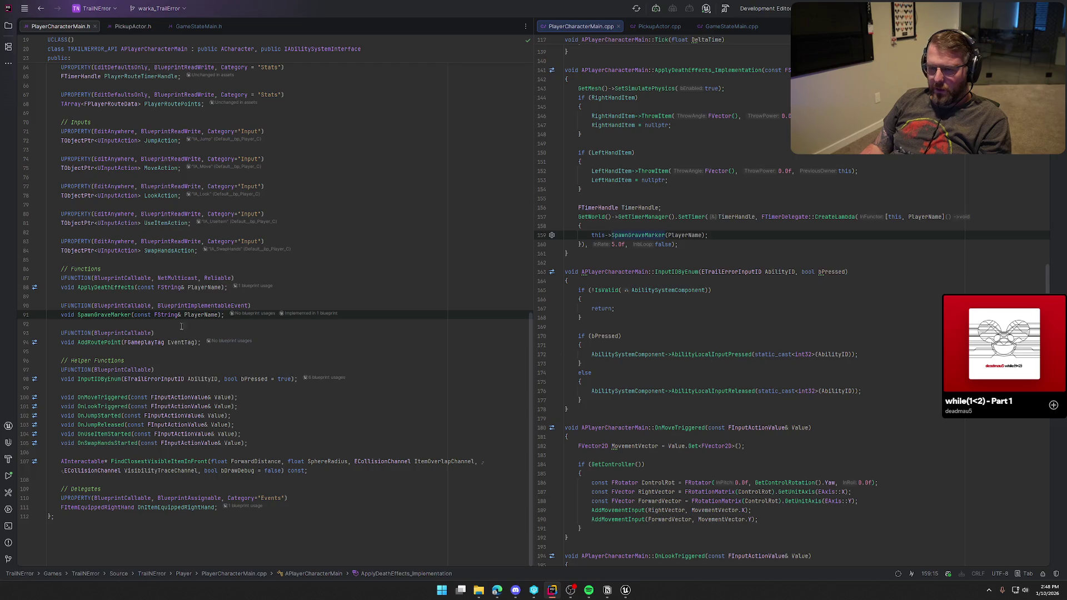
click(625, 590)
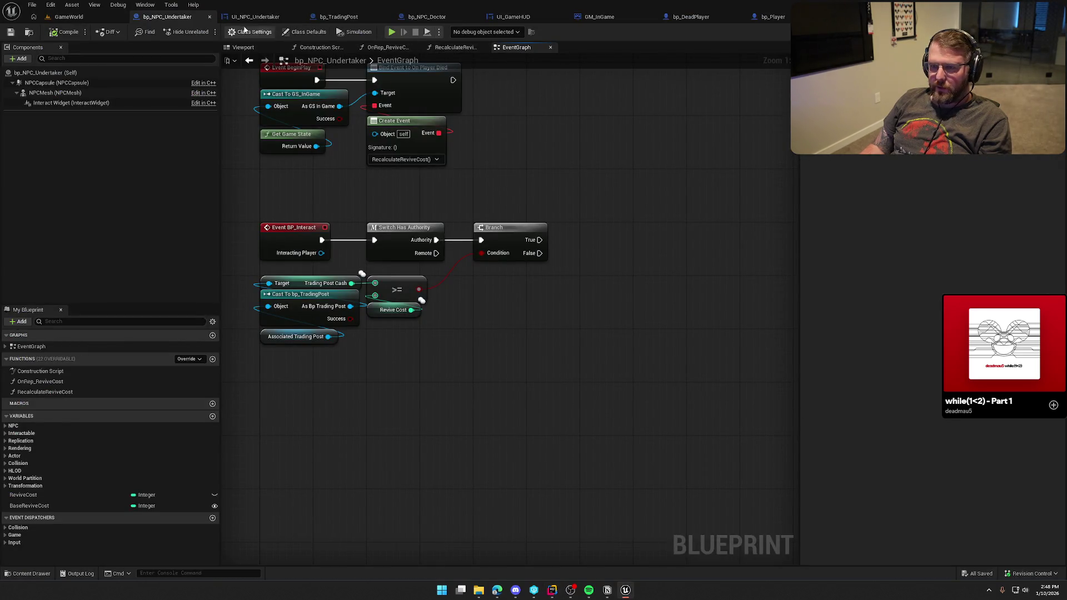
Step: Open the bp_Player blueprint's EventGraph at the Event SpawnGraveMarker node
click(761, 18)
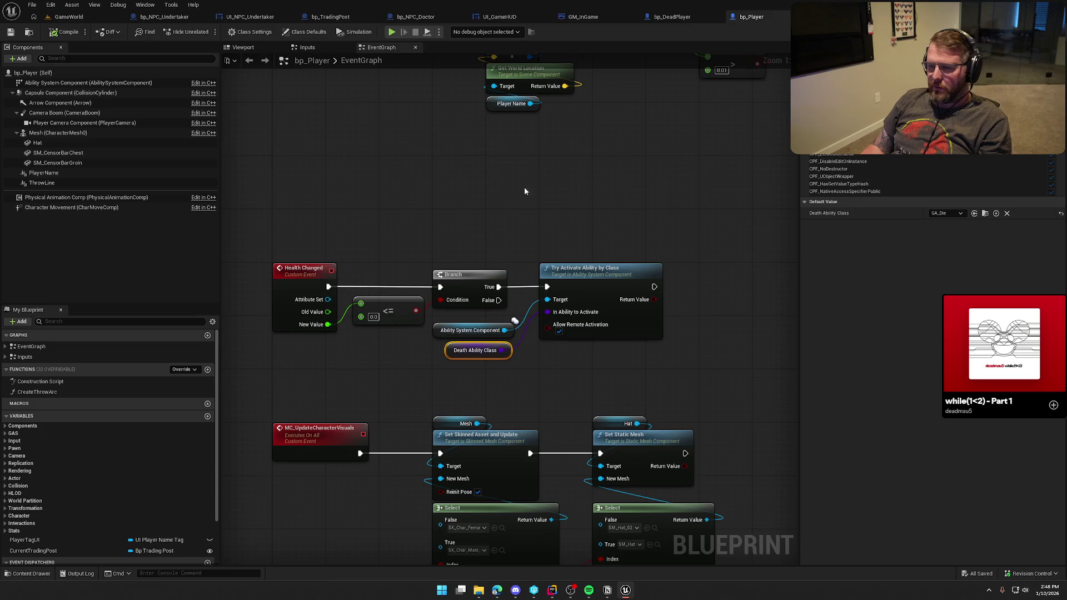
click(5, 346)
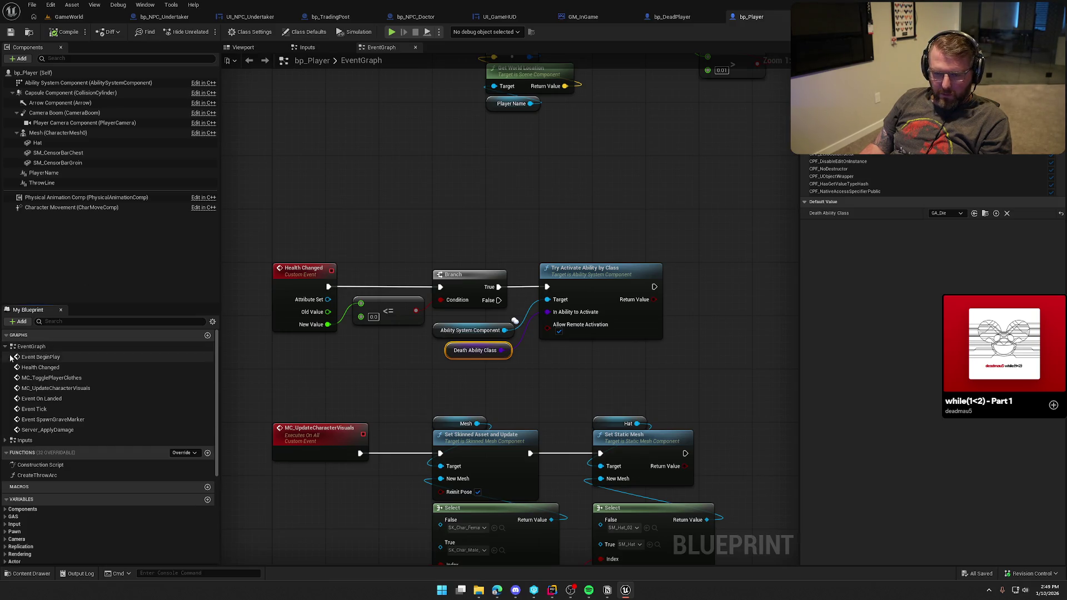
click(80, 422)
double_click(80, 420)
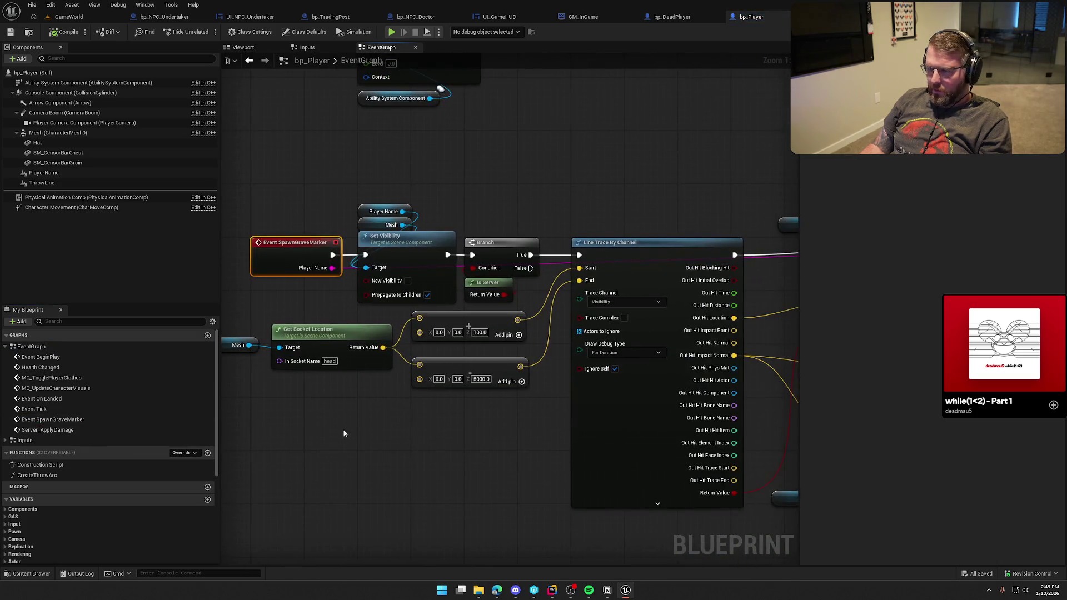
Step: Inspect the grave-marker spawning logic and select the Player Name, Mesh and Set Visibility nodes
drag(319, 178, 458, 305)
click(537, 214)
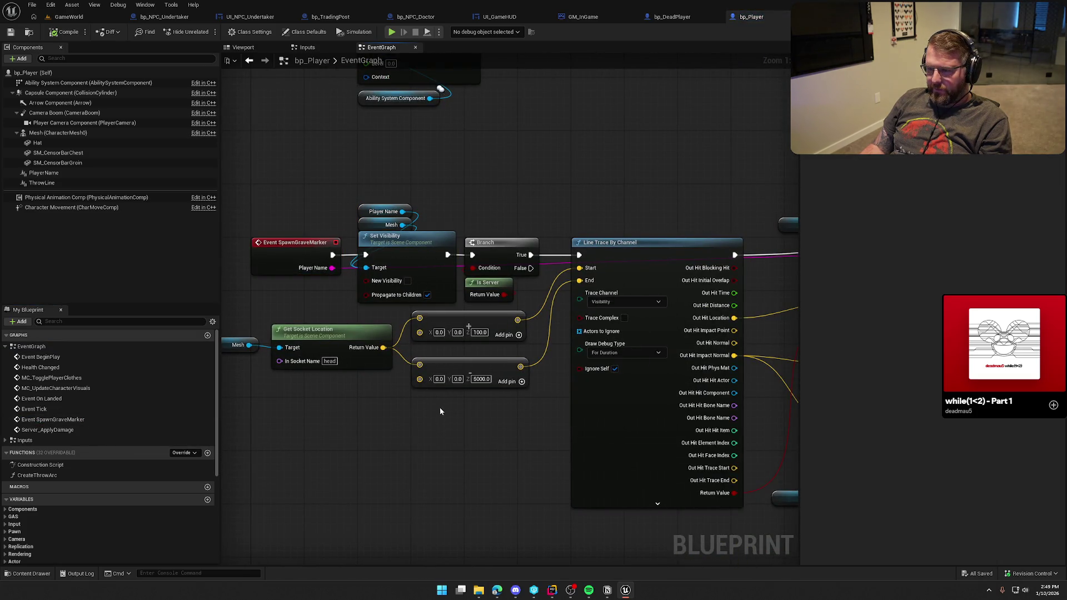
mouse_move(518, 467)
mouse_down()
mouse_move(521, 451)
mouse_move(21, 428)
mouse_move(505, 398)
mouse_up()
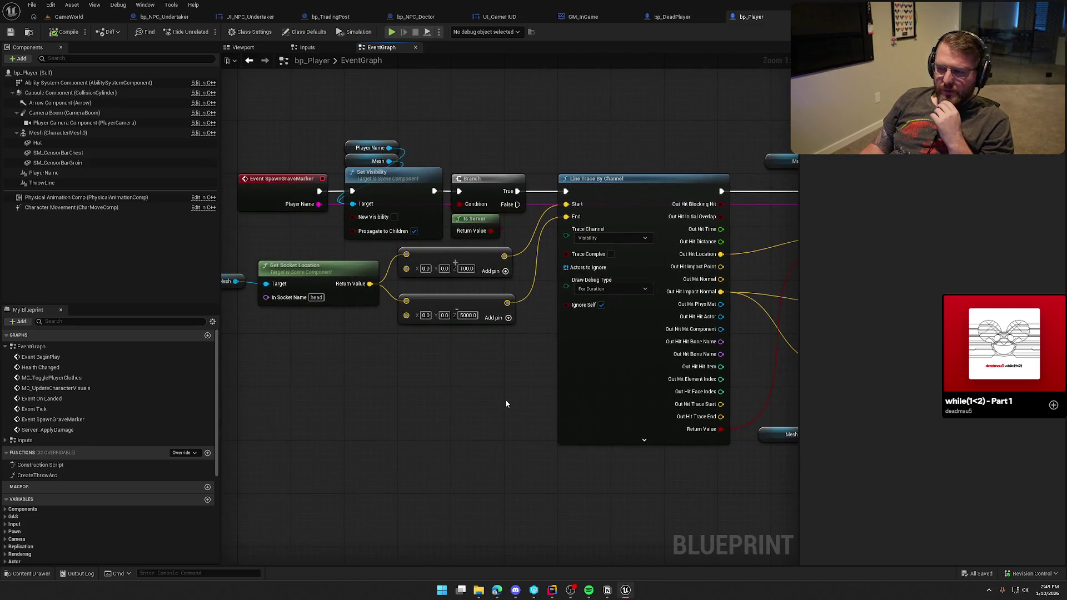
drag(403, 380, 433, 395)
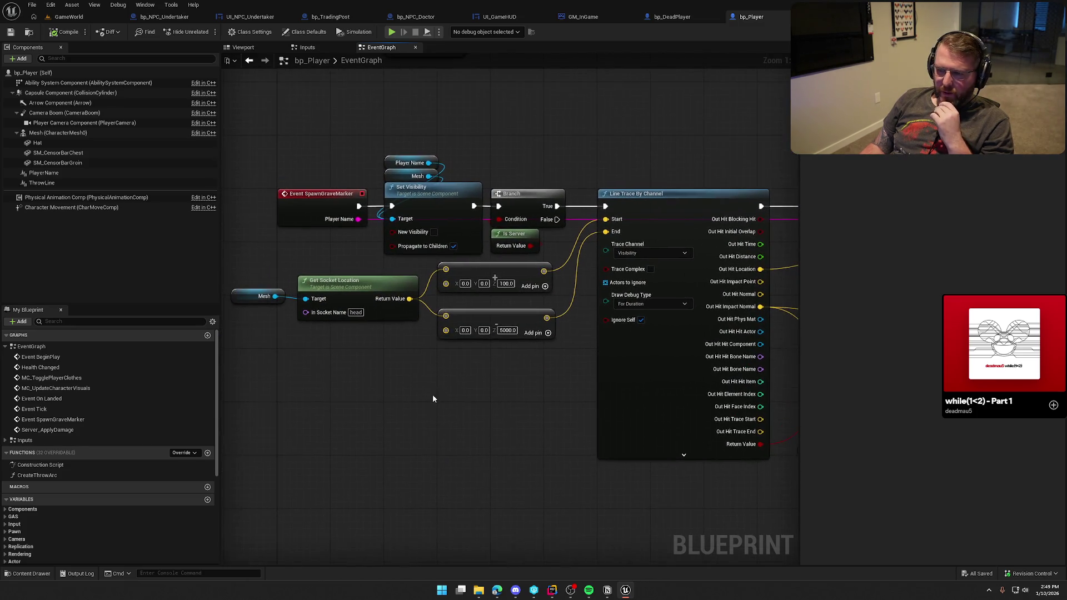
drag(417, 110, 478, 191)
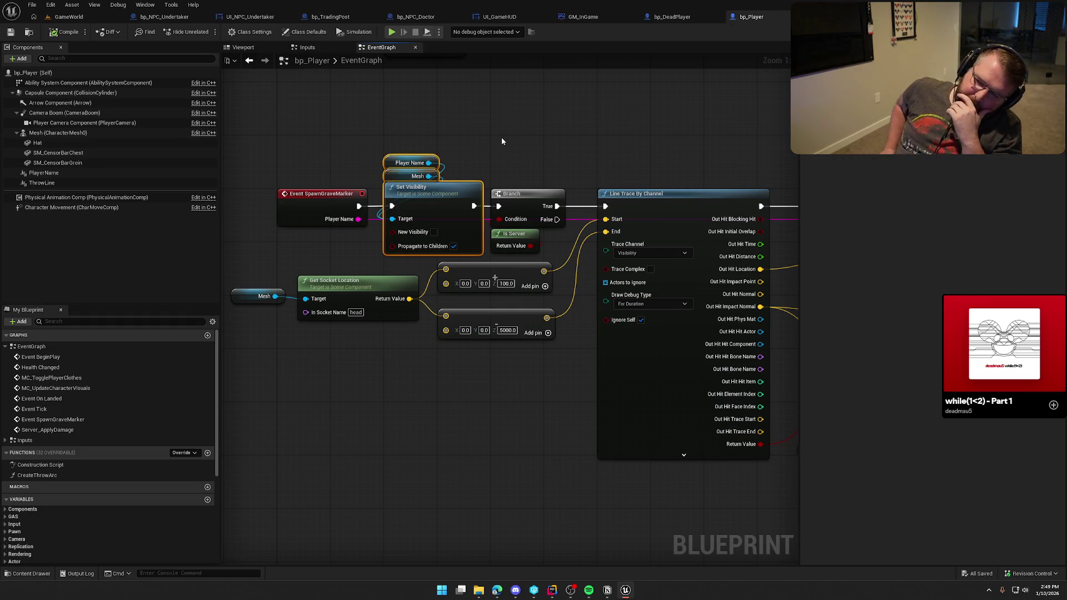
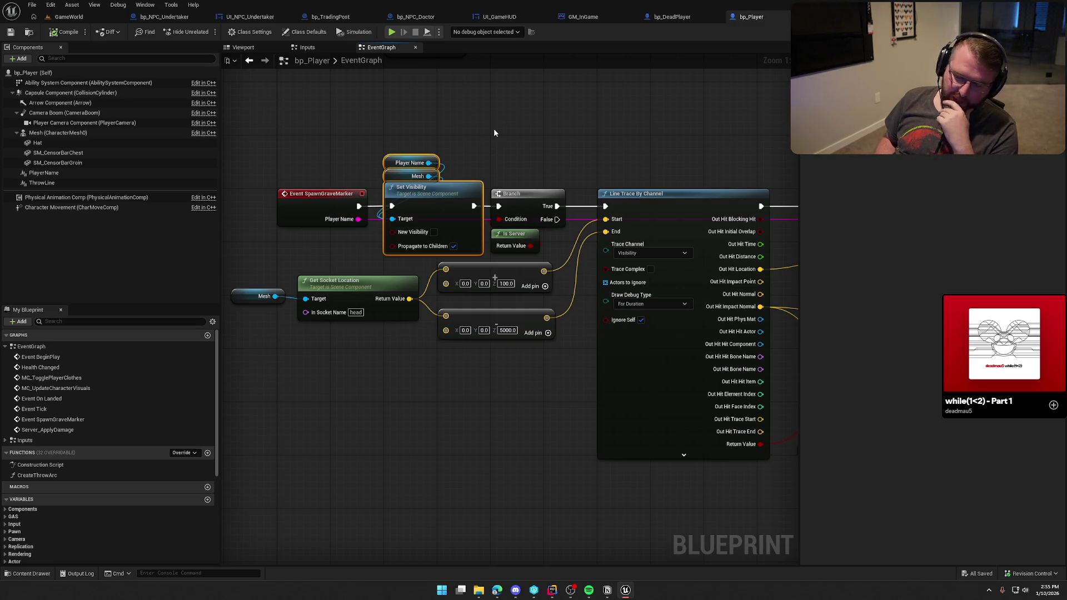
Step: Move the Mesh node above Get Socket Location, then compile and check out bp_Player
mouse_move(512, 121)
mouse_down()
mouse_move(493, 198)
mouse_move(510, 158)
mouse_up()
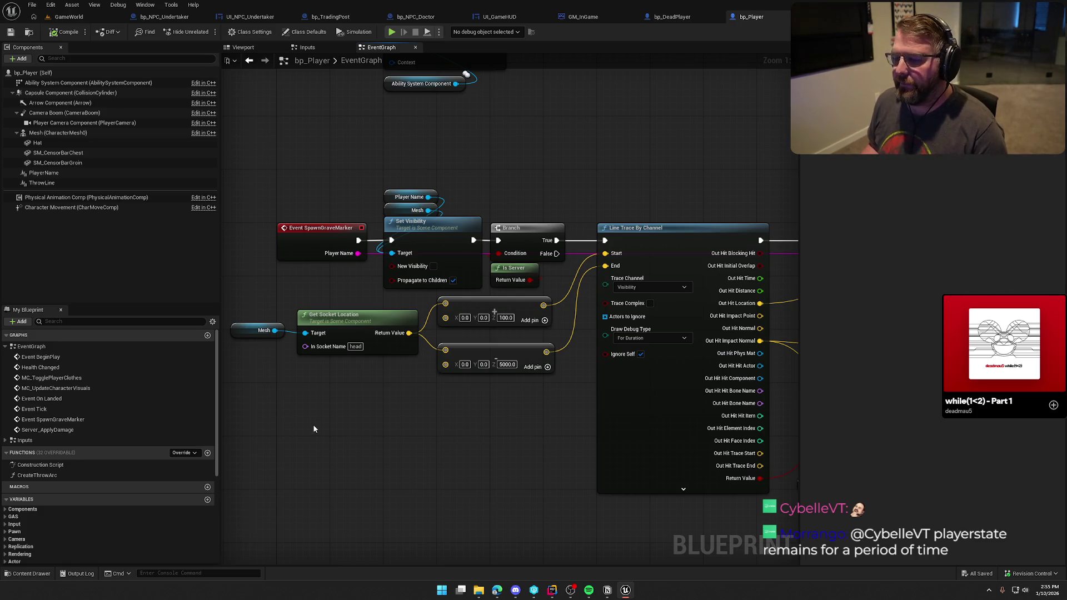
mouse_move(246, 328)
mouse_down()
mouse_move(270, 303)
mouse_move(312, 302)
mouse_move(340, 432)
mouse_move(399, 352)
mouse_up()
click(64, 32)
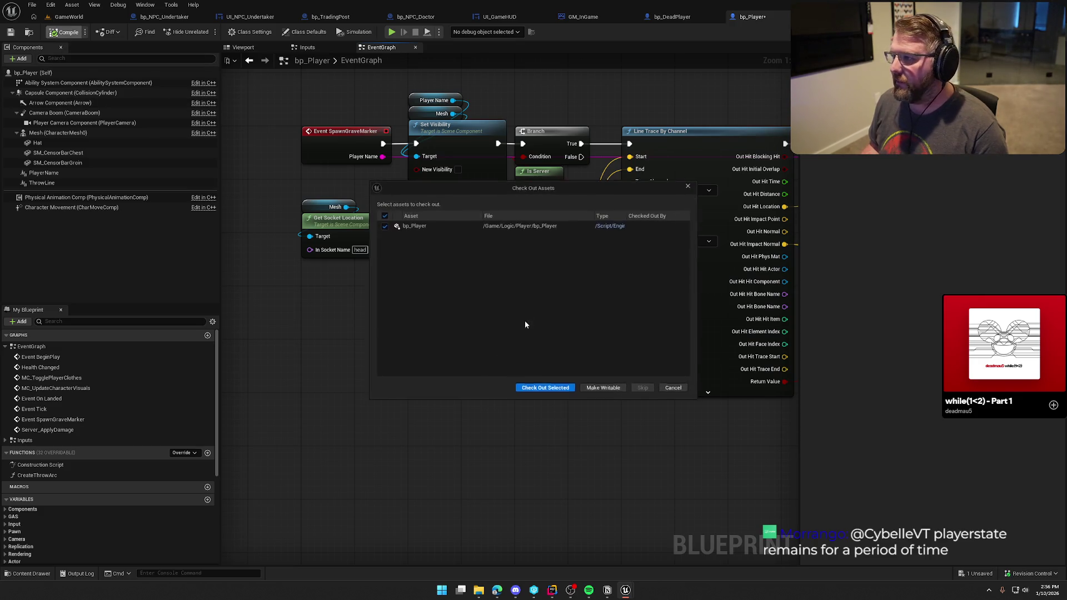
click(561, 388)
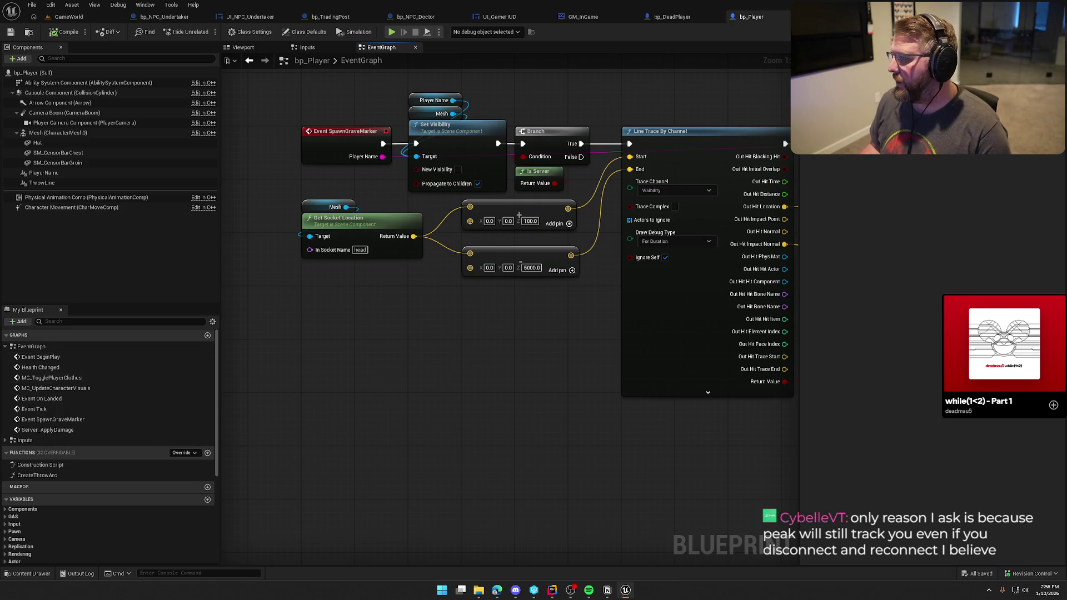
key(alt+Tab)
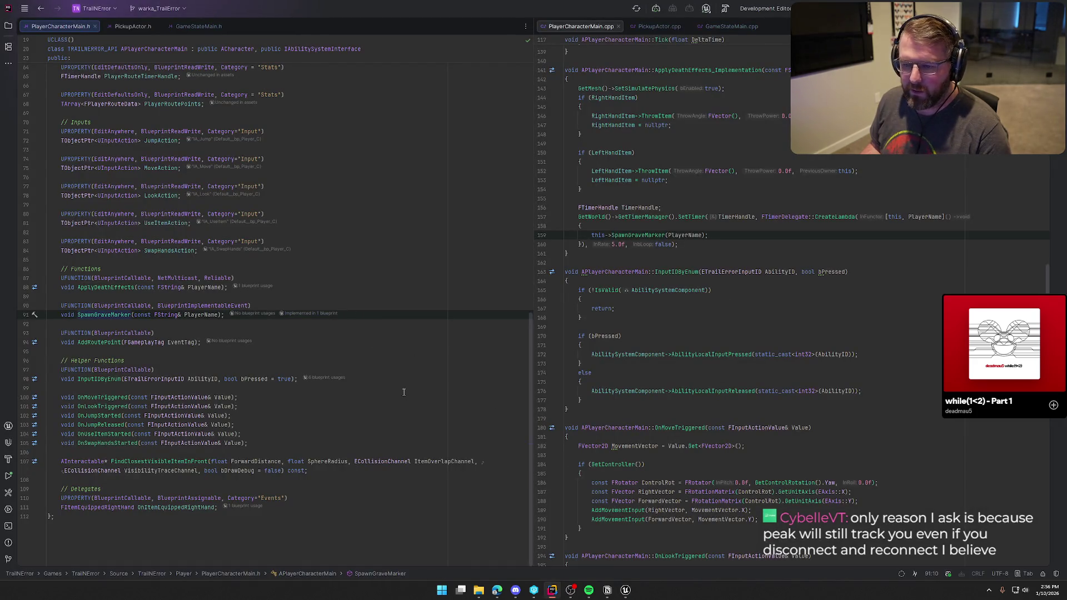
Step: Inspect the PlayerRoutePoints declaration in PlayerCharacterMain.h
scroll(412, 391, up, 10)
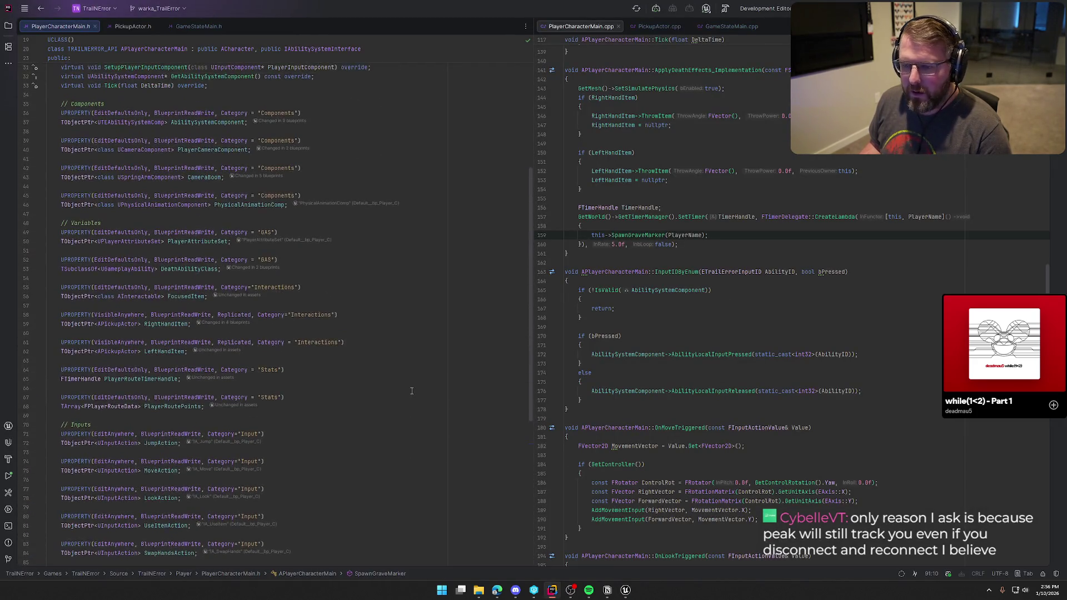
scroll(411, 391, down, 3)
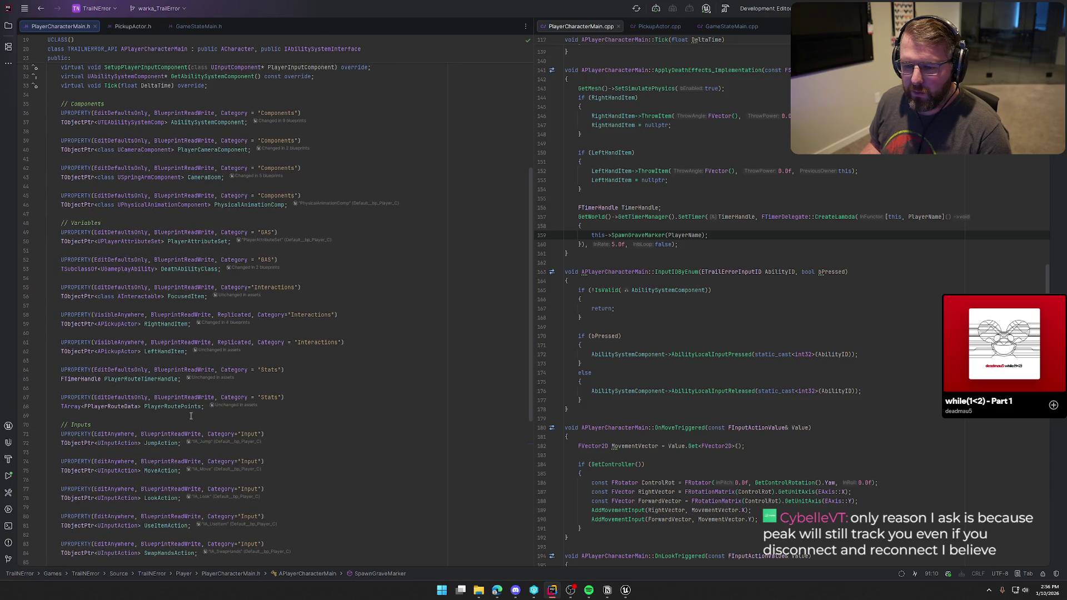
click(167, 407)
scroll(145, 344, down, 3)
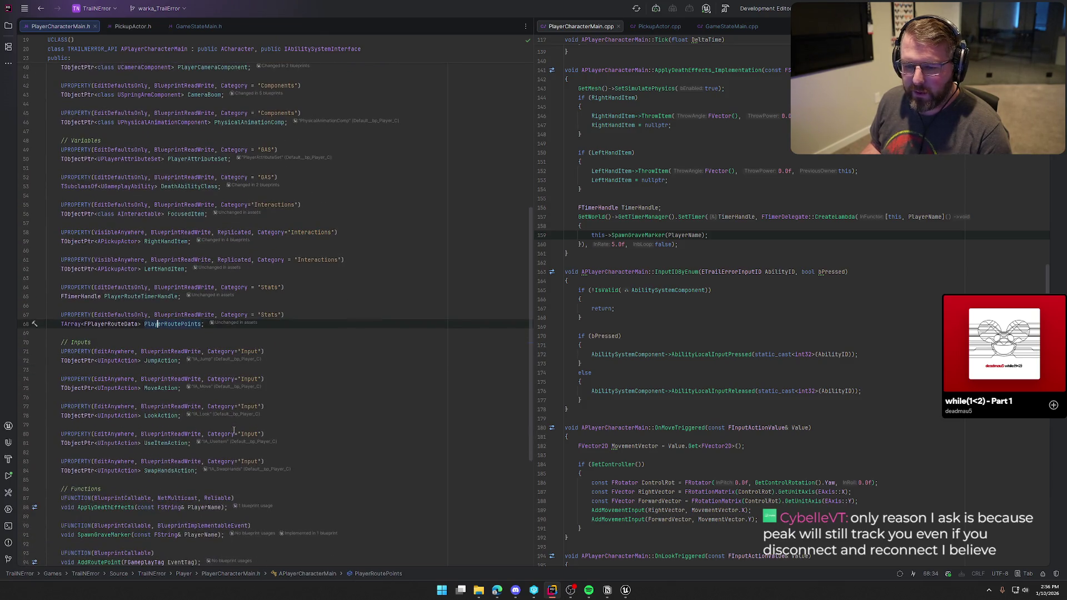
Step: Follow PlayerRouteTimerHandle to its SetTimer call in BeginPlay and select those lines
click(146, 296)
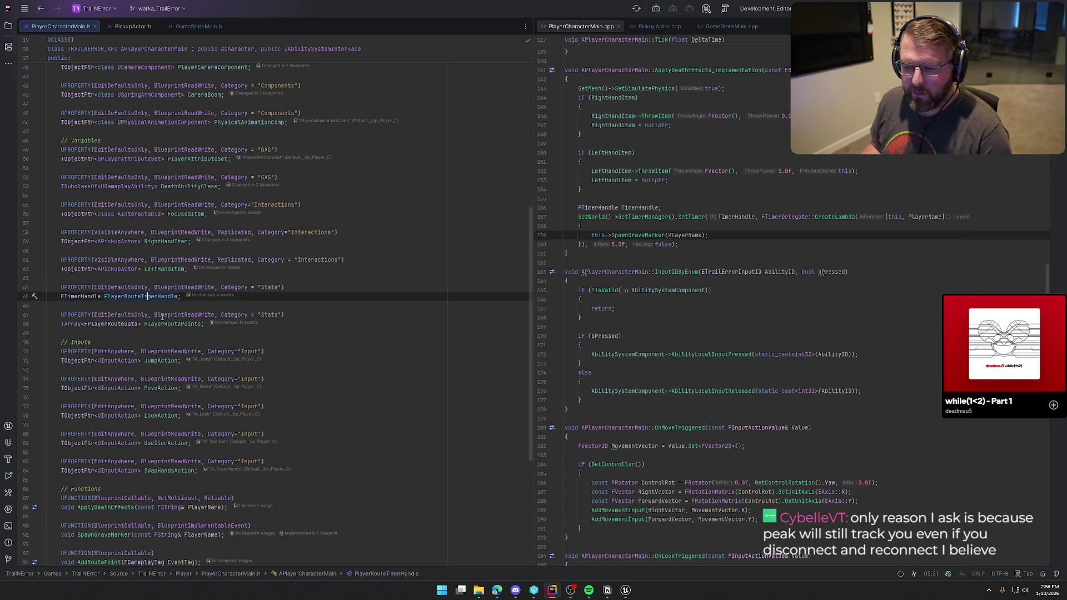
key(ctrl+b)
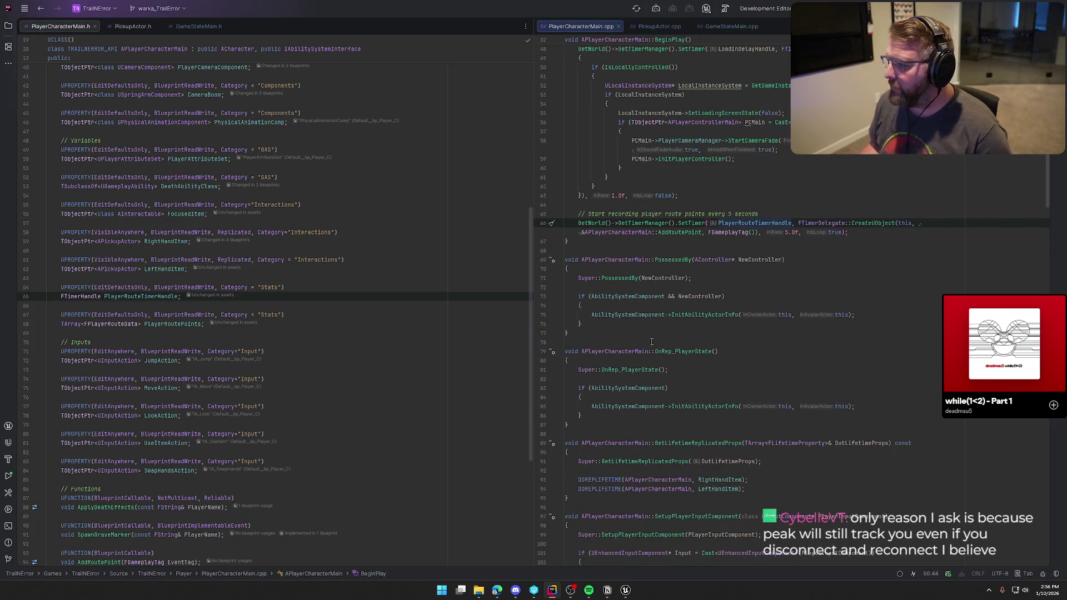
scroll(745, 367, up, 2)
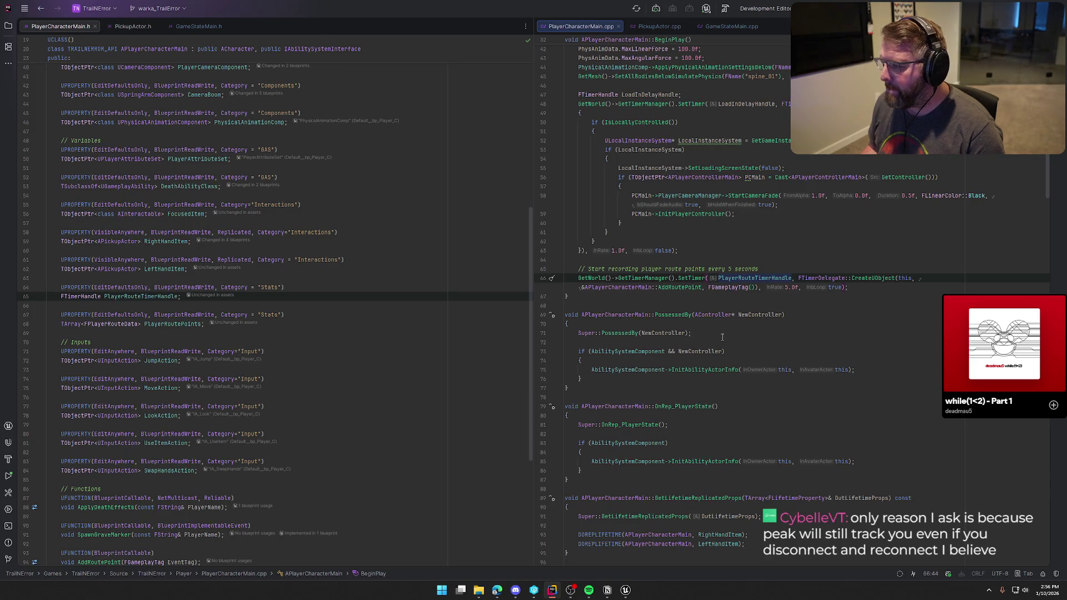
scroll(722, 338, up, 2)
scroll(703, 260, up, 1)
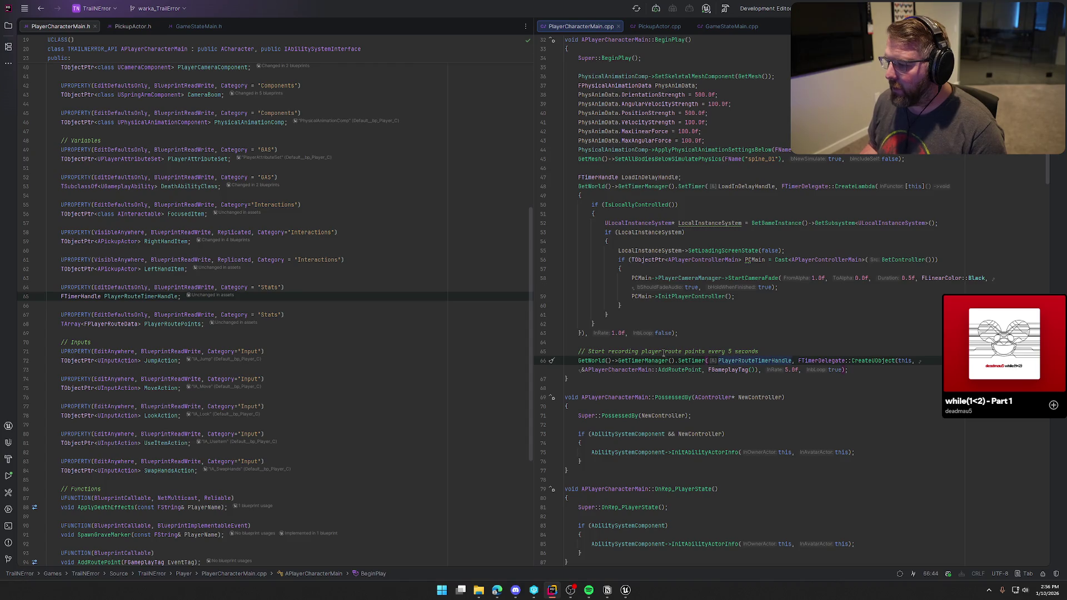
scroll(850, 383, down, 4)
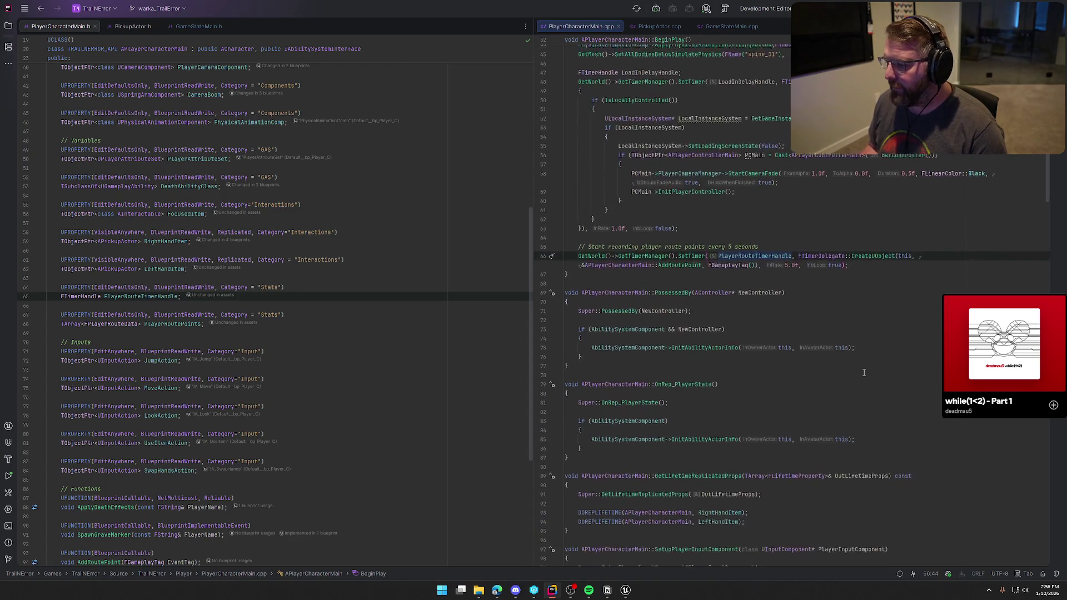
key(ctrl+w)
key(ctrl+w)
key(ctrl+w)
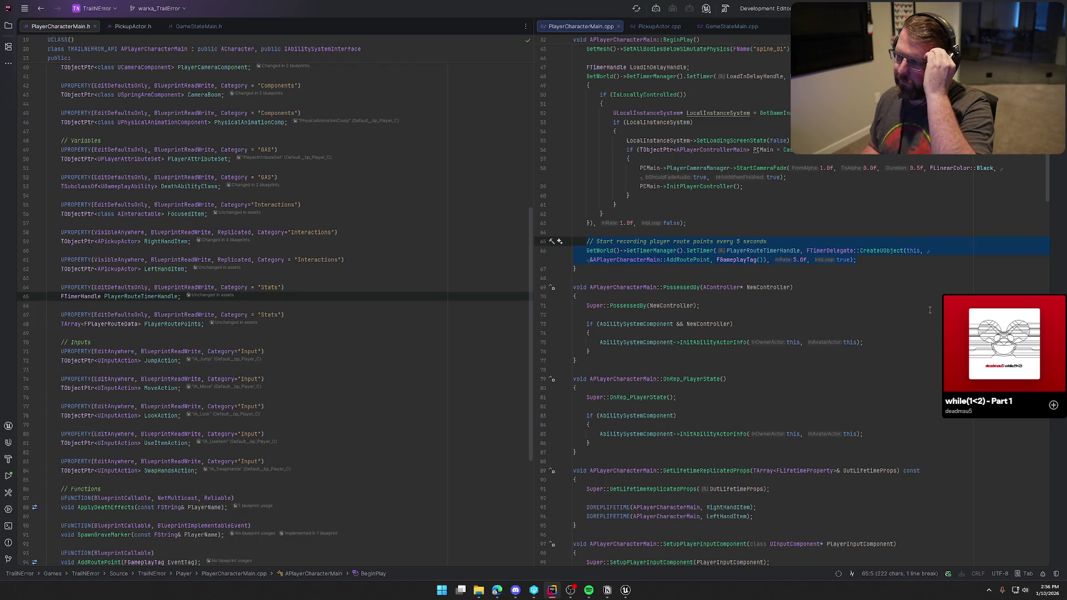
key(alt+Tab)
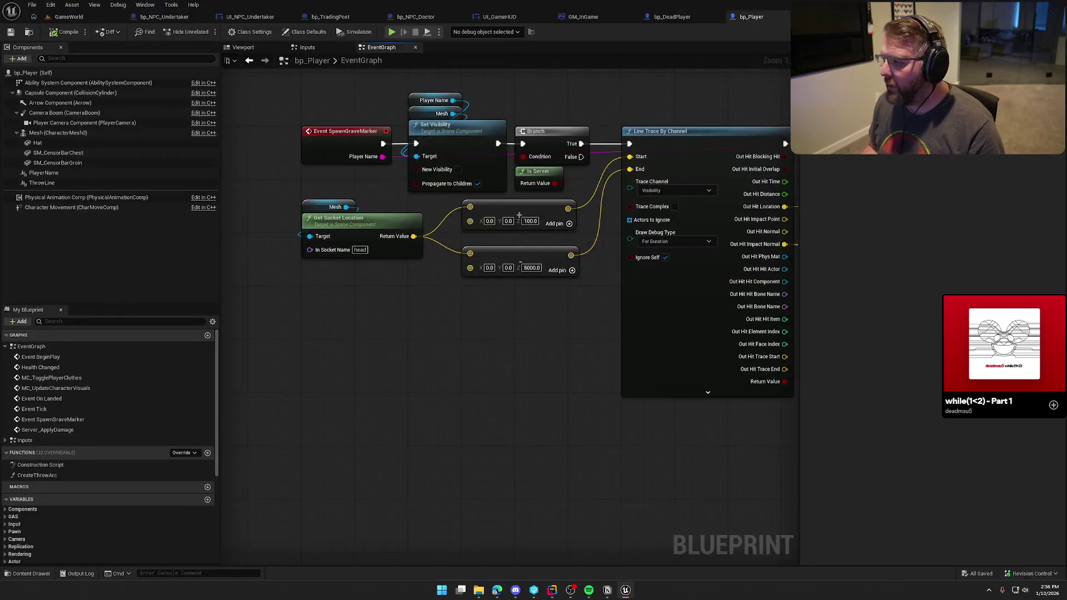
Step: Switch from the Unreal Editor back to PlayerCharacterMain in Rider
key(alt+Tab)
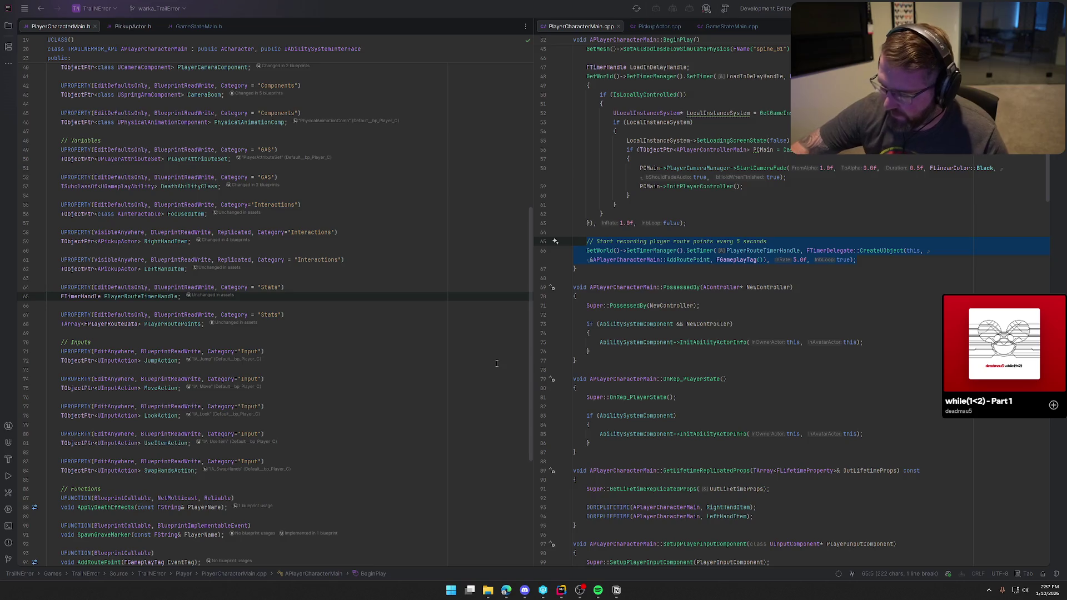
click(872, 257)
shift+click(587, 241)
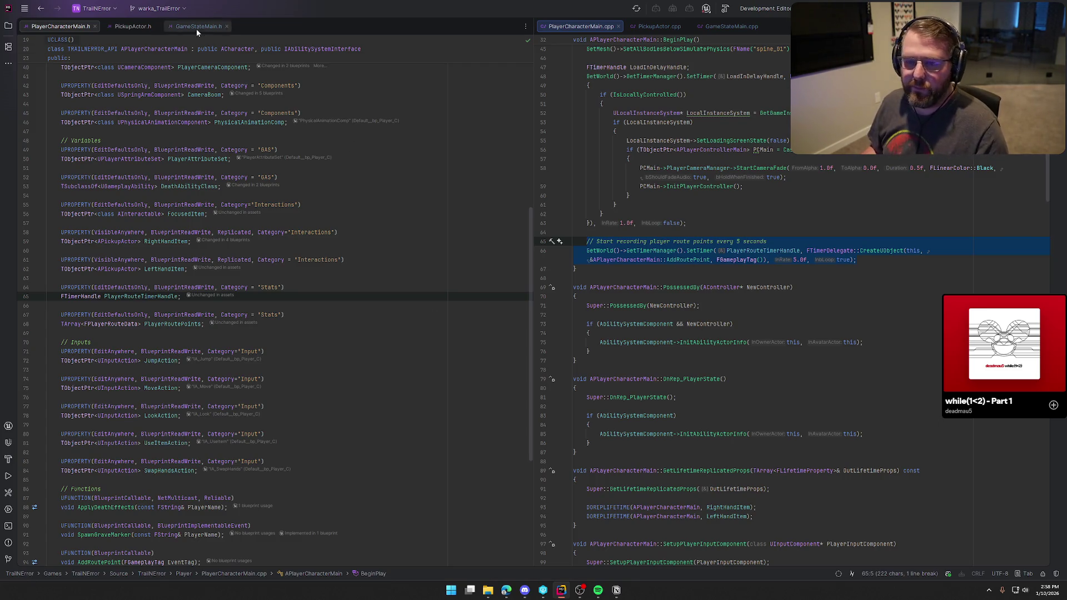
Step: Close the PickupActor and GameStateMain tabs and open PlayerStateMain.h/.cpp, with the header on the left
middle_click(128, 29)
middle_click(129, 28)
middle_click(658, 26)
middle_click(658, 26)
key(alt+1)
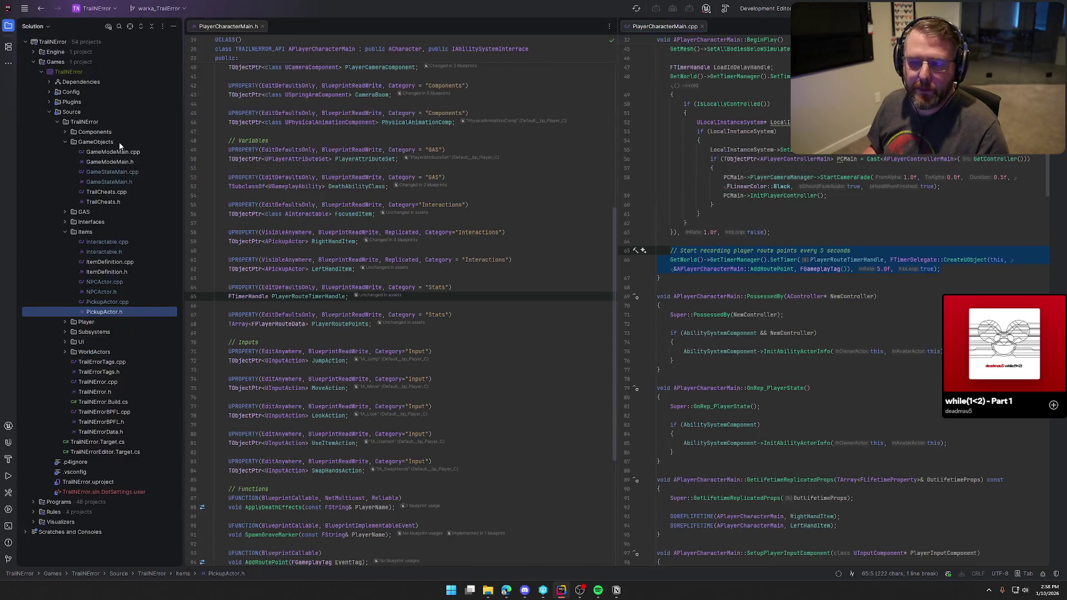
click(84, 324)
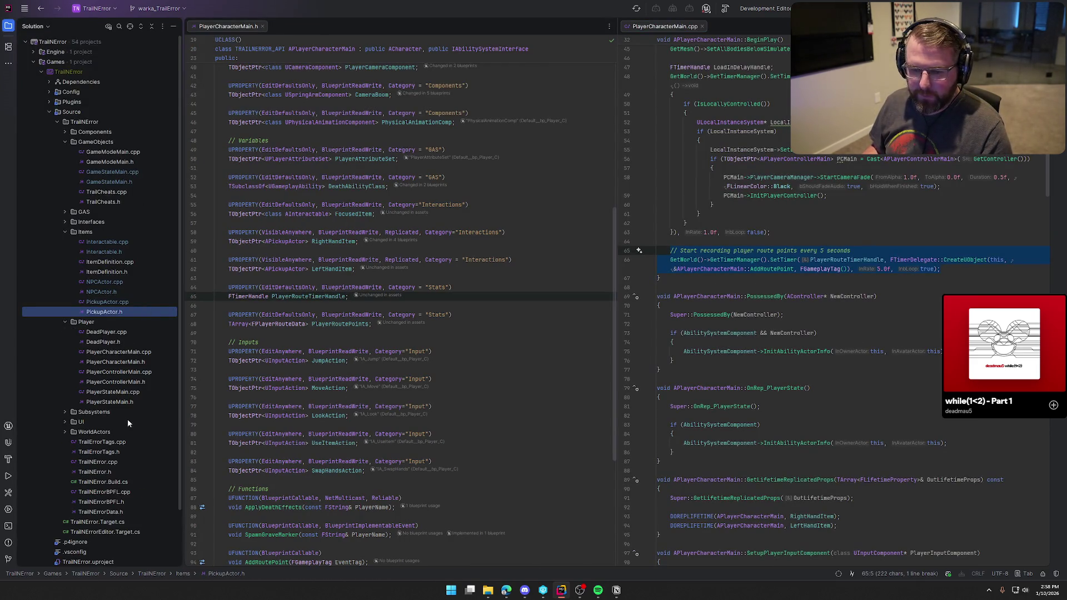
double_click(121, 401)
double_click(114, 392)
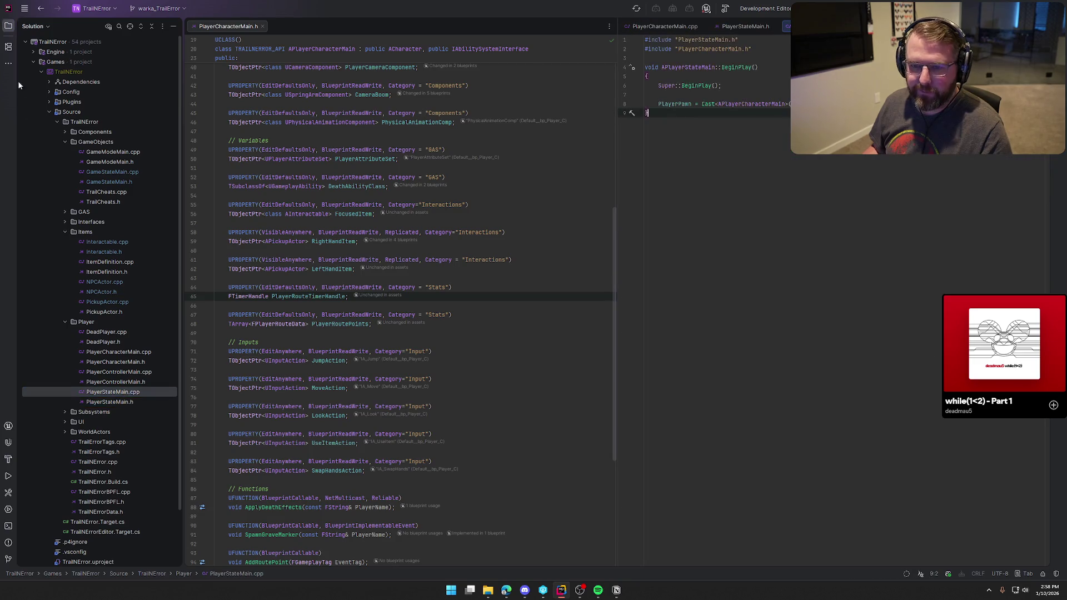
key(alt+1)
mouse_move(659, 27)
mouse_down()
mouse_move(261, 84)
mouse_move(141, 25)
mouse_up()
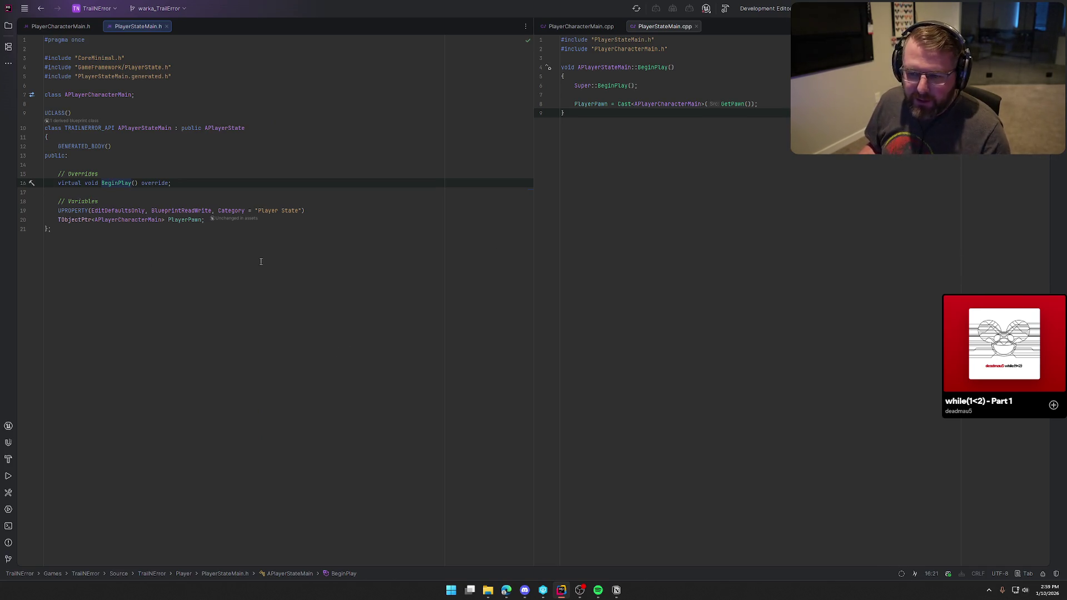
Step: Cut the PlayerRouteTimerHandle and PlayerRoutePoints properties and paste them after PlayerPawn in PlayerStateMain.h
click(210, 220)
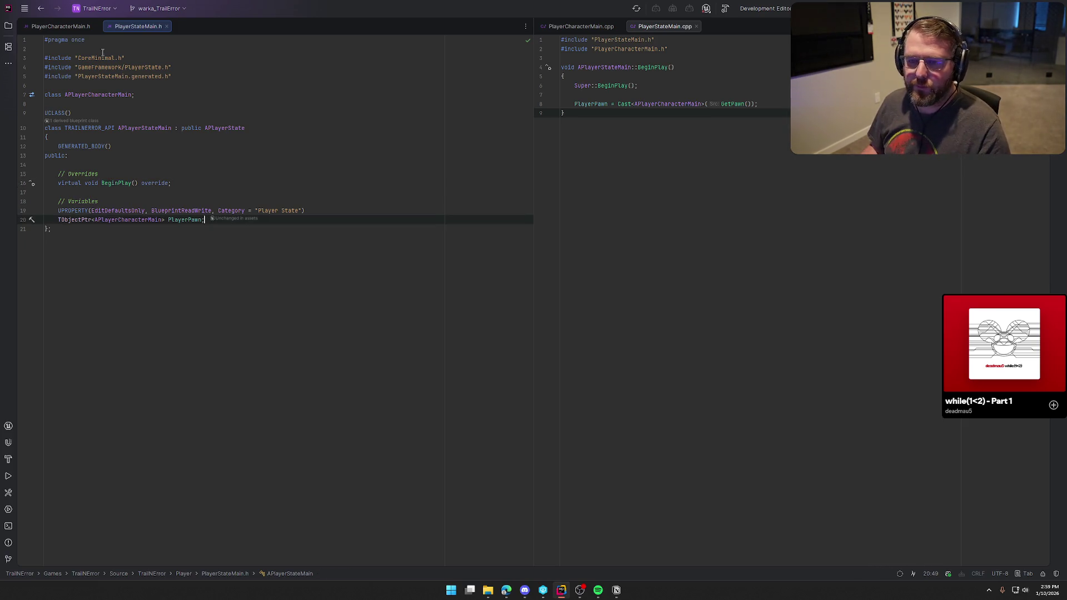
key(ctrl+Tab)
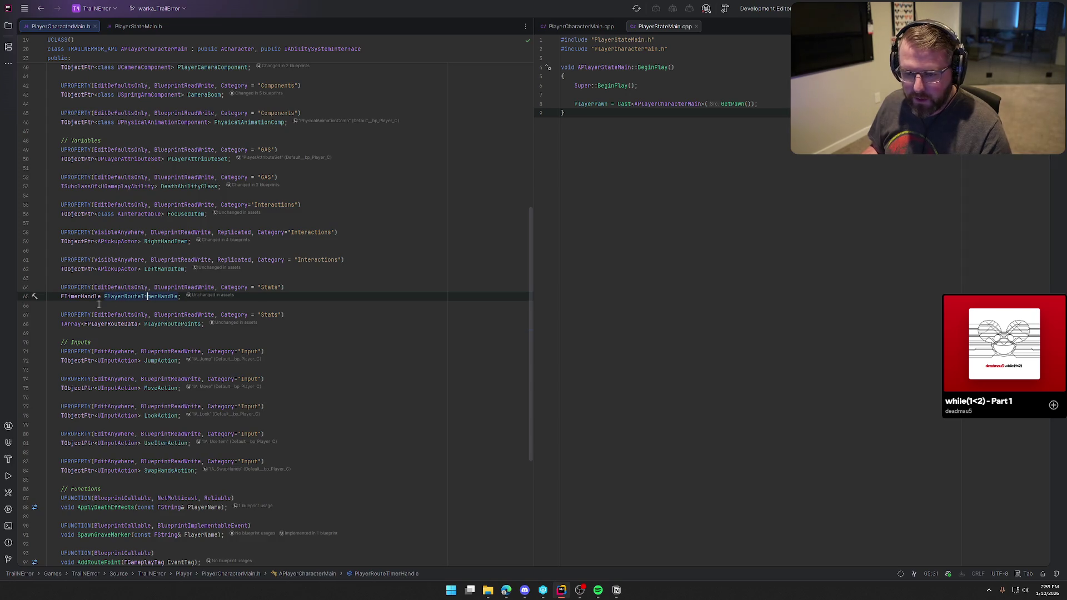
click(204, 324)
key(shift+Up)
key(shift+Up)
key(shift+Up)
key(shift+Home)
key(ctrl+c)
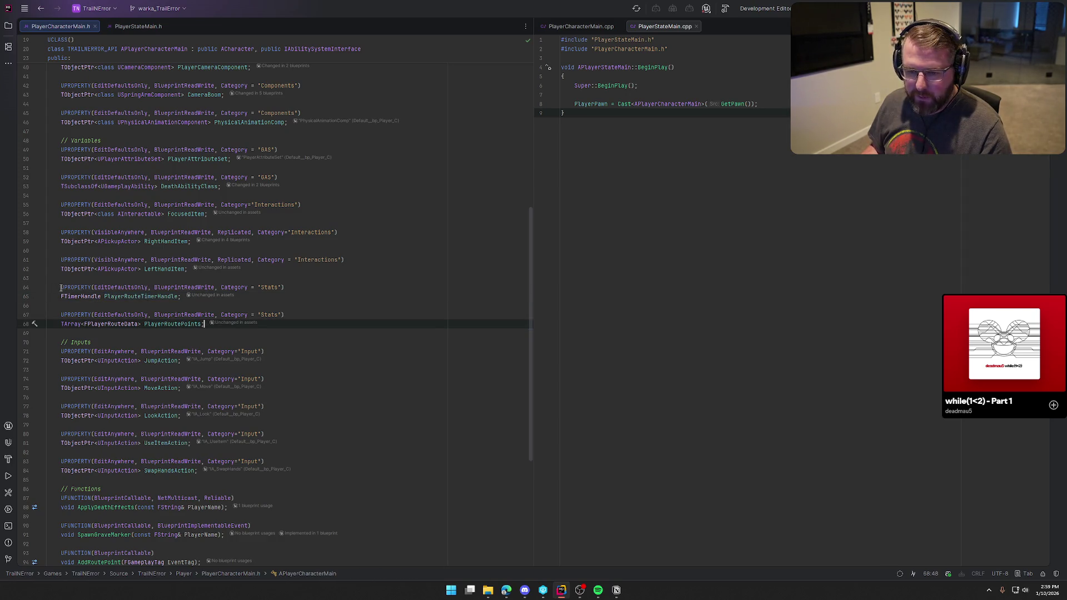
key(BackSpace)
key(BackSpace)
key(BackSpace)
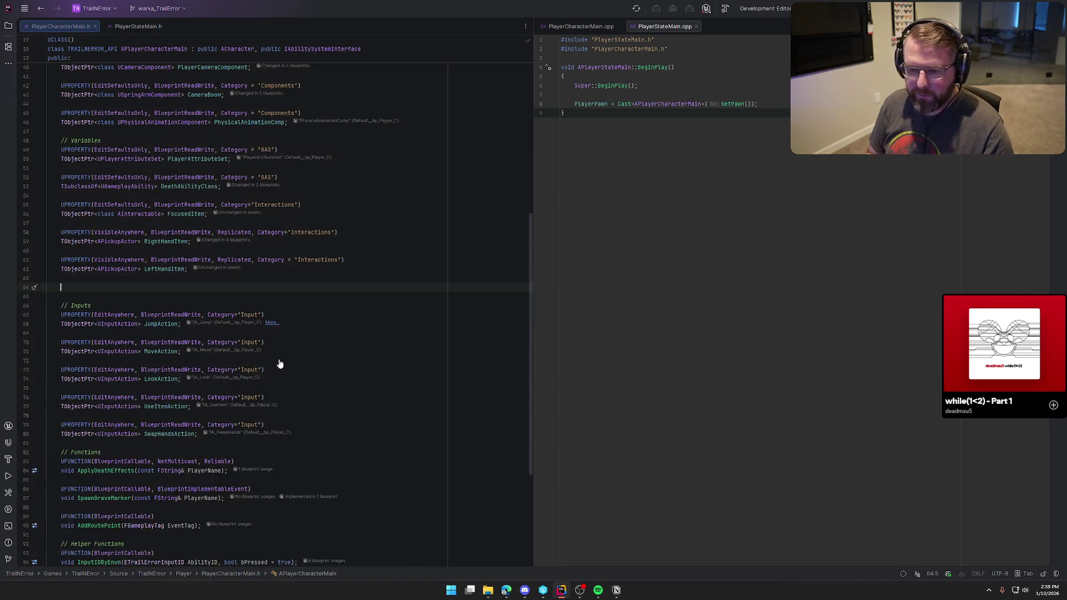
click(137, 26)
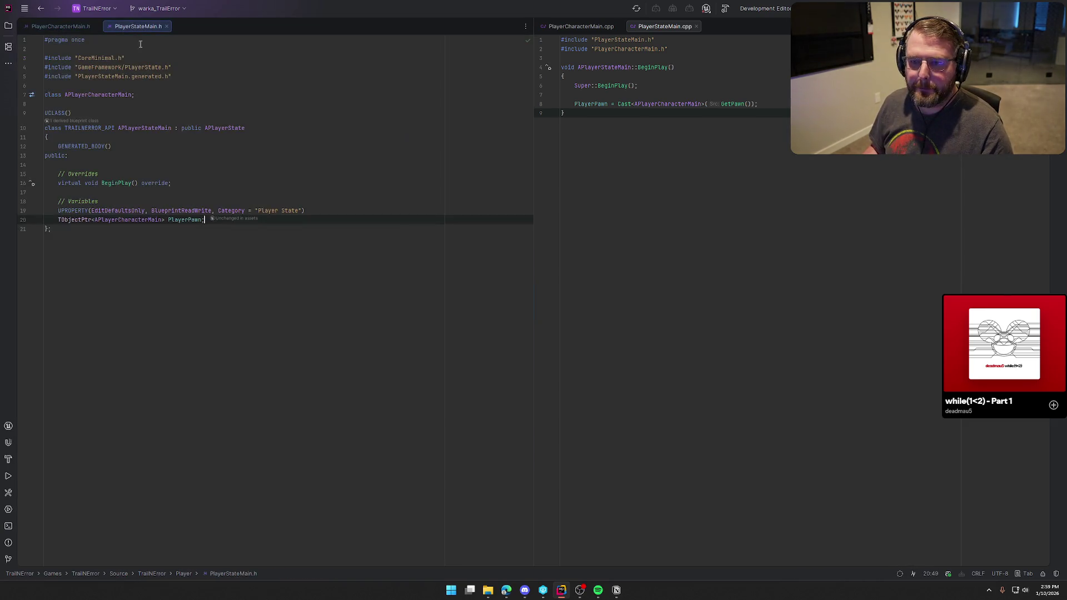
key(Return)
key(Return)
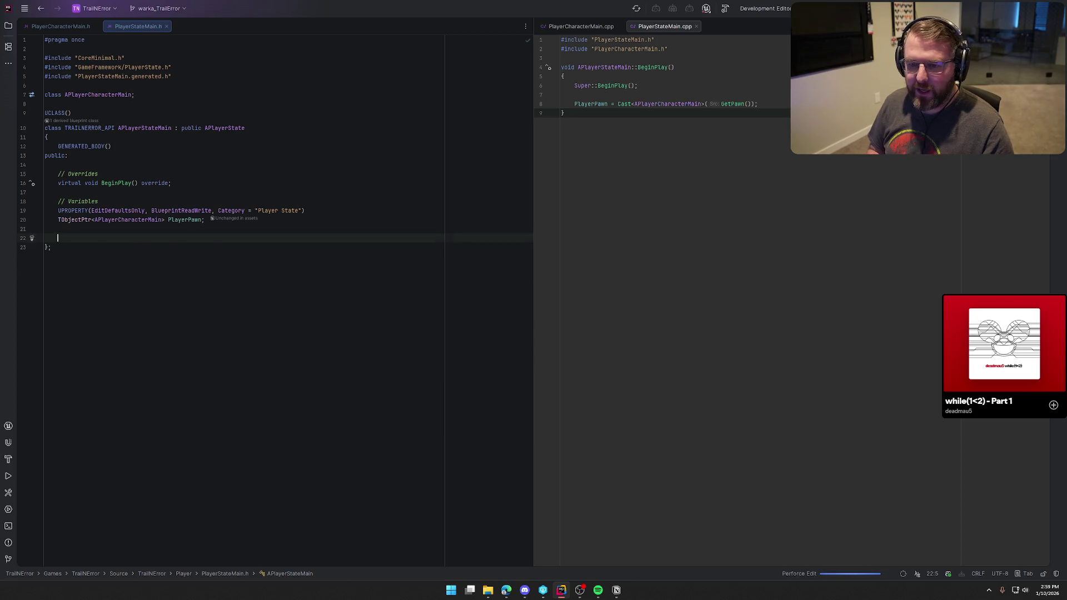
key(ctrl+v)
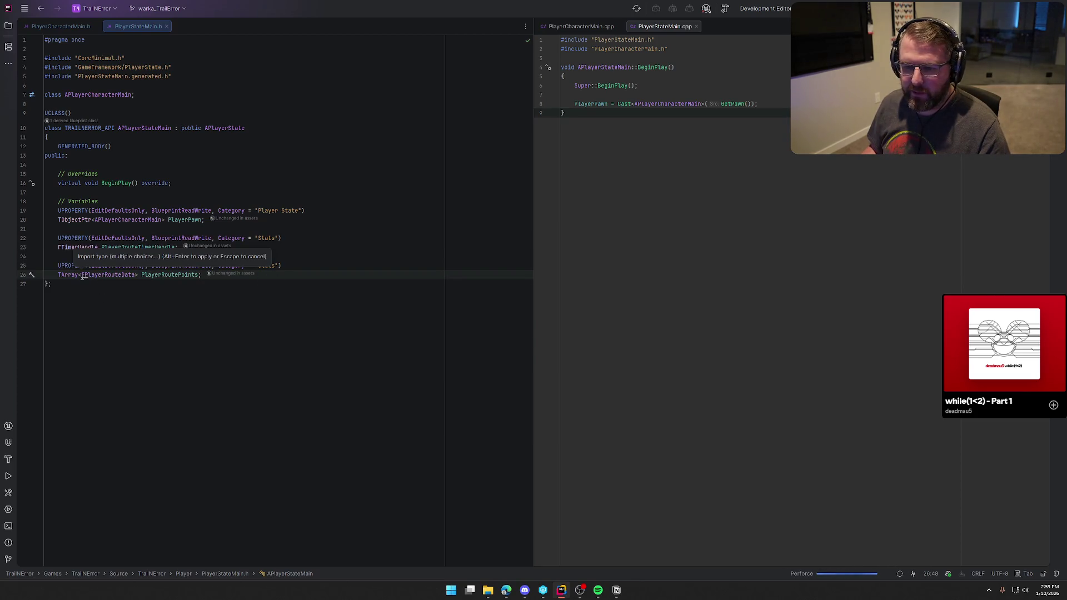
Step: Add the TrailNErrorData.h include for FPlayerRouteData in PlayerStateMain.h
click(83, 275)
key(alt+Return)
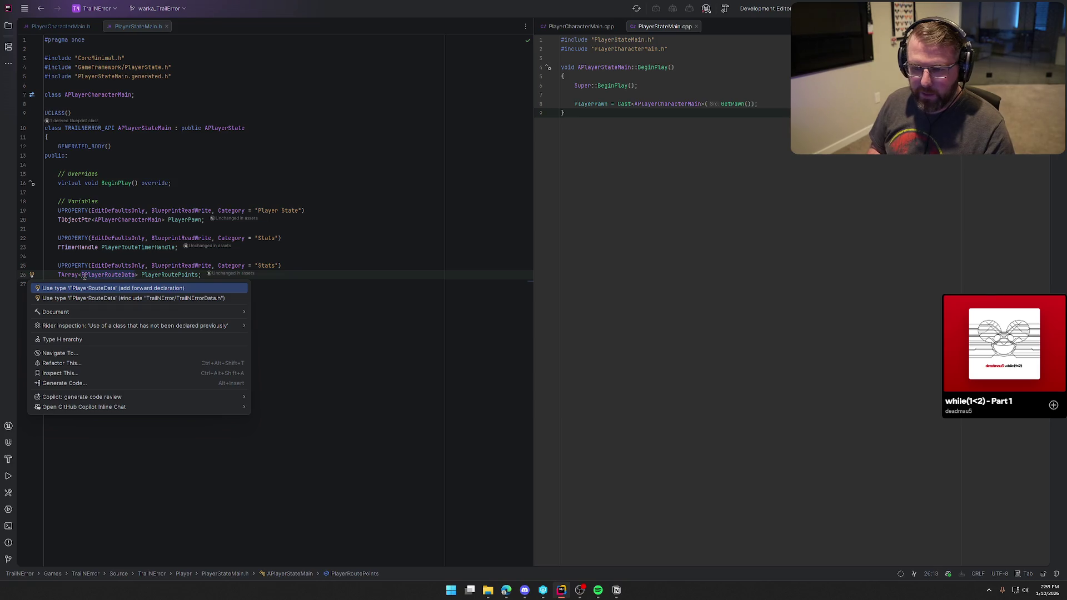
key(Down)
key(Return)
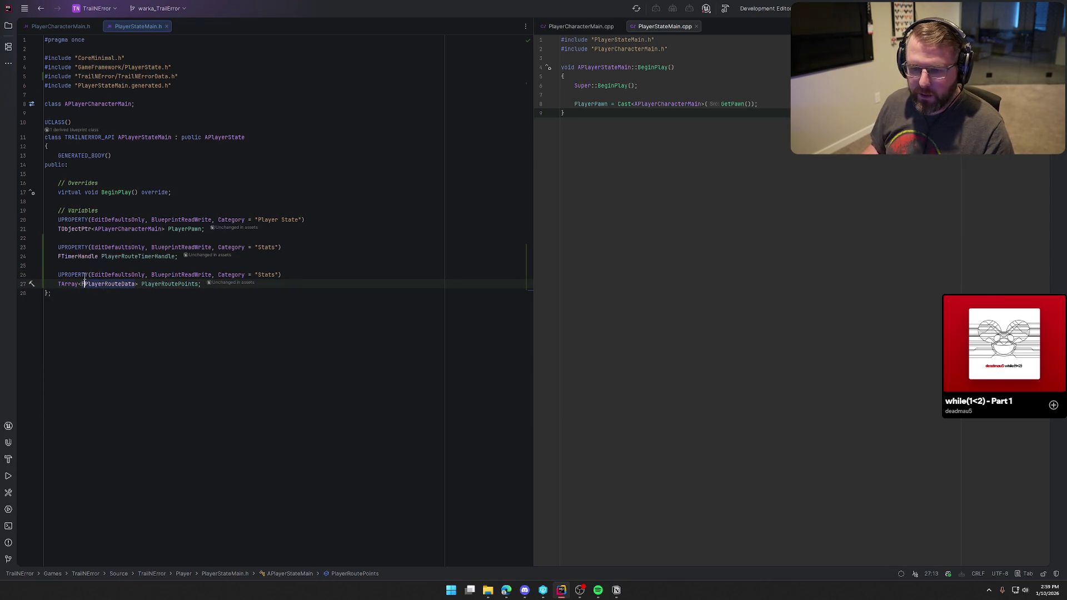
click(61, 26)
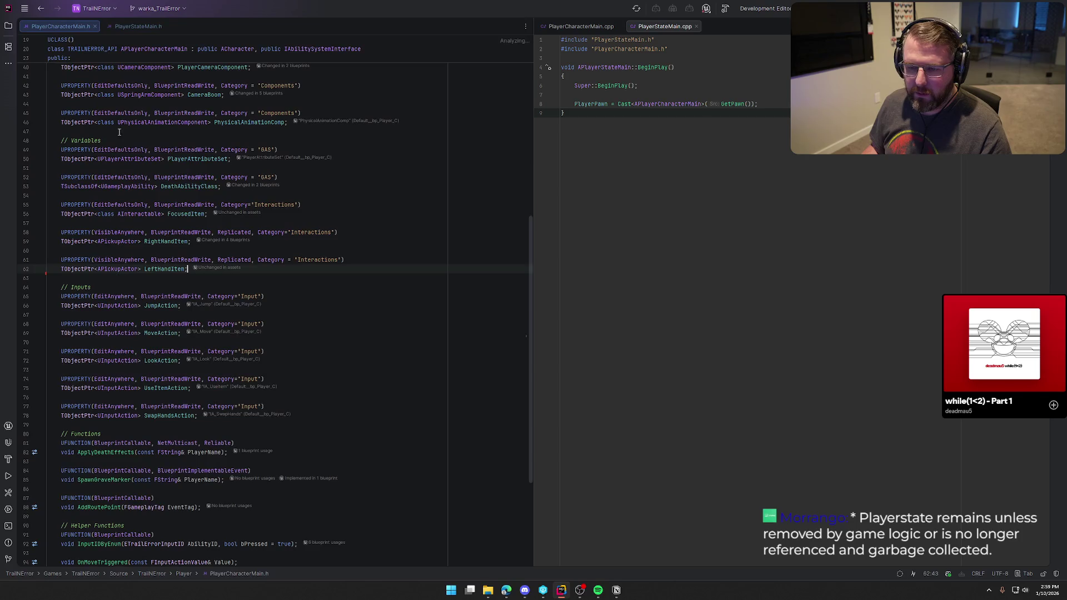
Step: Delete the AddRoutePoint UFUNCTION declaration from PlayerCharacterMain.h
scroll(353, 354, down, 6)
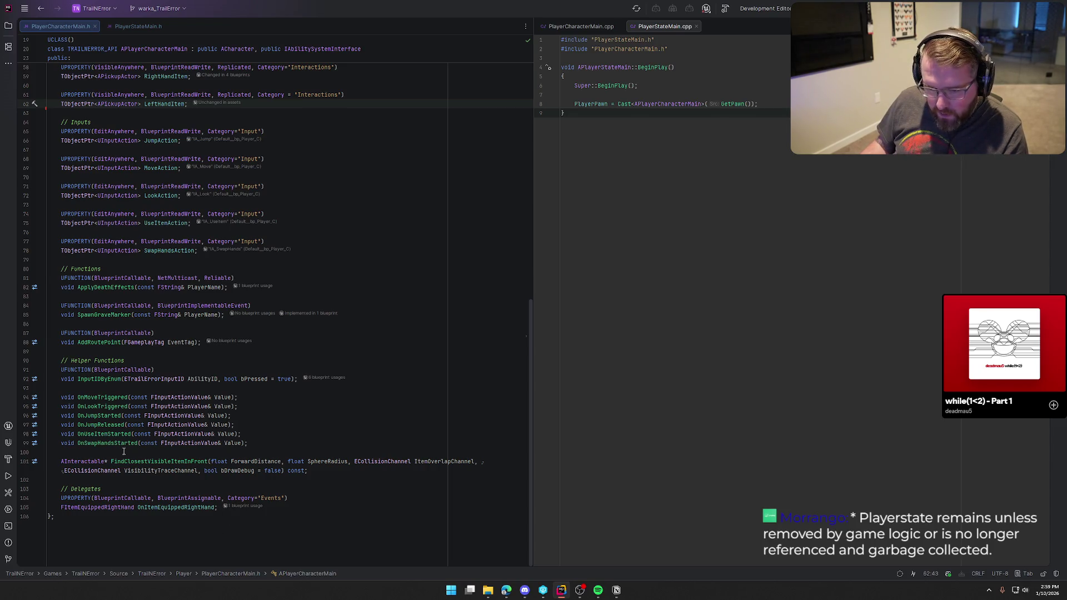
click(201, 343)
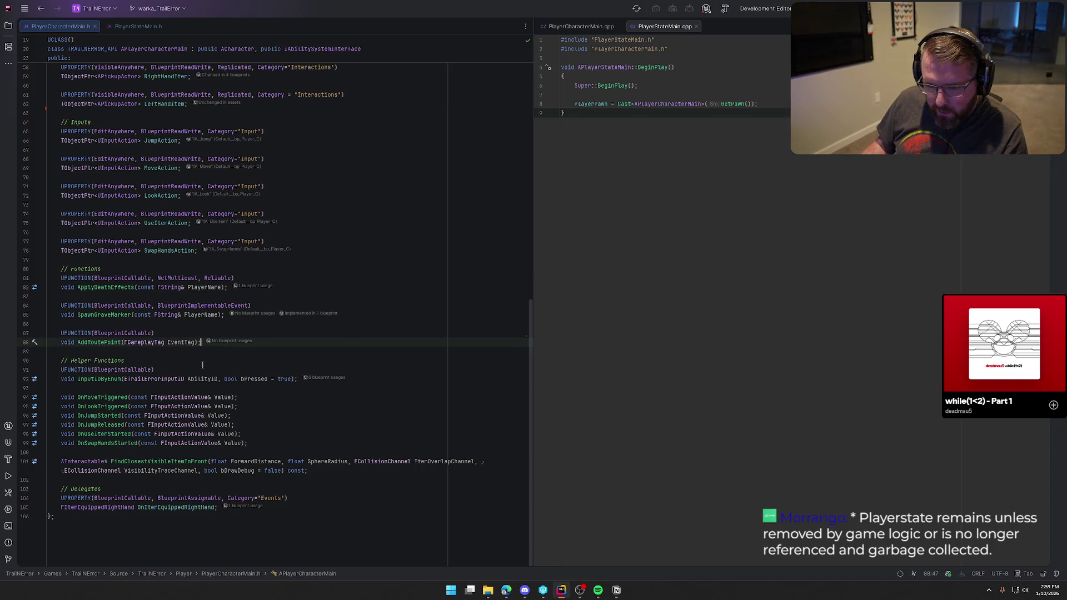
shift+click(62, 334)
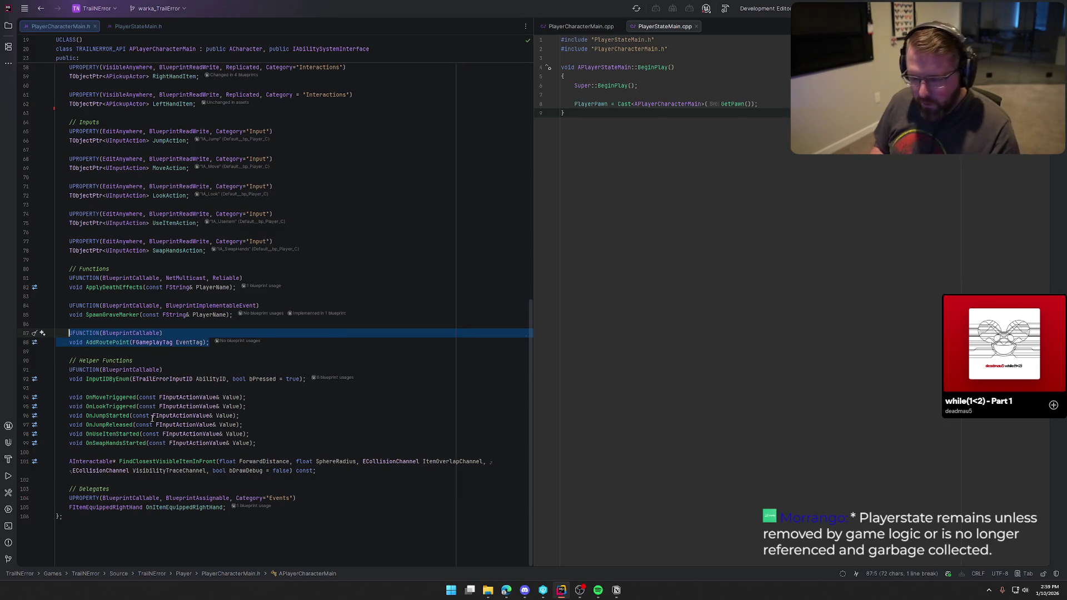
key(BackSpace)
key(BackSpace)
key(BackSpace)
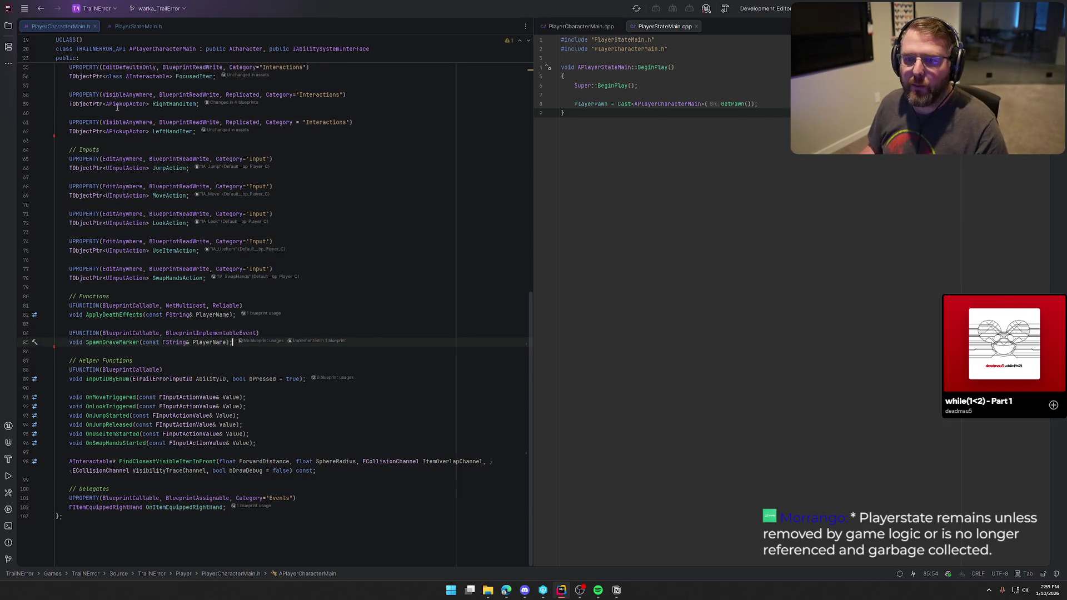
Step: Add a '// Functions' comment and the AddRoutePoint declaration in PlayerStateMain.h
click(131, 26)
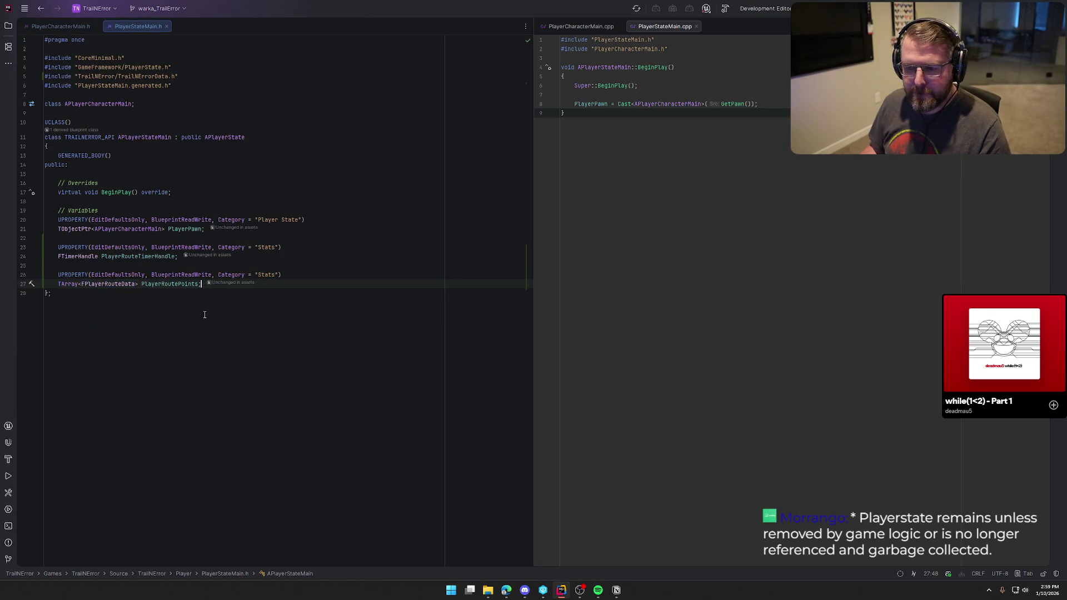
key(Return)
key(Return)
text(// Functions)
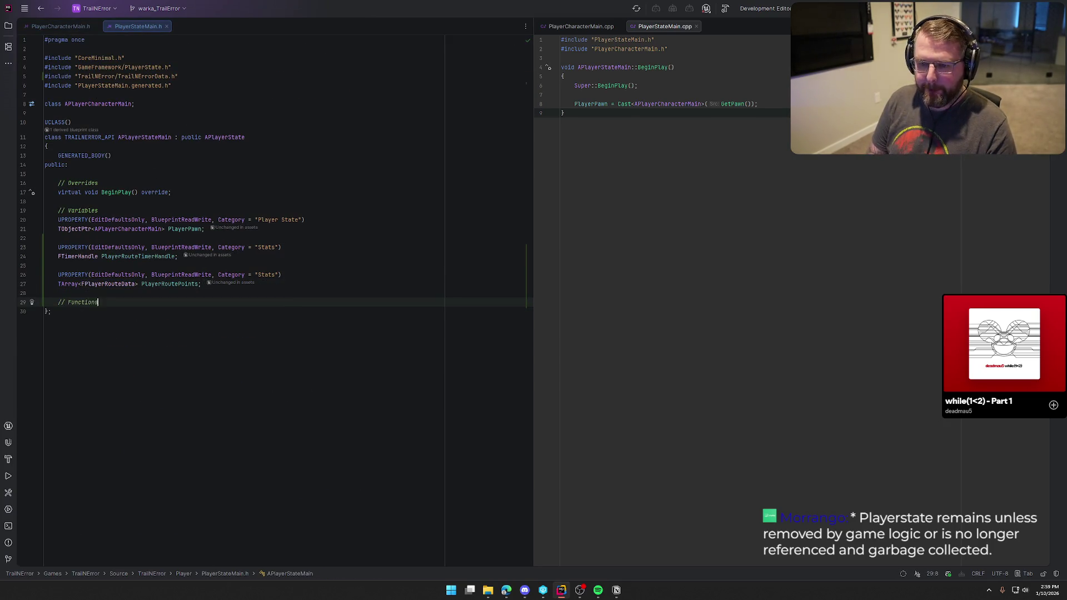
key(Return)
key(Tab)
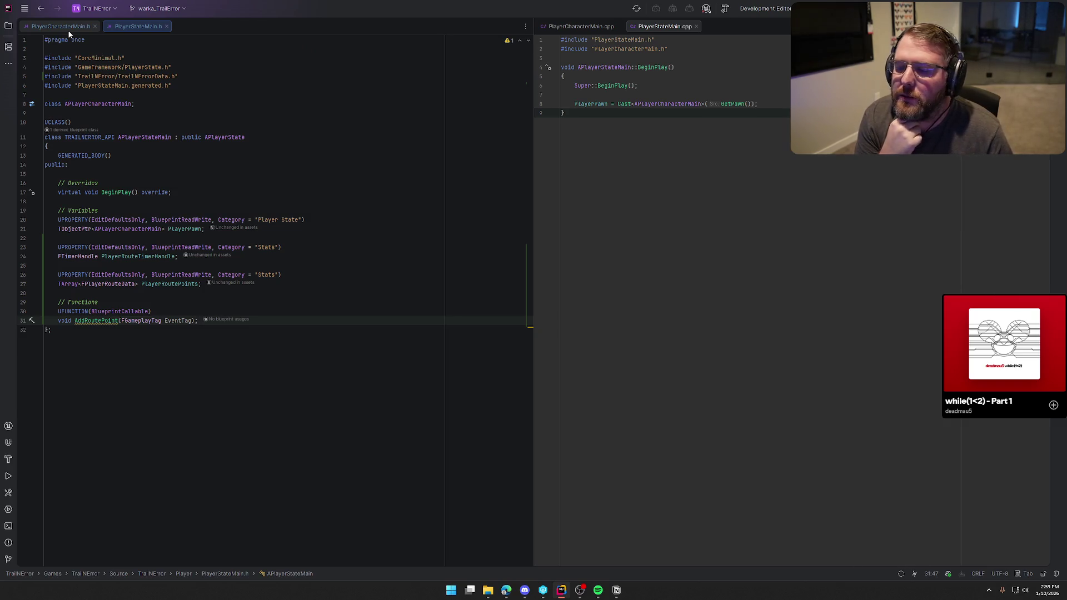
click(62, 26)
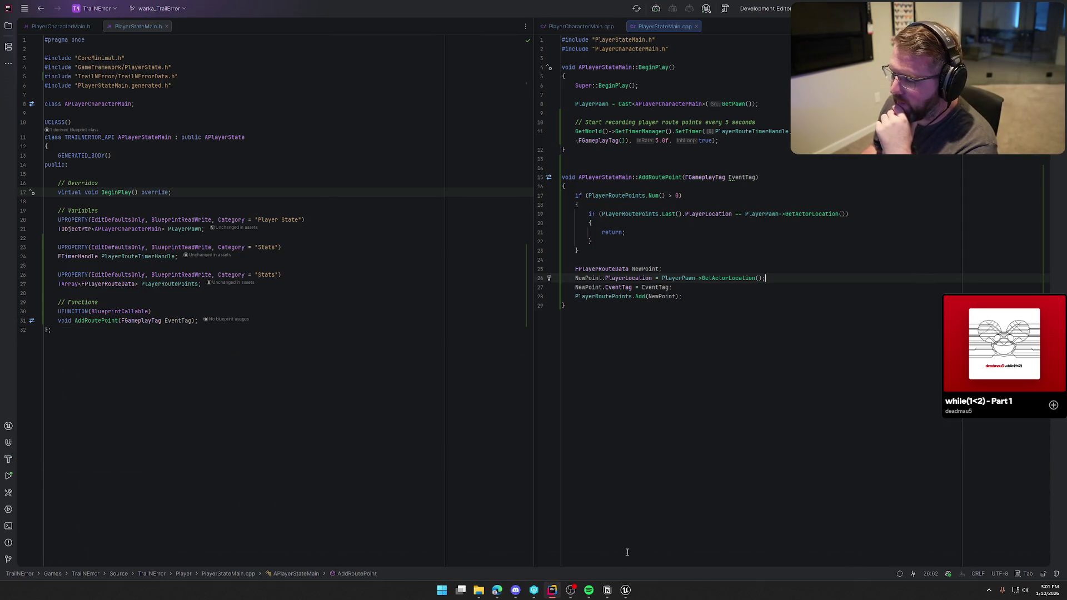
Step: Bring the relaunched Unreal Editor to the front from the taskbar
click(626, 591)
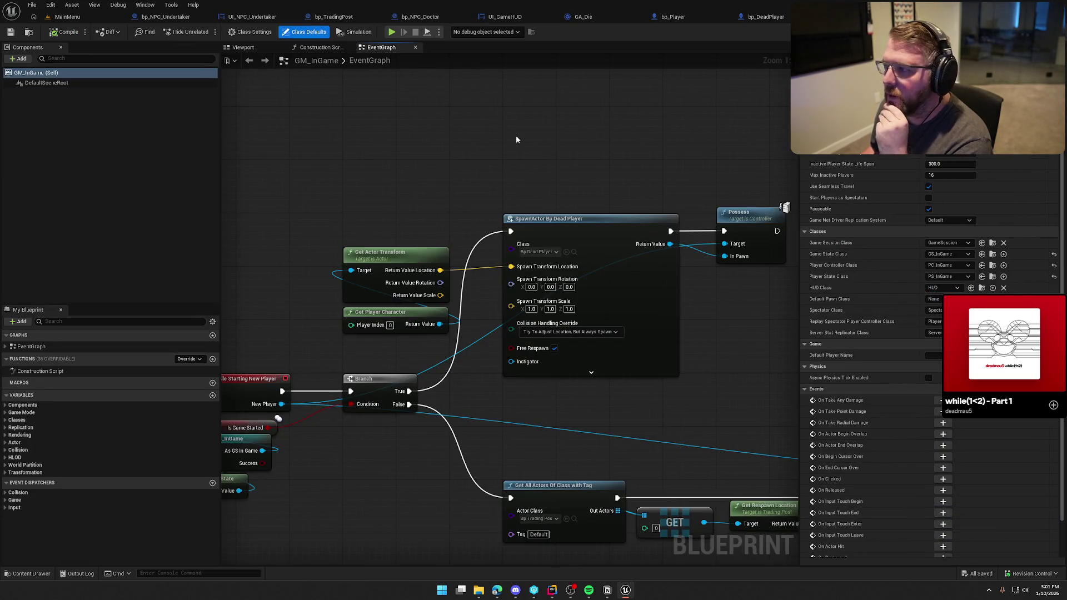
Step: Look over the GM_InGame and bp_DeadPlayer graphs, then go to bp_Player
mouse_move(603, 164)
mouse_down()
mouse_move(429, 124)
mouse_move(640, 127)
mouse_move(638, 112)
mouse_move(565, 144)
mouse_up()
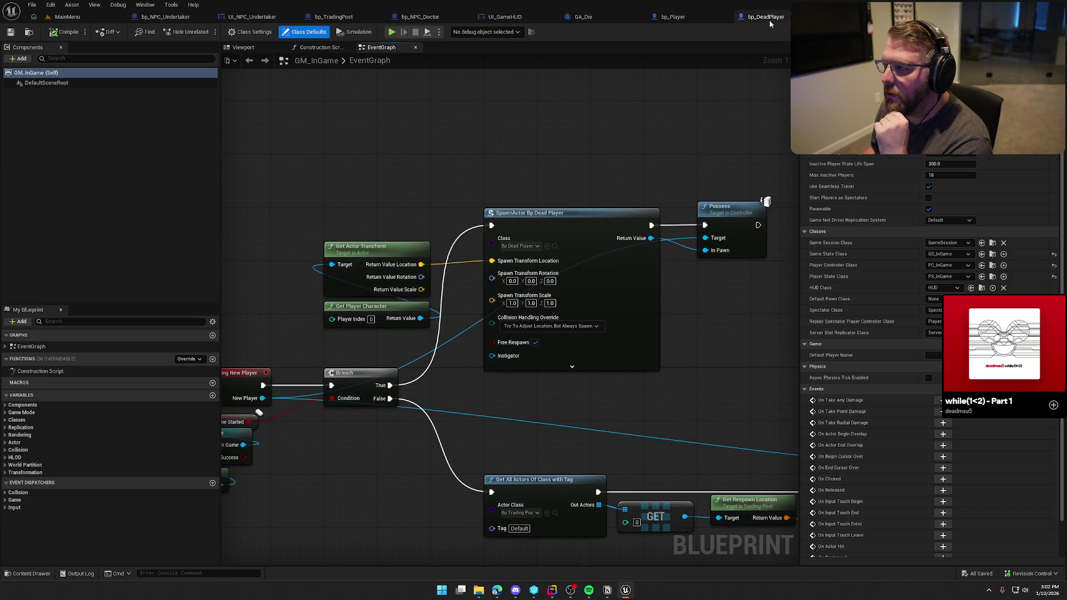
click(769, 18)
mouse_move(795, 389)
mouse_down()
mouse_move(694, 390)
mouse_move(610, 310)
mouse_move(675, 418)
mouse_up()
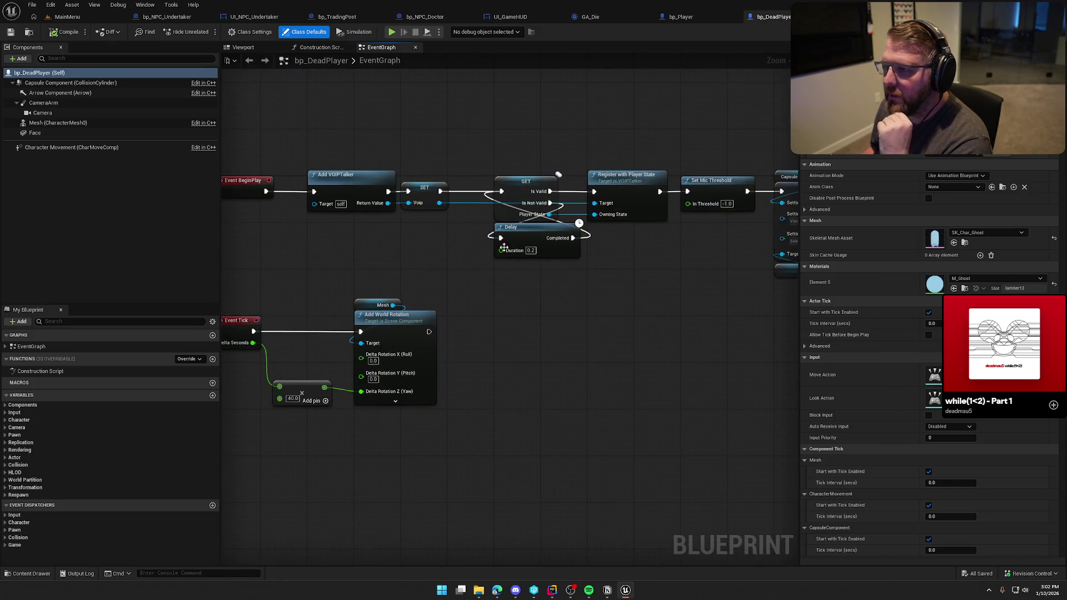
click(681, 16)
Step: Delete the Player Name, Mesh and Set Visibility nodes and wire SpawnGraveMarker into Branch
scroll(407, 304, up, 2)
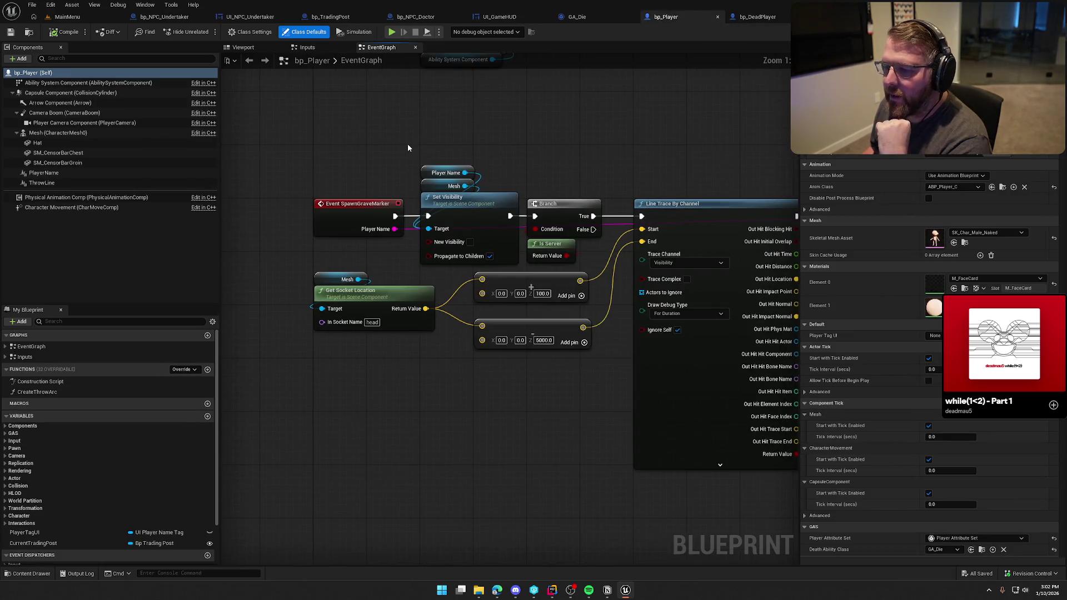
drag(410, 148, 483, 218)
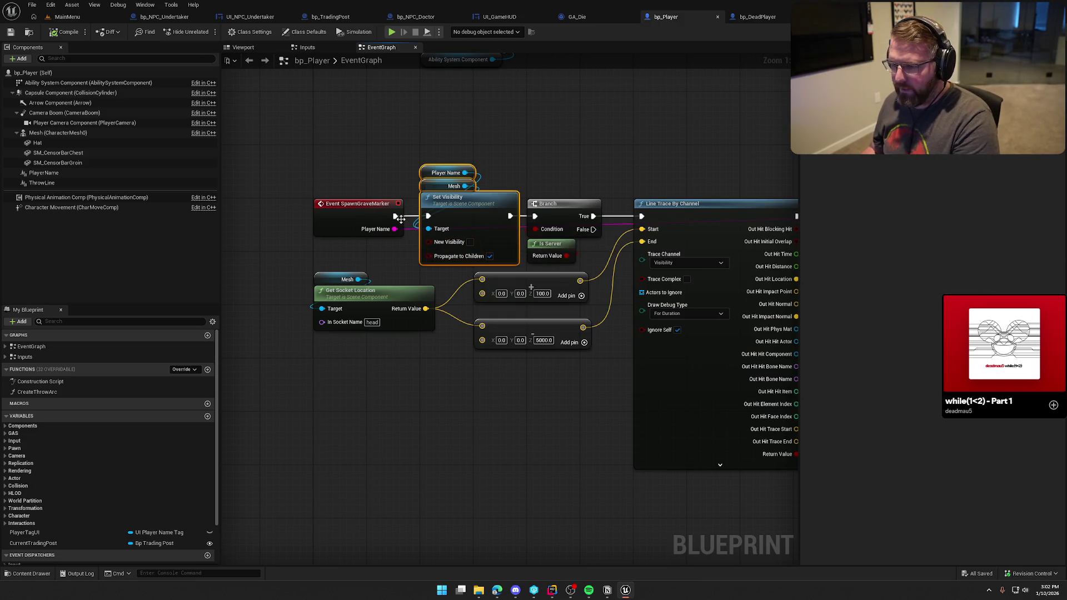
key(Delete)
mouse_move(395, 216)
mouse_down()
mouse_move(535, 216)
mouse_move(582, 244)
mouse_move(475, 202)
mouse_move(478, 218)
mouse_up()
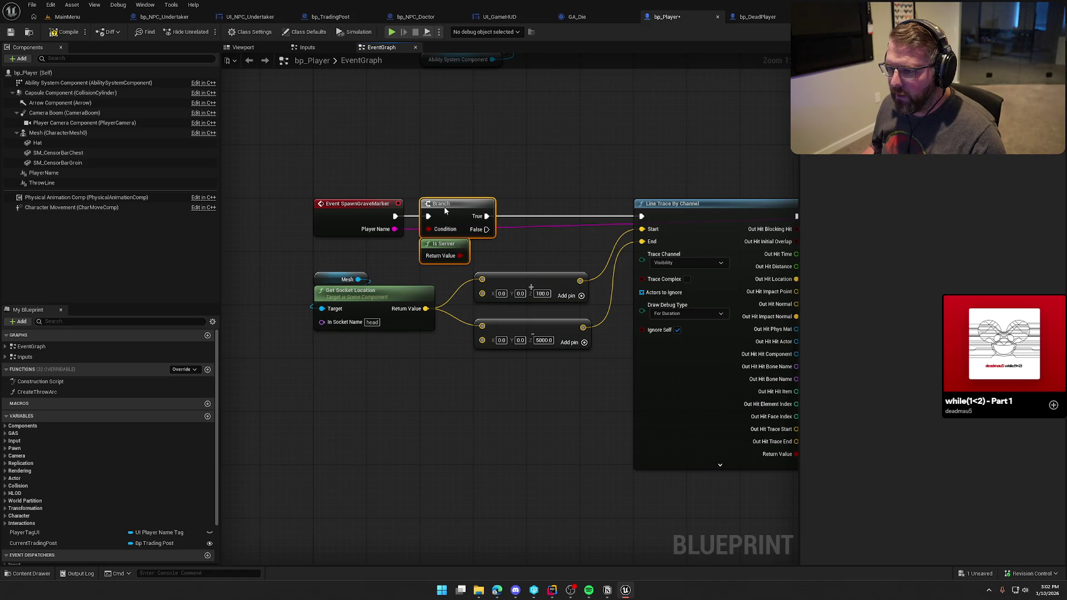
Step: Add a Destroy Actor node after SET w/ Notify in the gravestone spawn chain
scroll(366, 181, down, 1)
drag(366, 180, 475, 174)
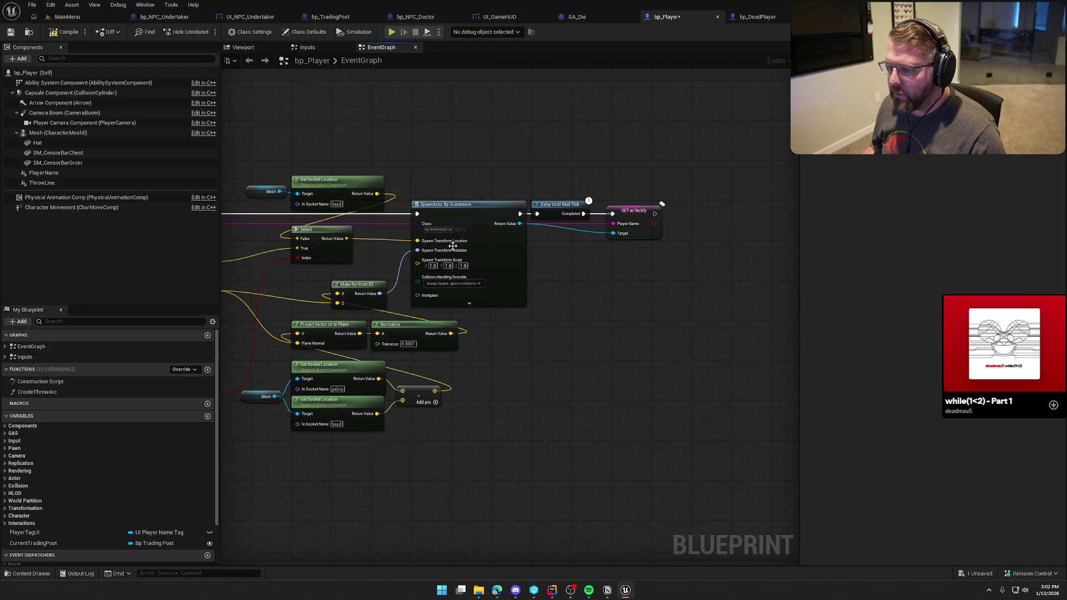
scroll(526, 225, up, 2)
mouse_move(500, 205)
mouse_down()
mouse_move(528, 220)
mouse_move(558, 209)
mouse_up()
text(des)
key(Return)
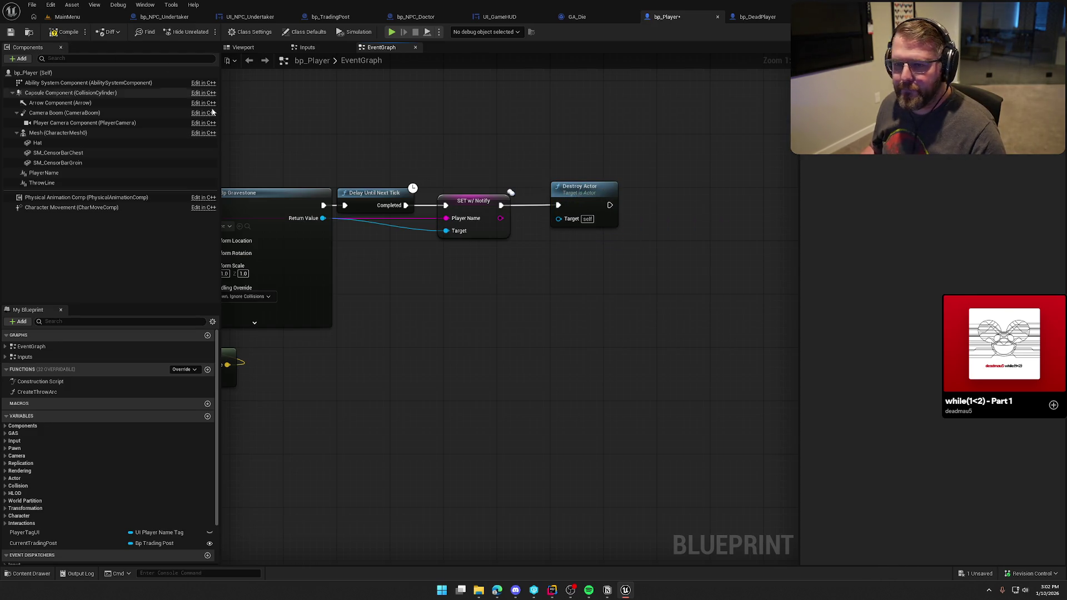
drag(473, 200, 481, 200)
click(465, 158)
Step: Compile bp_Player and return to the MainMenu level
click(67, 32)
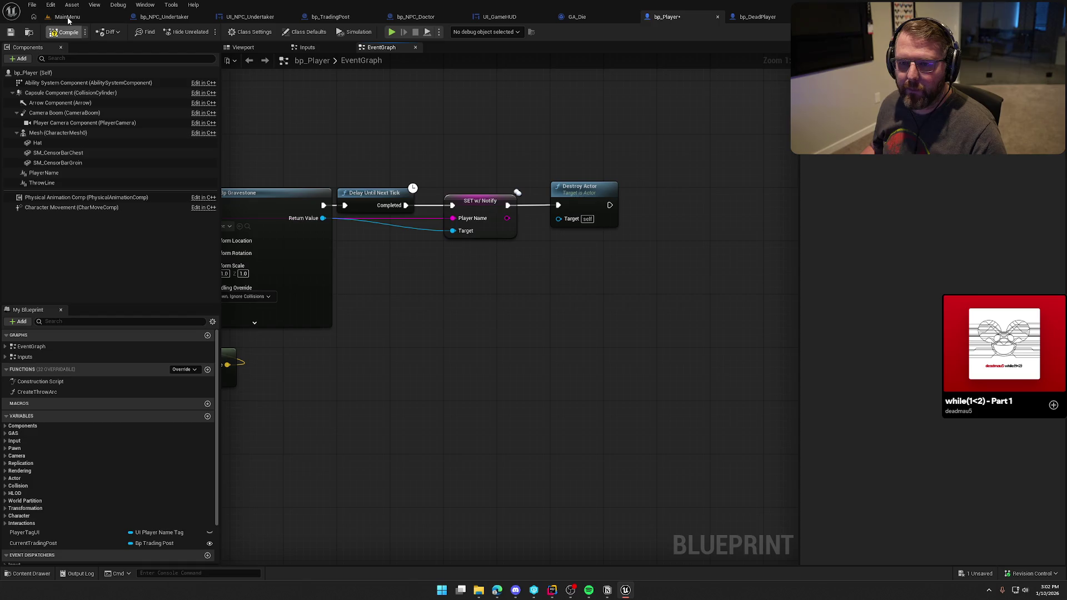
click(67, 18)
key(ctrl+space)
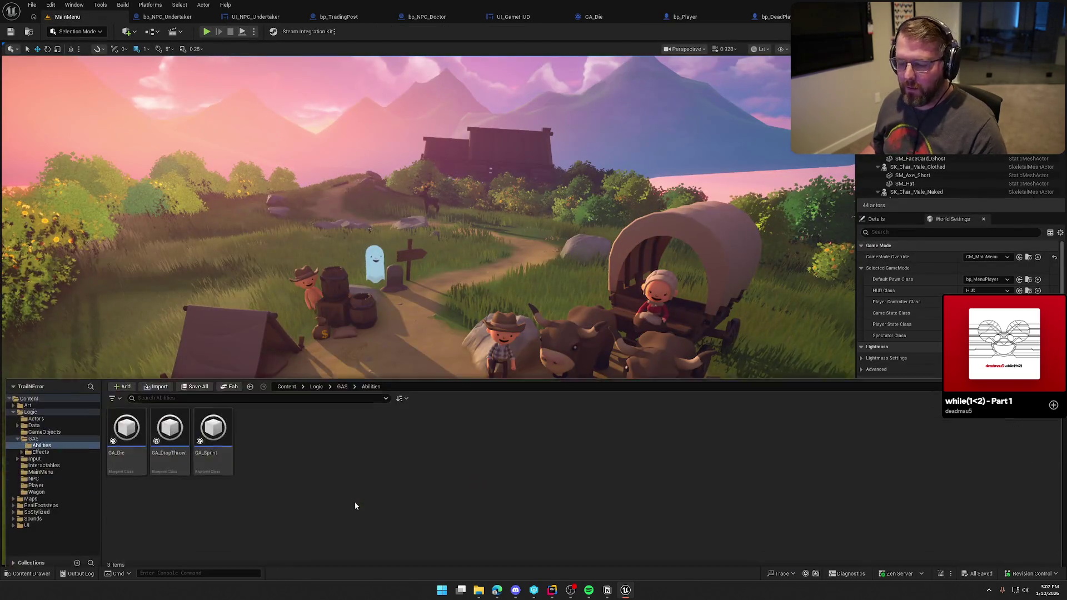
Step: Load the GameWorld level and play-test, walking toward the trading post until the editor crashes
click(31, 493)
double_click(170, 428)
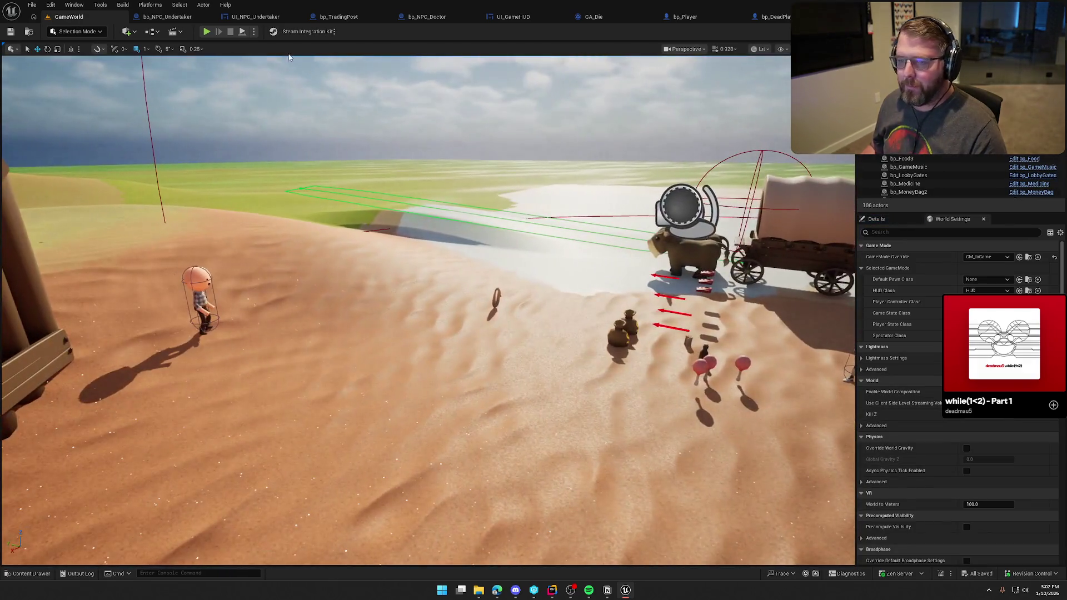
click(206, 31)
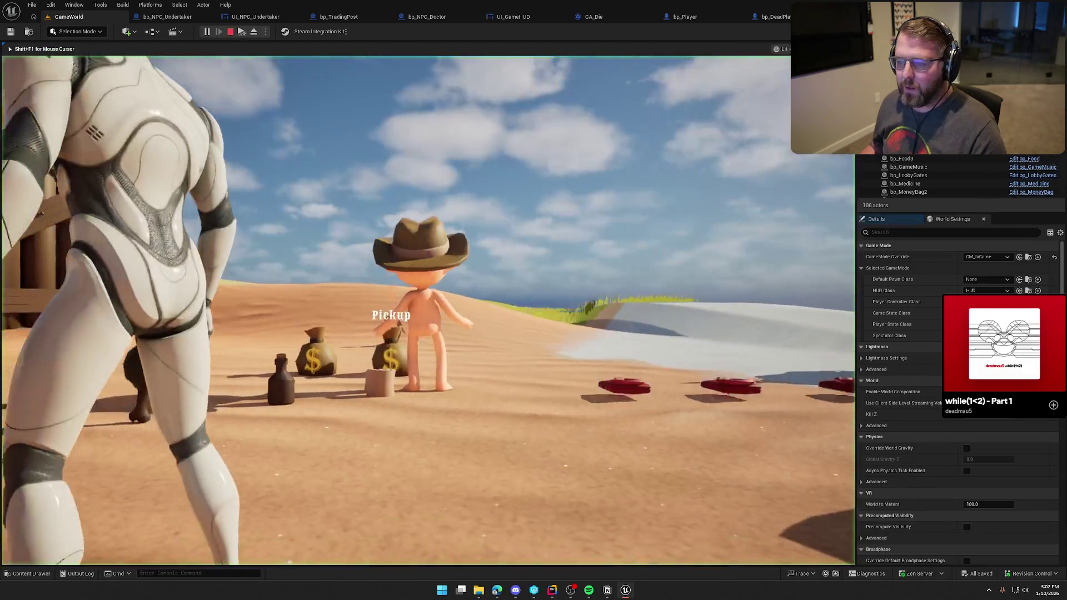
key(super)
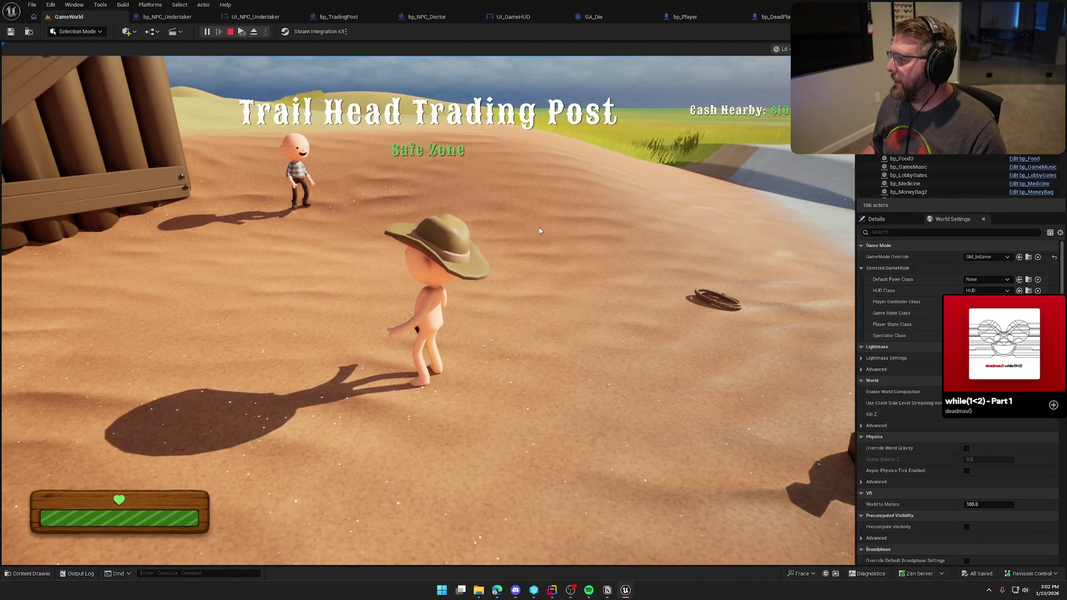
click(539, 225)
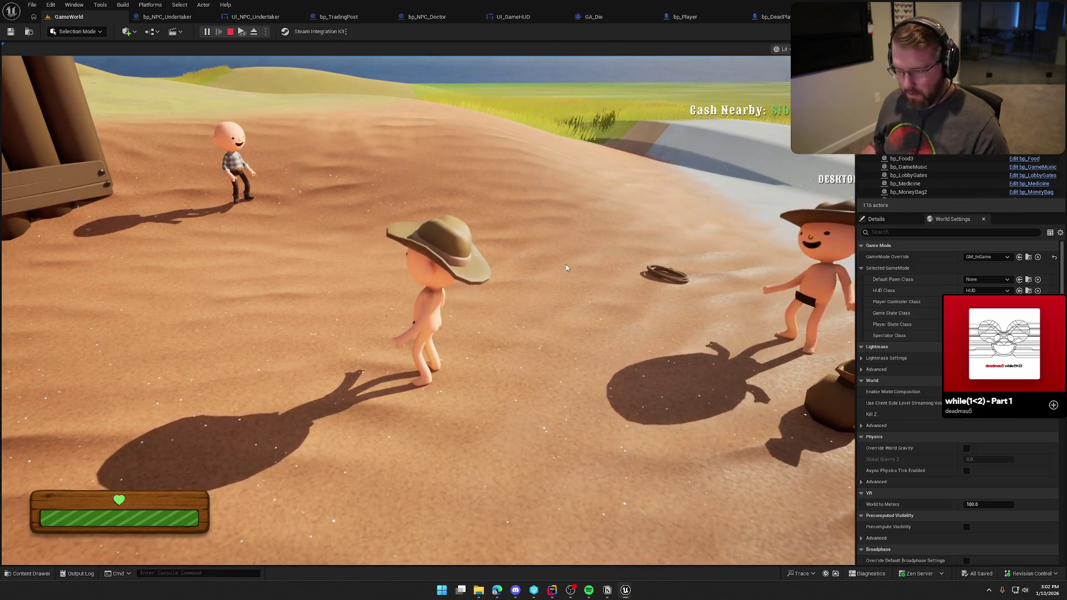
key(super)
key(super)
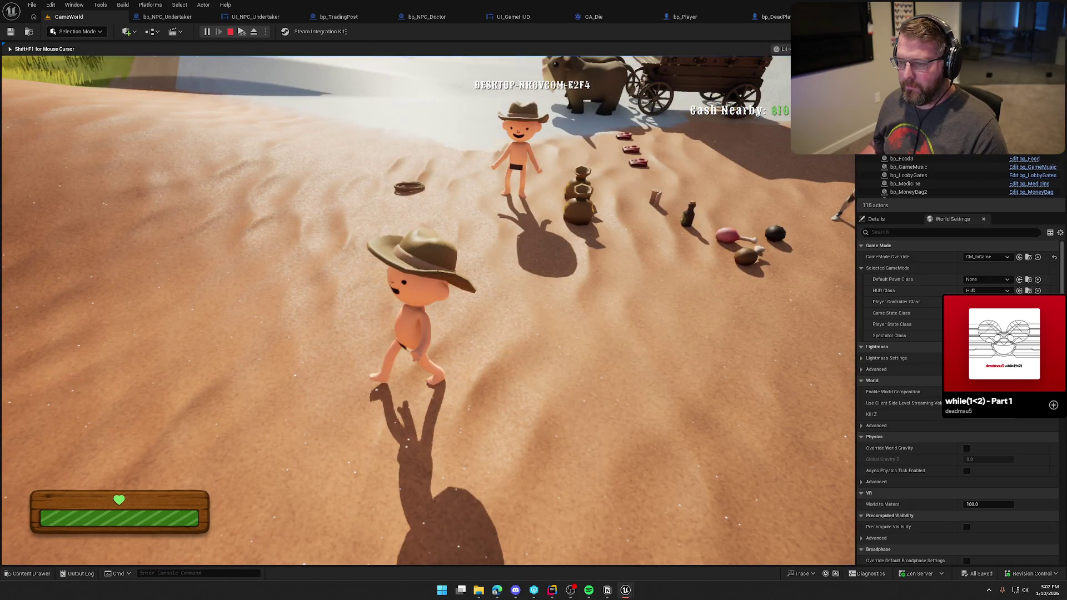
key(alt+Tab)
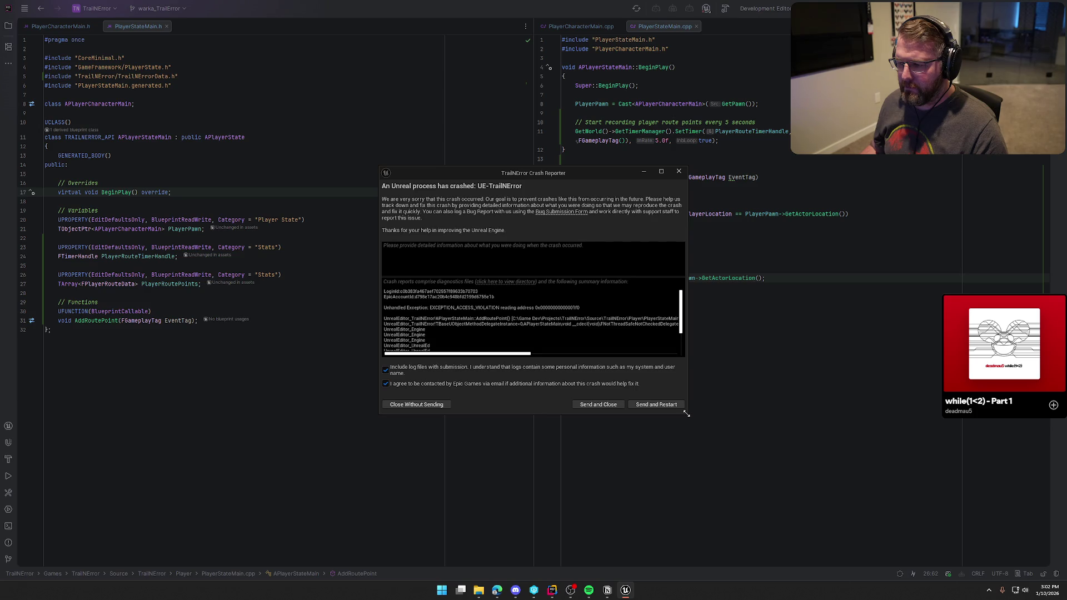
Step: Enlarge the crash report beside PlayerStateMain.cpp and match its AddRoutePoint stack line to line 26
drag(687, 414, 852, 494)
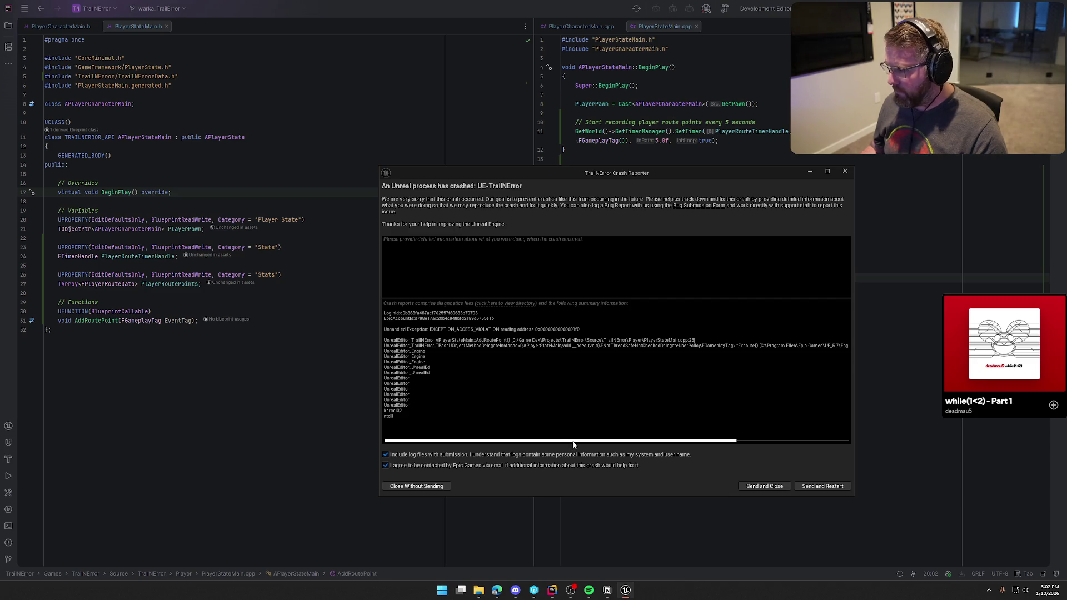
drag(592, 176, 1066, 178)
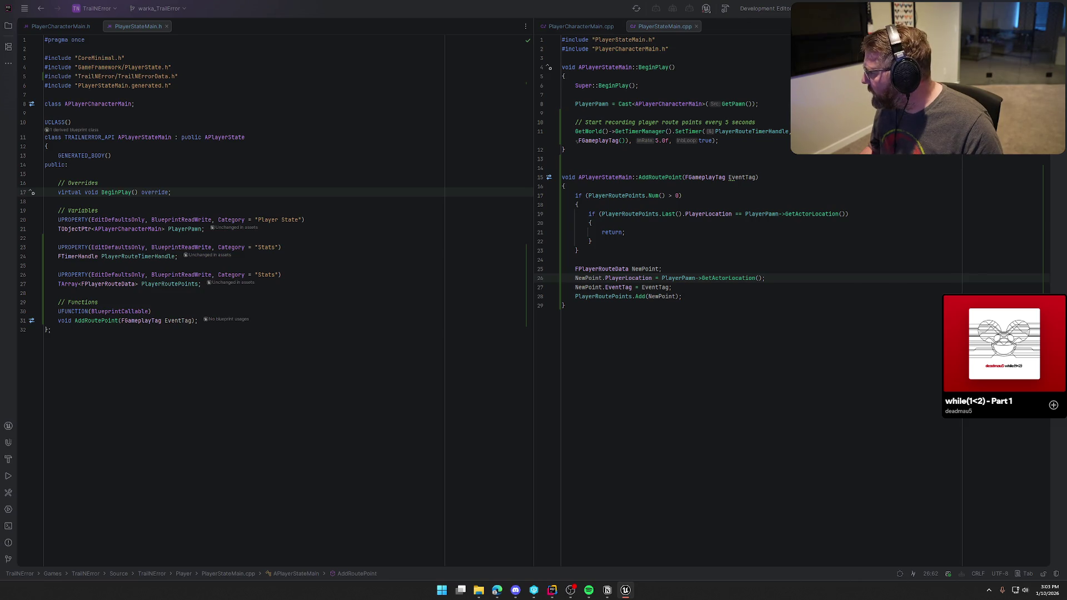
click(764, 279)
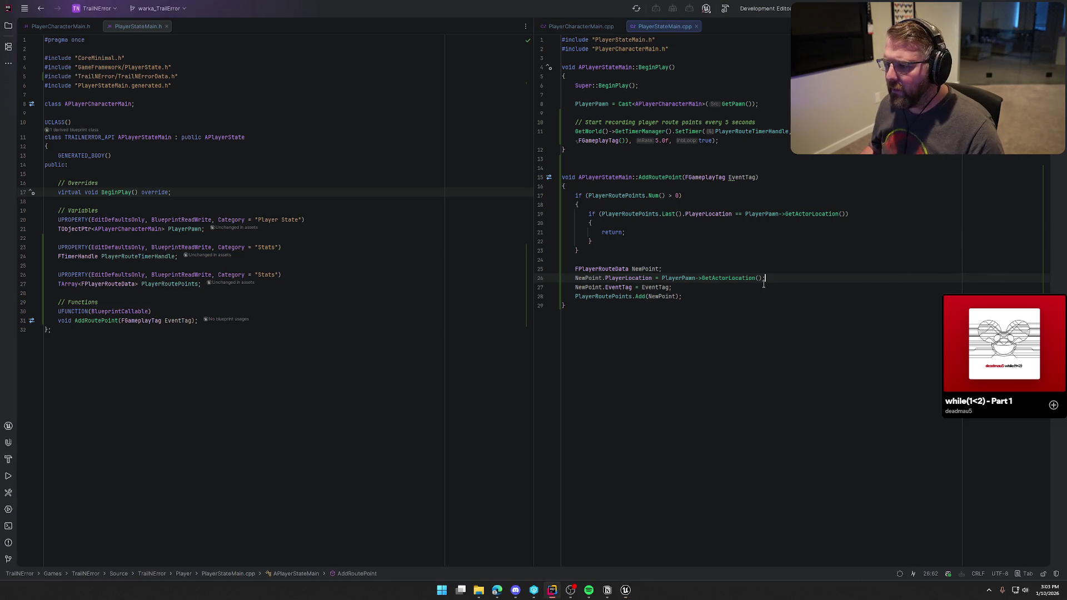
shift+click(573, 279)
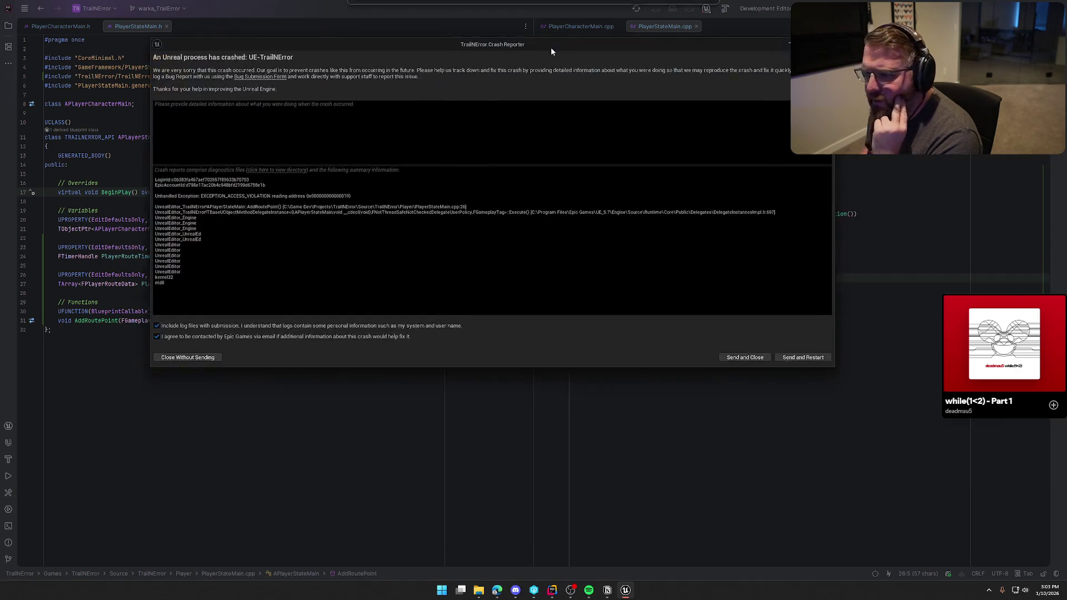
drag(71, 242, 408, 245)
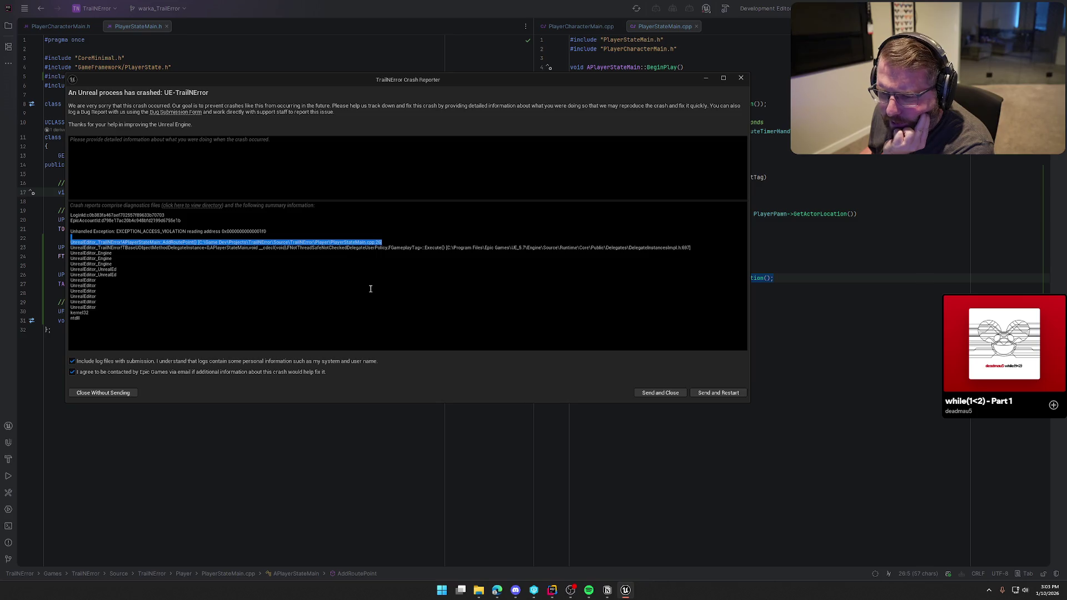
Step: Close the crash report without sending and rebuild so the Unreal Editor relaunches
click(327, 258)
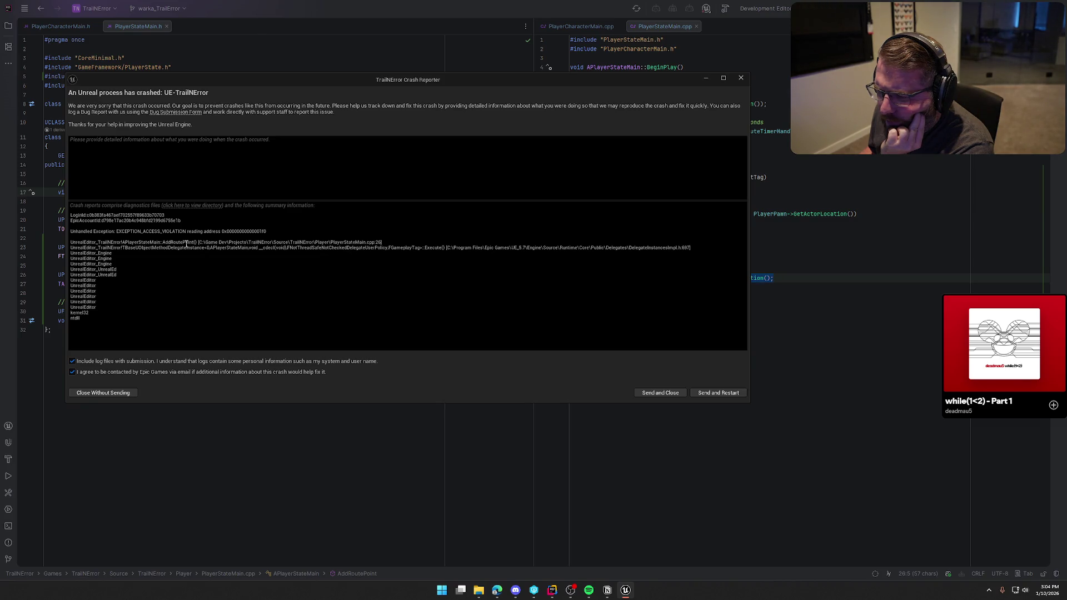
key(alt+F4)
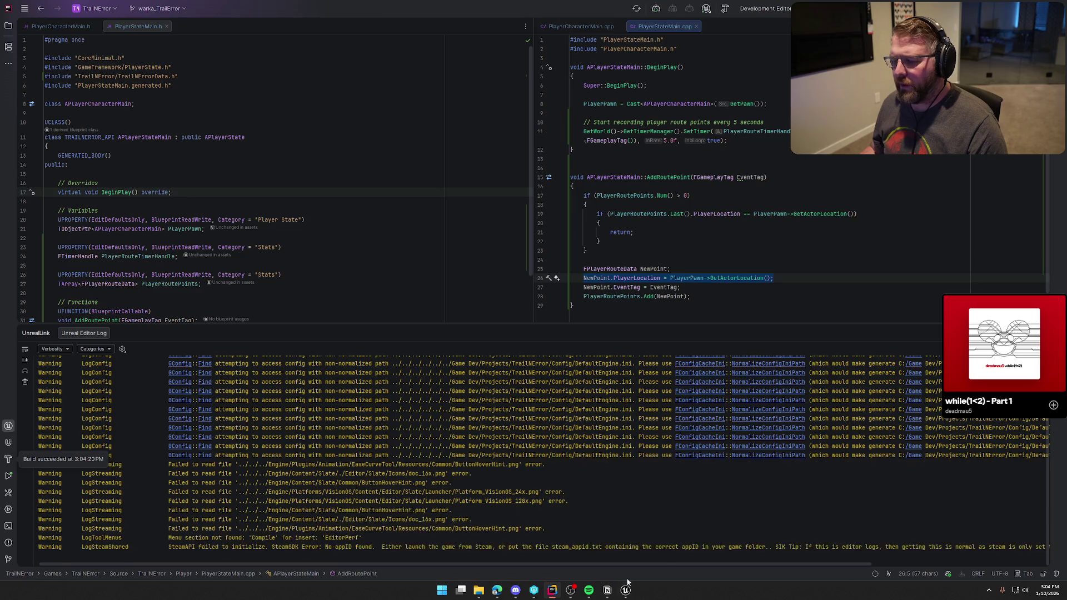
key(ctrl+space)
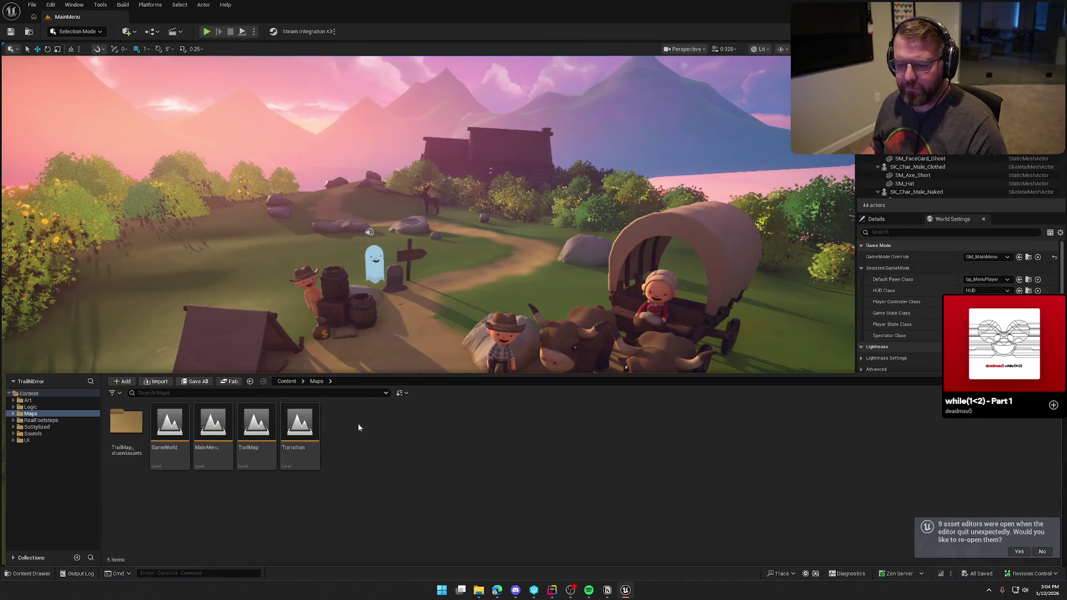
Step: Open the GameWorld level from the Maps folder and start a Play-In-Editor session
double_click(170, 428)
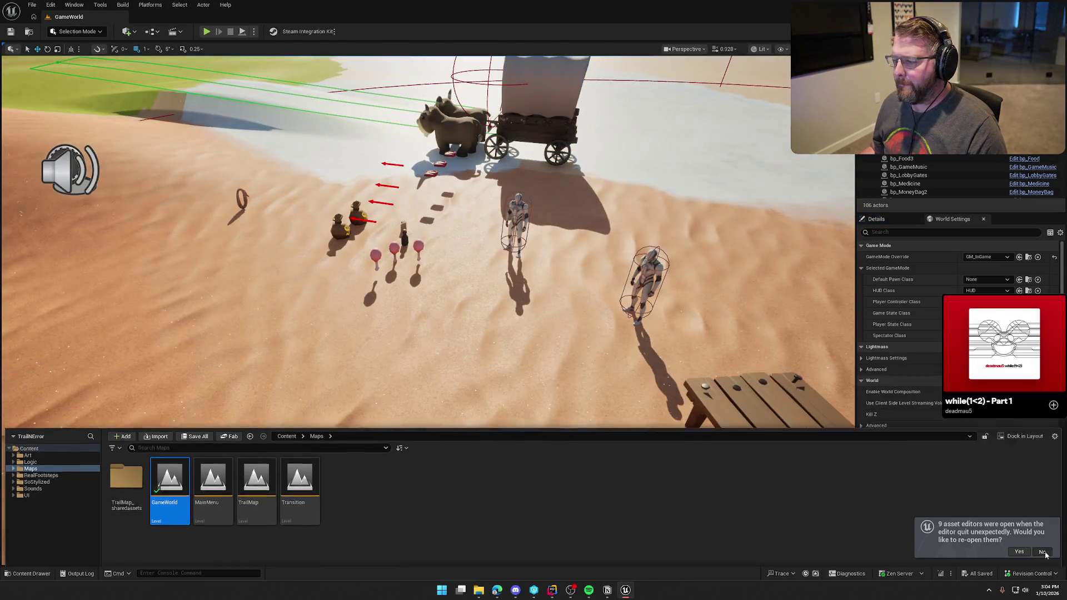
click(1041, 552)
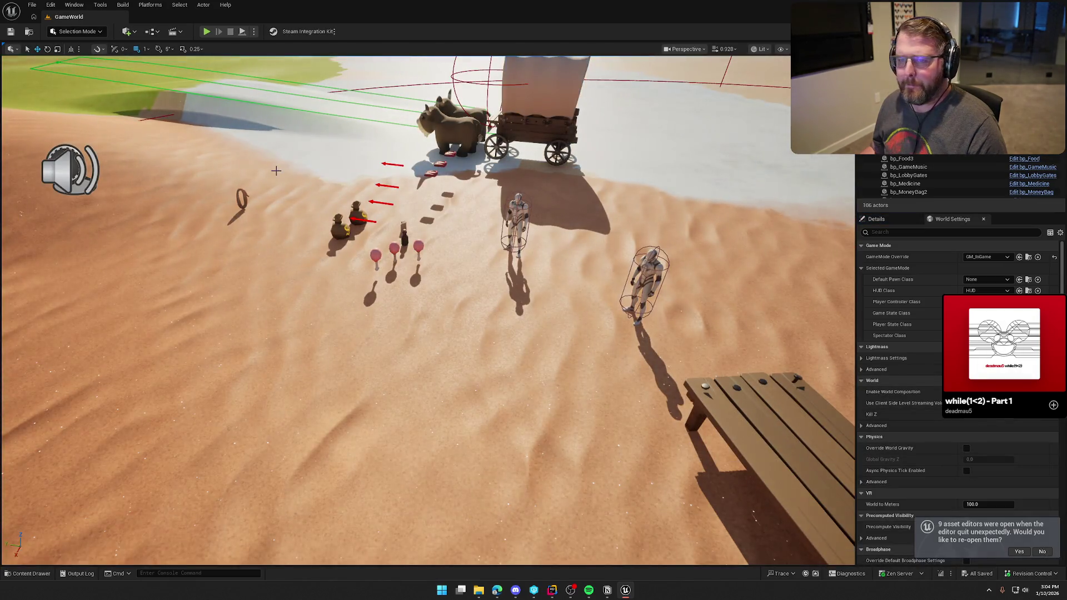
click(207, 31)
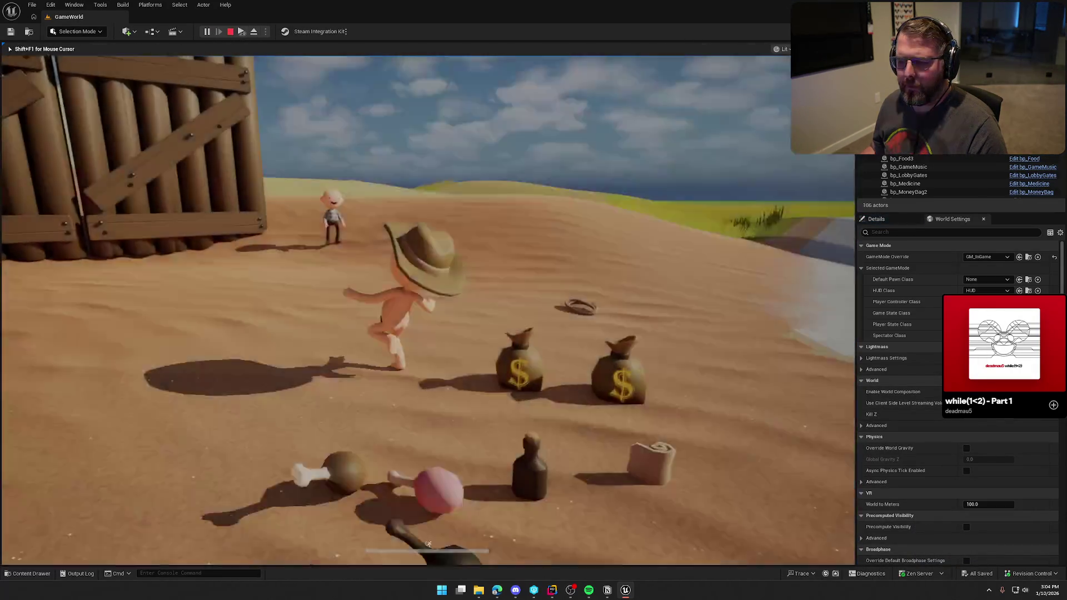
Step: Walk and sprint the character around the camp with W and Shift, then return to Rider
key(w)
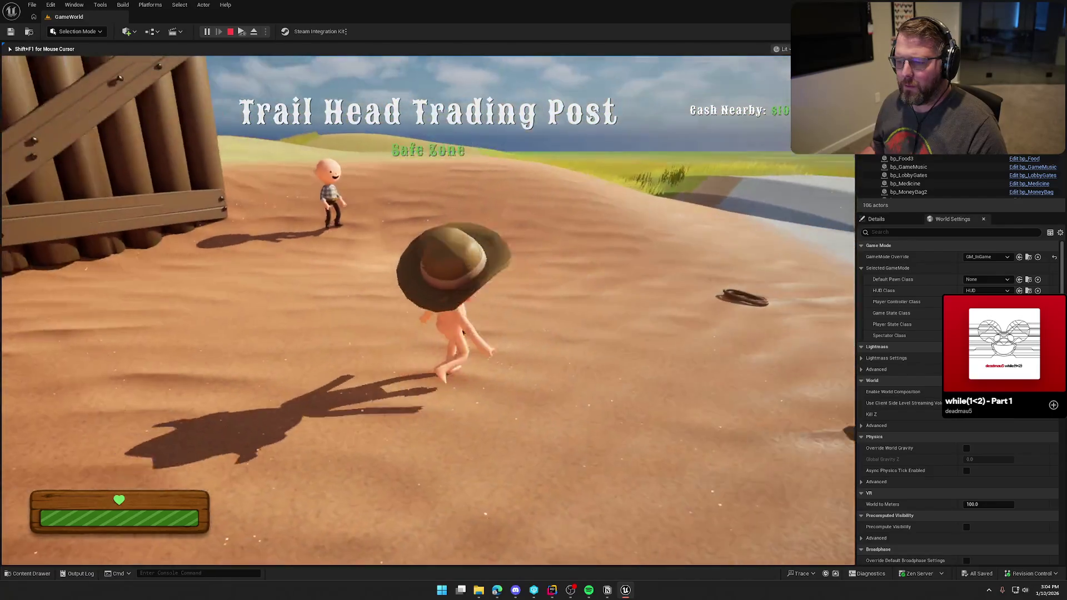
key(shift)
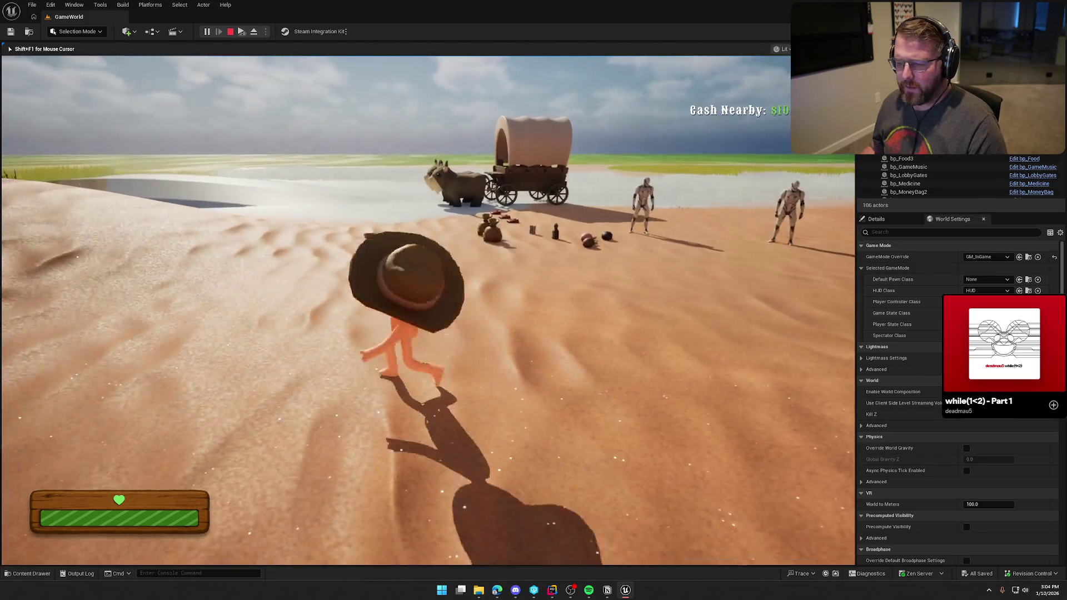
key(super)
click(250, 67)
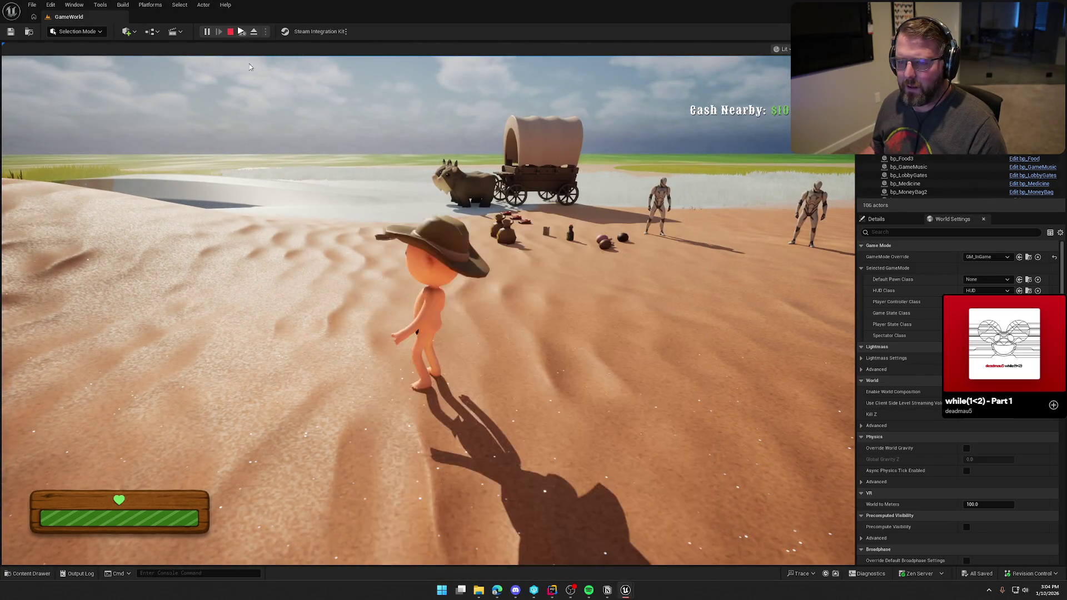
click(250, 66)
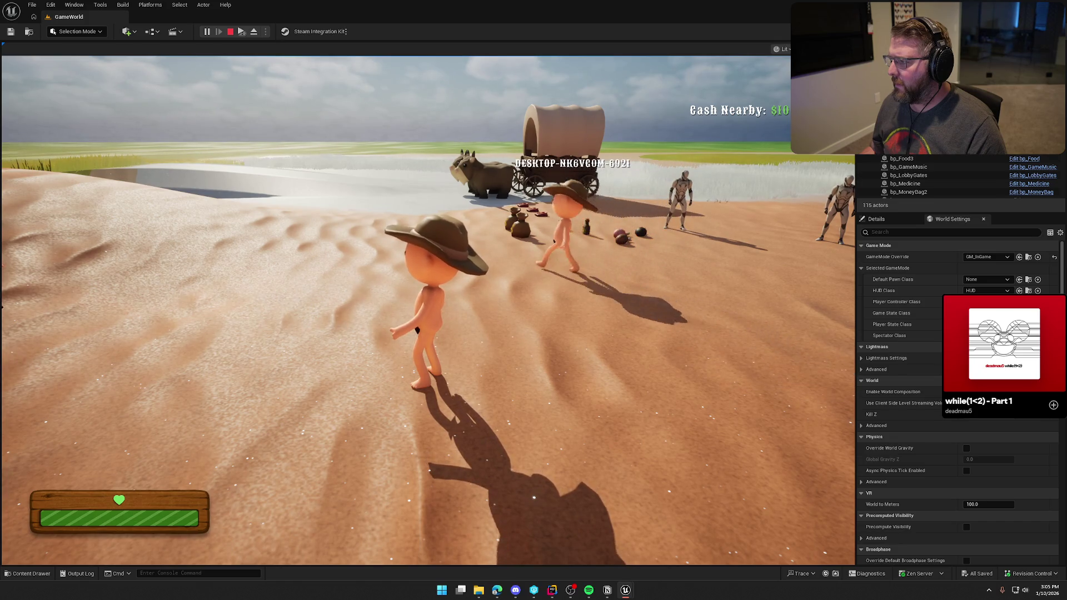
key(alt+Tab)
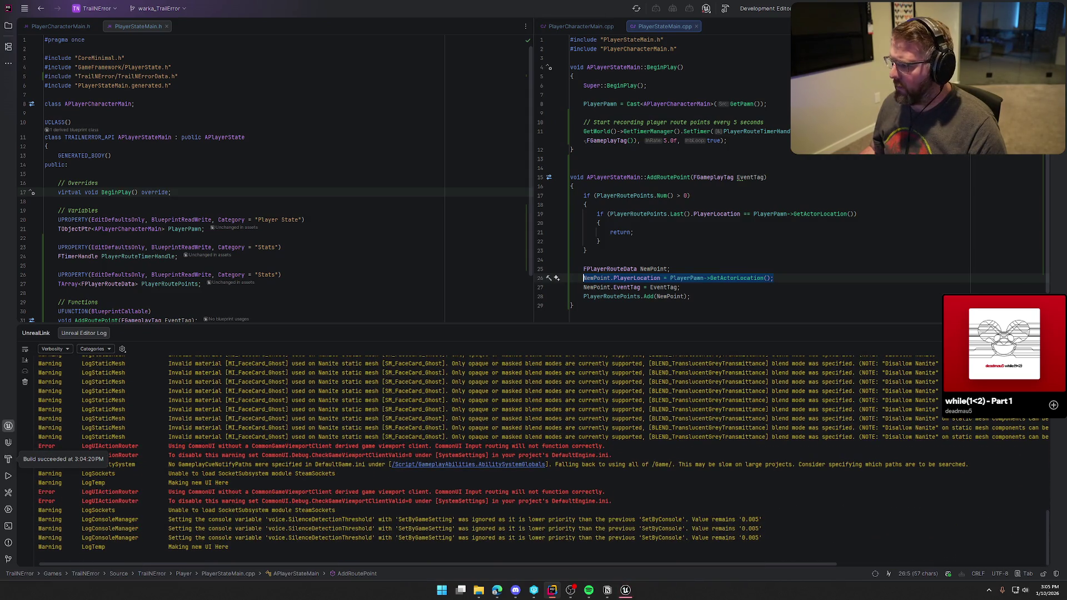
Step: Close Rider's log panel, dismiss the Unreal crash report, and select GetPawn on line 8
key(shift+Escape)
click(632, 590)
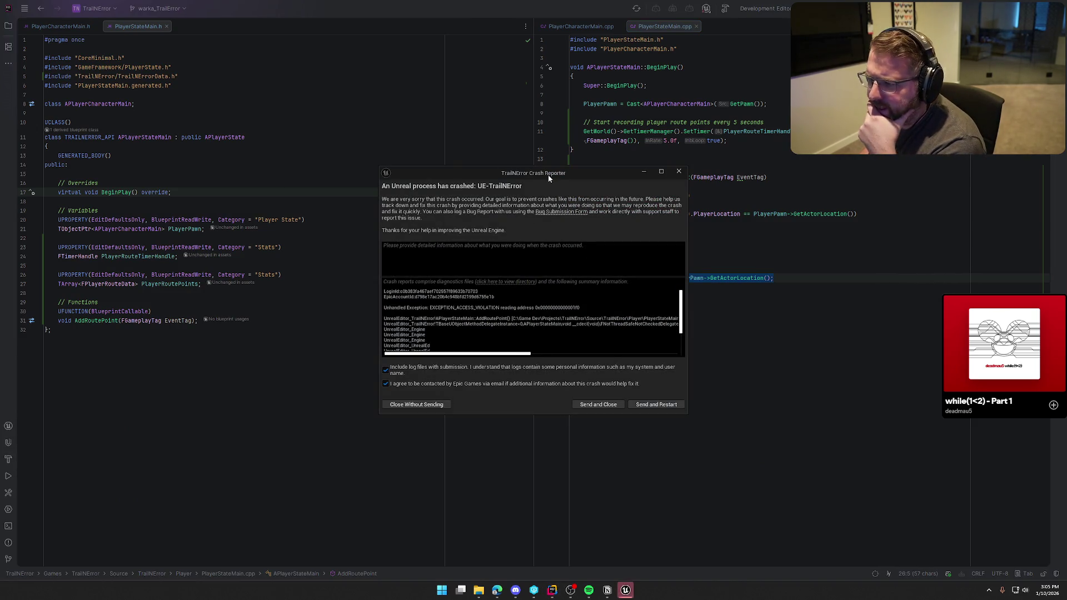
key(alt+Tab)
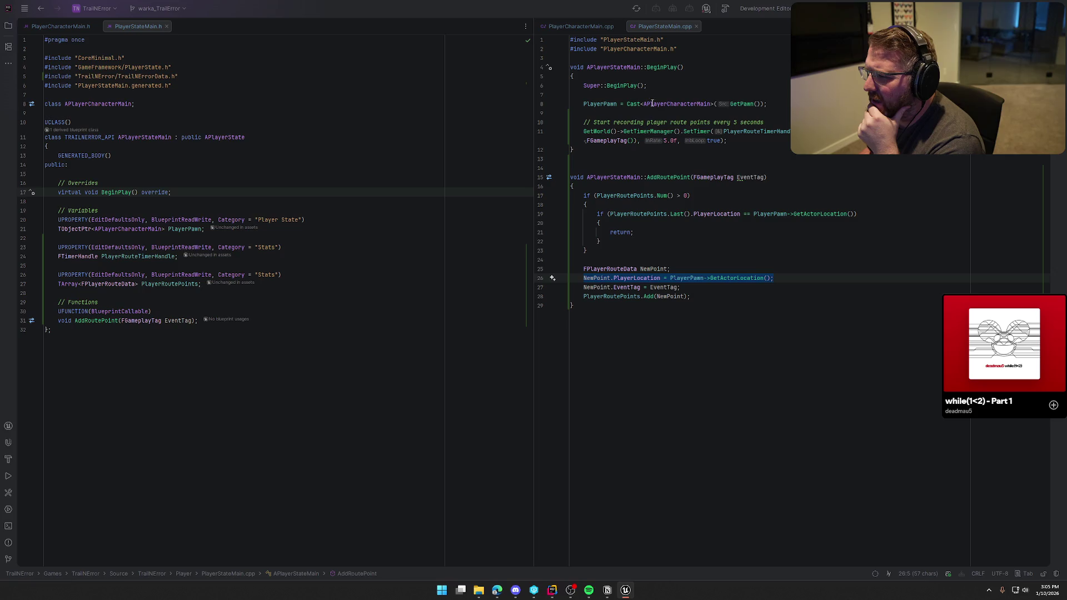
click(767, 104)
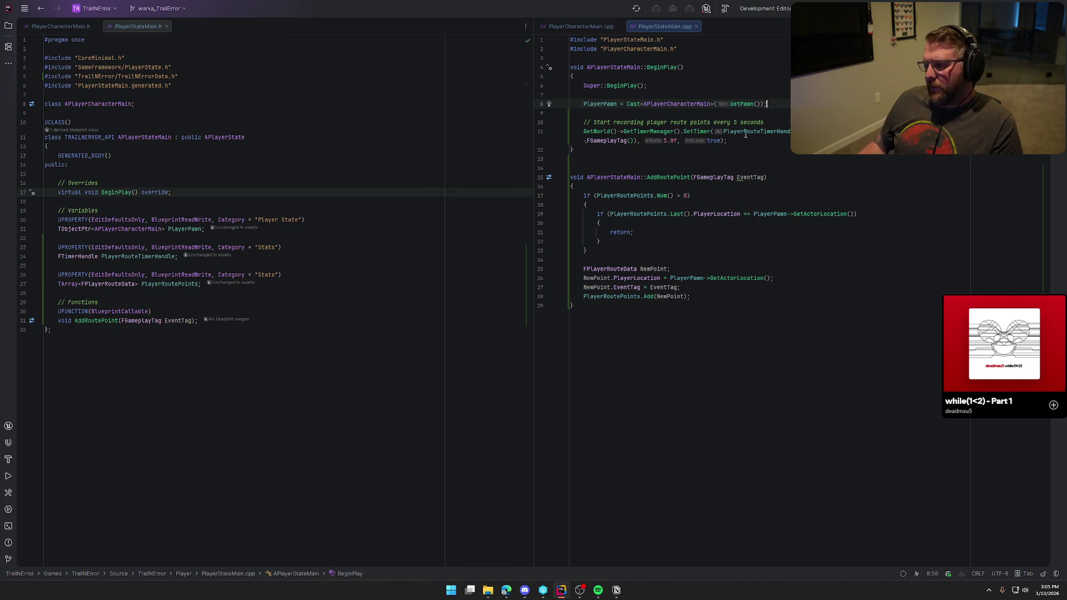
double_click(748, 104)
Step: Copy GetPawn() and paste it over PlayerPawn on lines 26 and 19
key(Left)
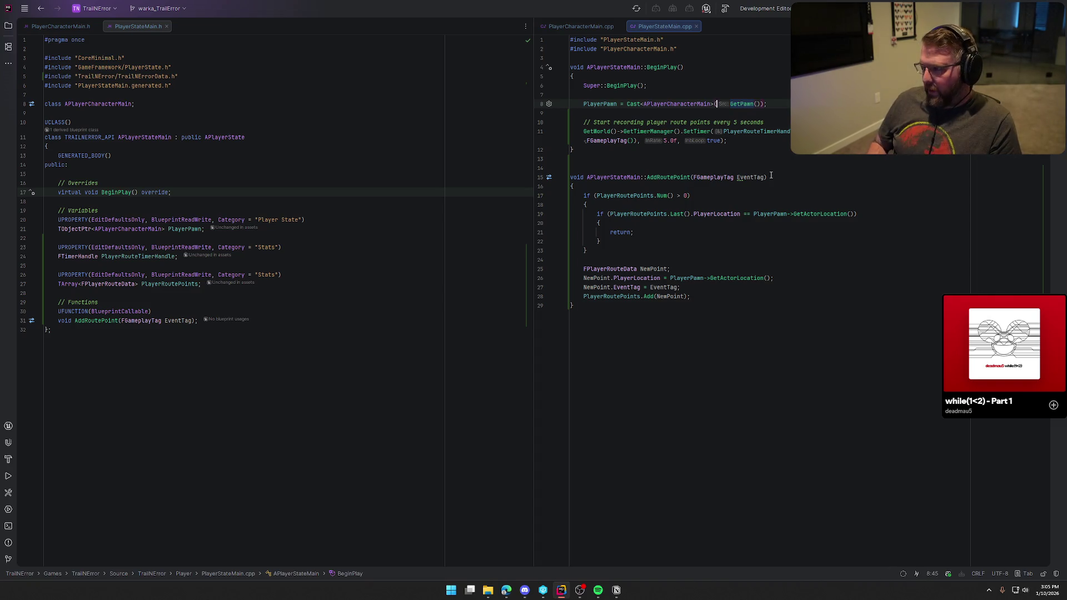
key(shift+Right)
key(shift+Right)
key(shift+Right)
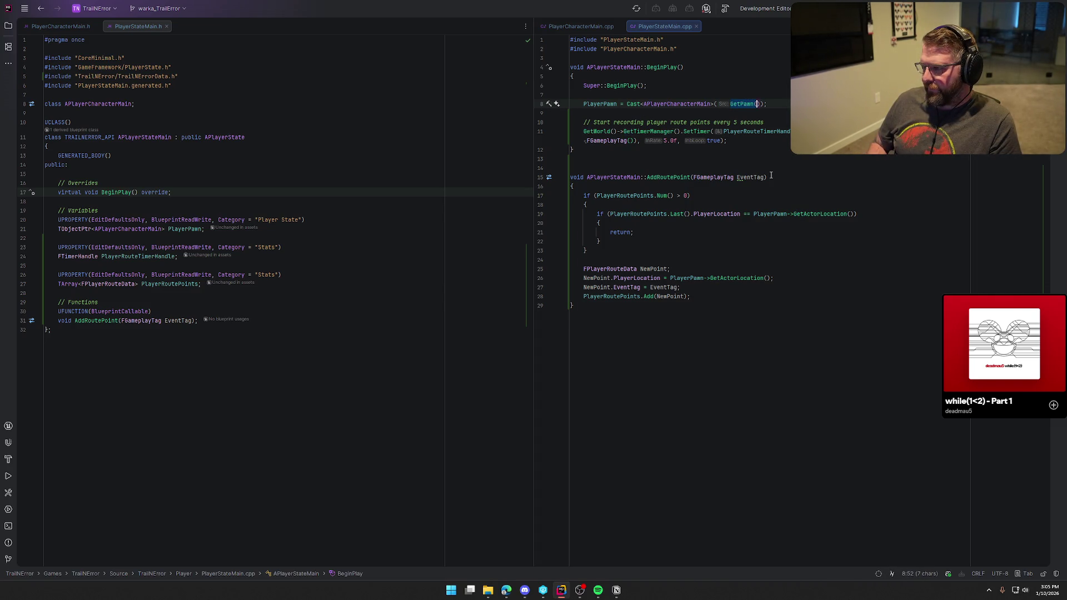
key(ctrl+c)
double_click(687, 278)
key(ctrl+v)
double_click(770, 214)
key(ctrl+v)
click(884, 214)
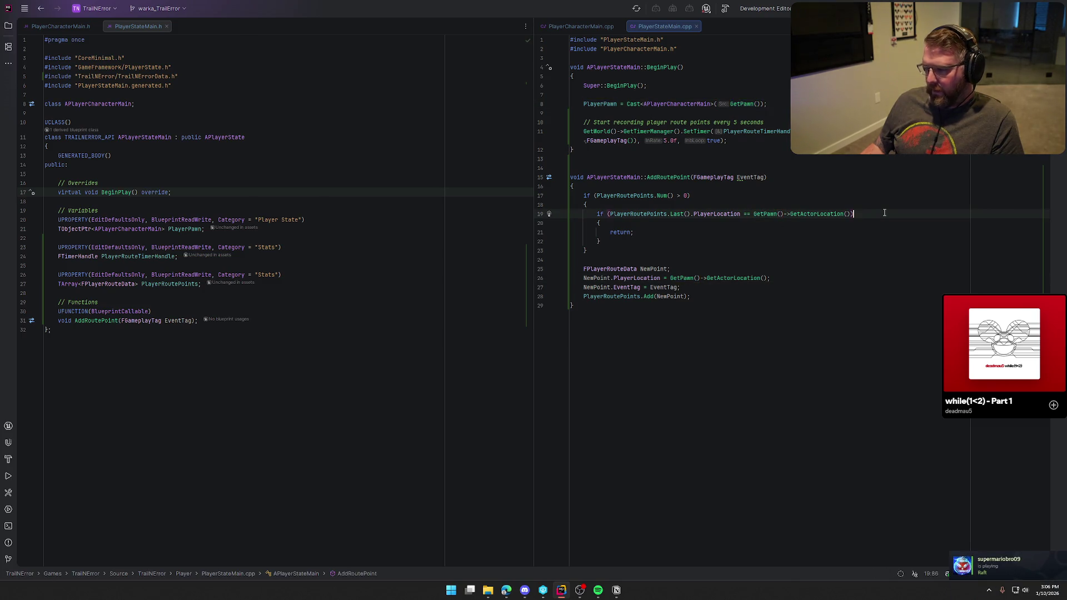
Step: Add a TODO above line 8 about players joining after BeginPlay ran, then rebuild with Ctrl+Shift+B
click(600, 104)
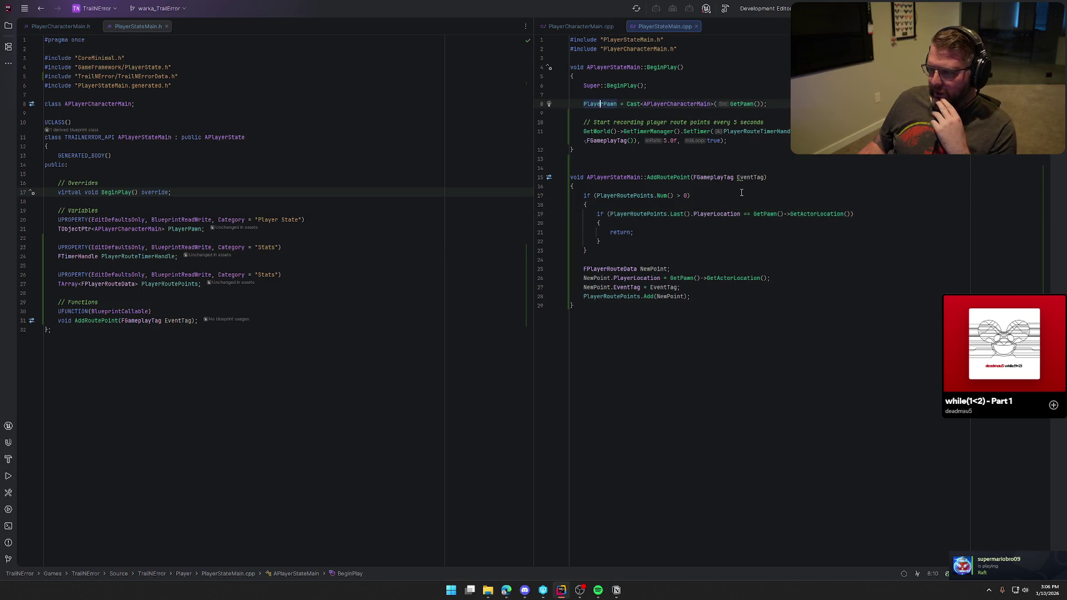
key(ctrl+w)
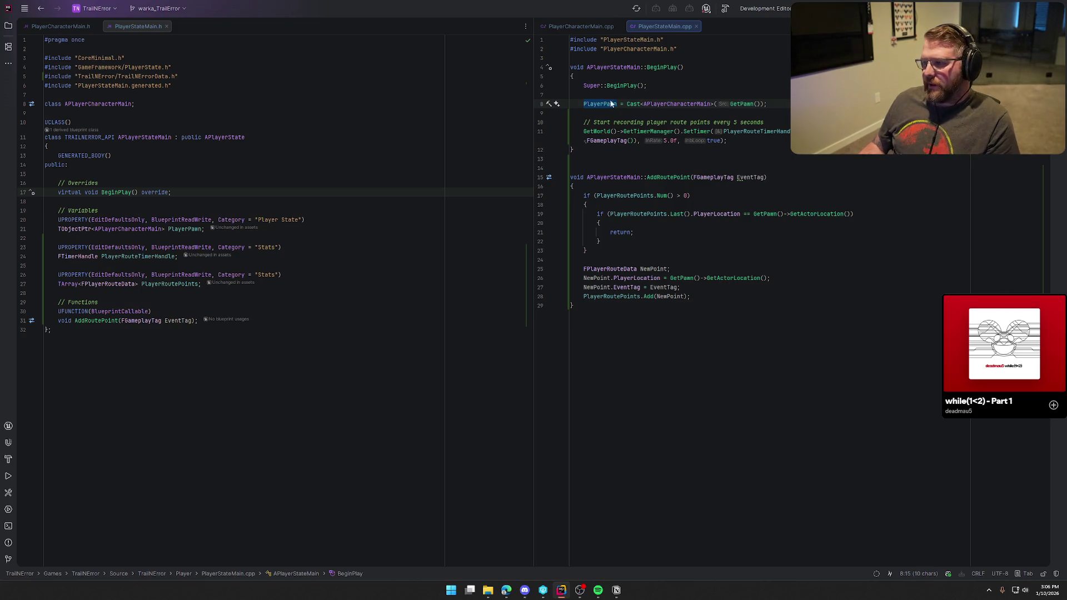
click(767, 104)
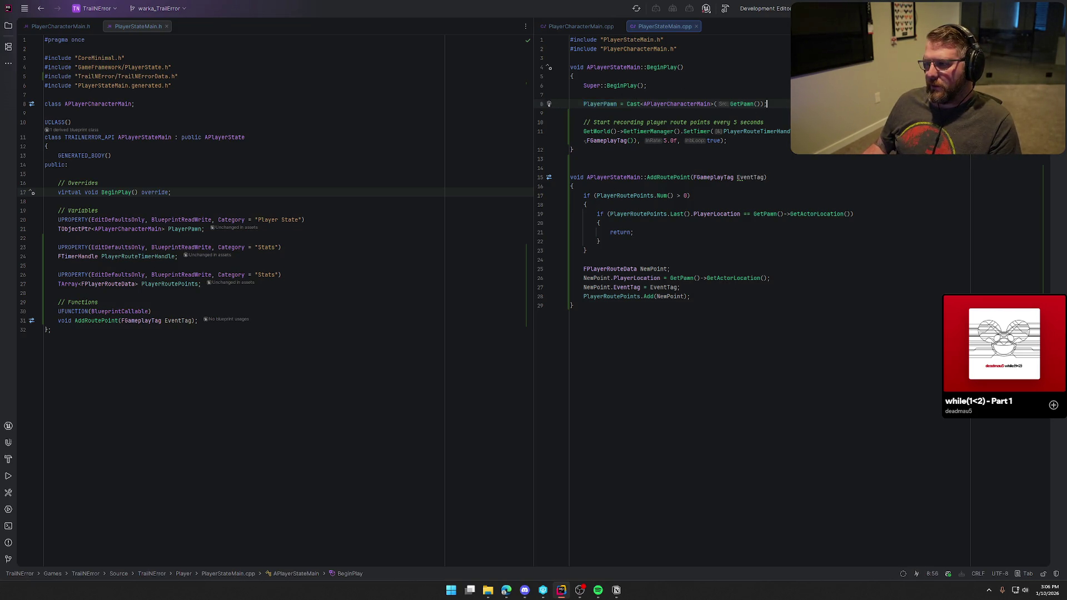
key(Up)
key(Up)
key(Up)
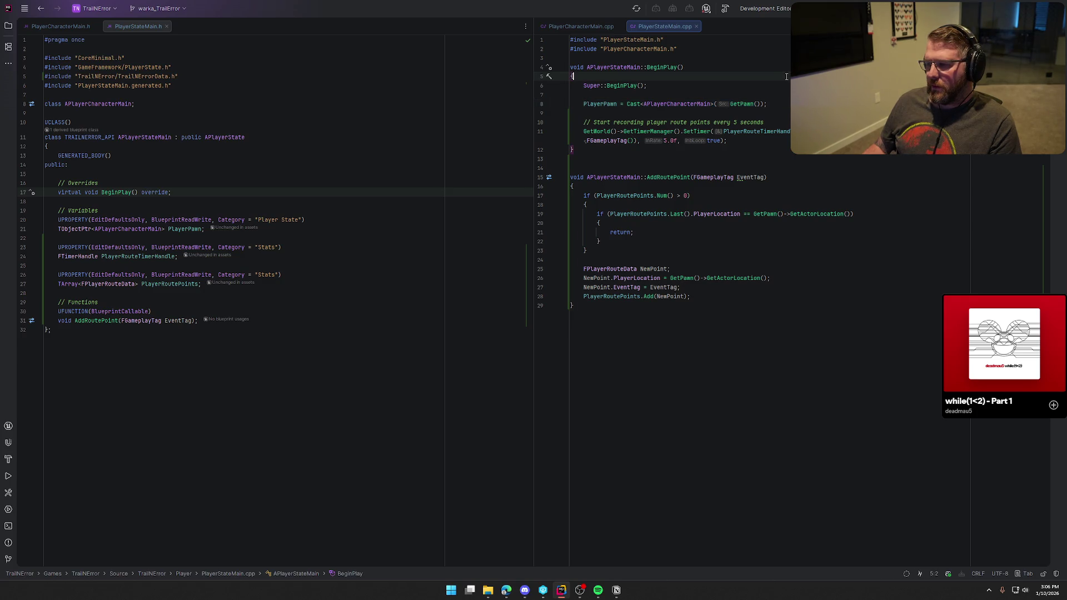
key(Down)
key(Down)
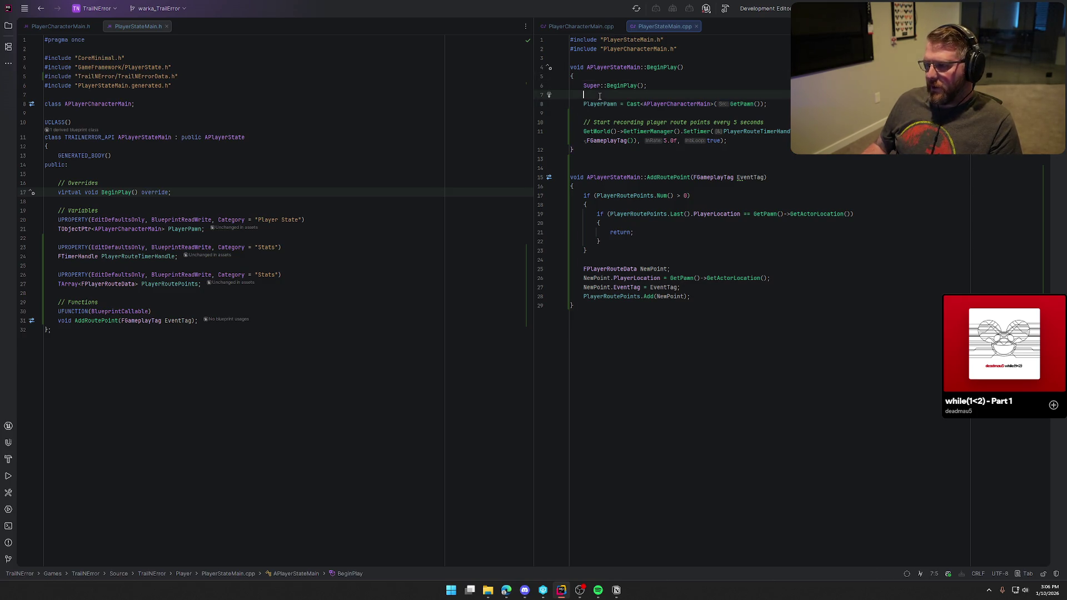
key(Return)
text(// TODO: this wont work if )
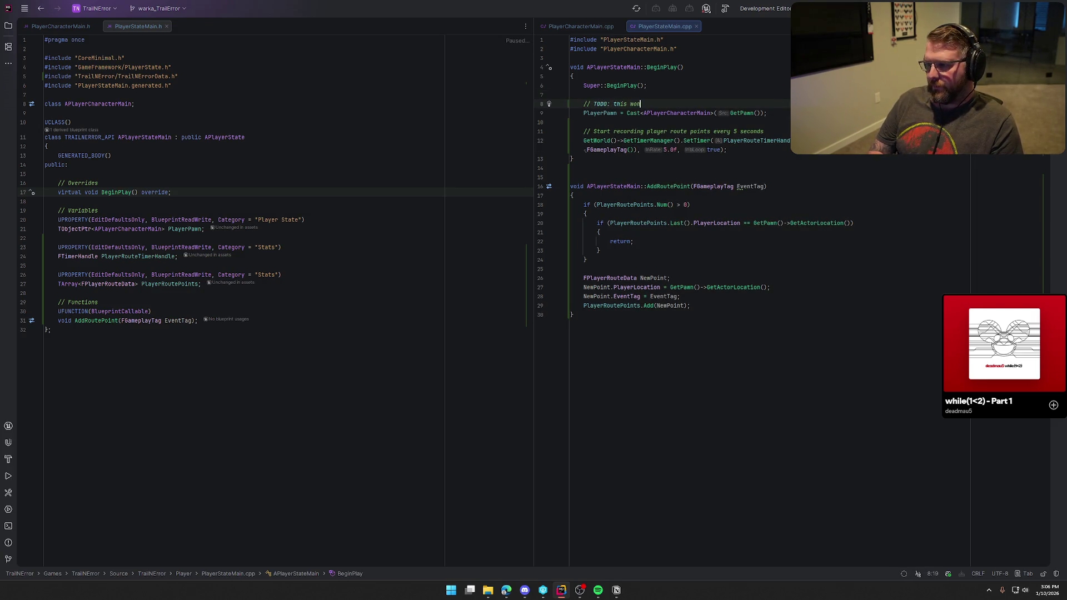
text(you join mid)
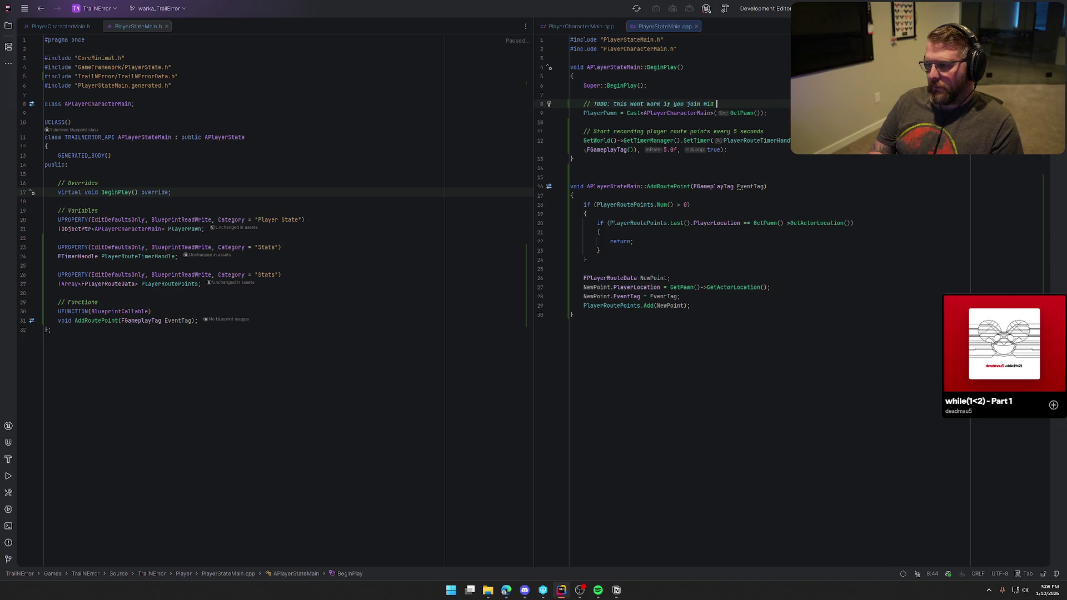
key(BackSpace)
key(BackSpace)
text(after the game started )
text(sin)
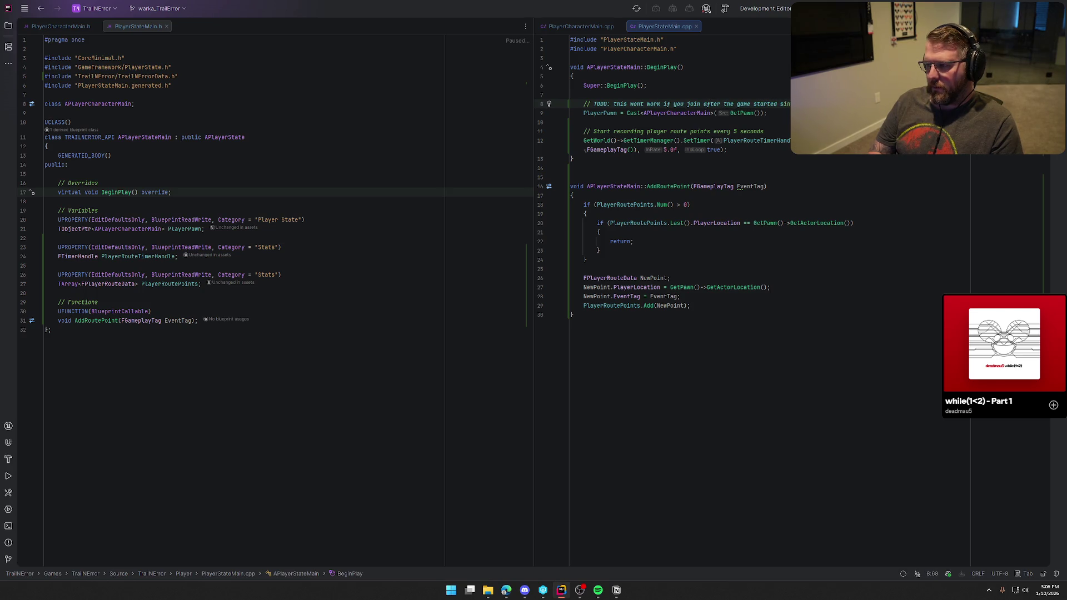
text(ce BeginPlay ha ru)
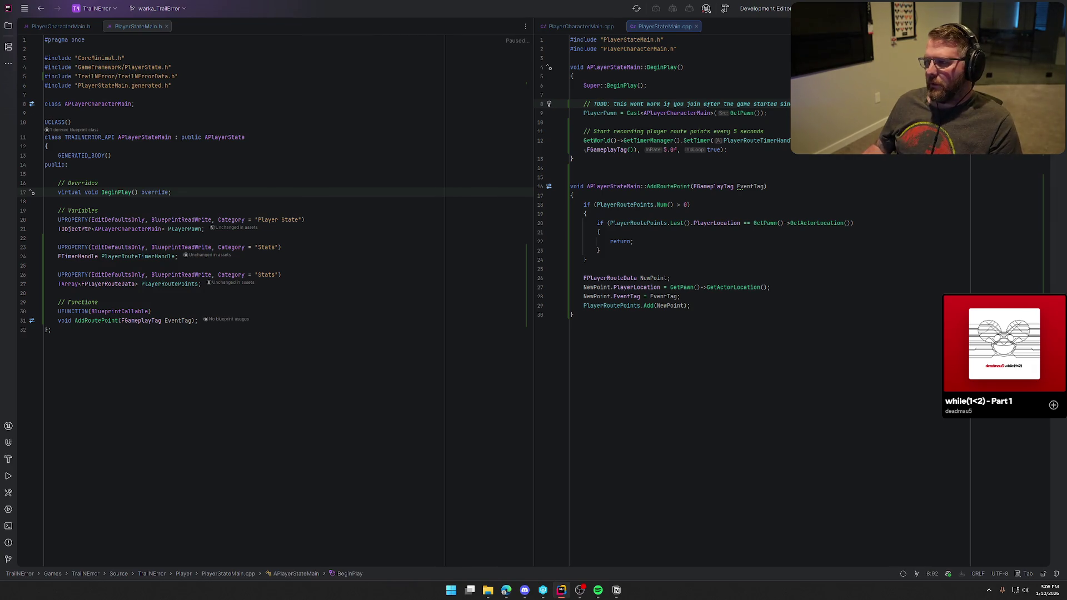
key(ctrl+shift+b)
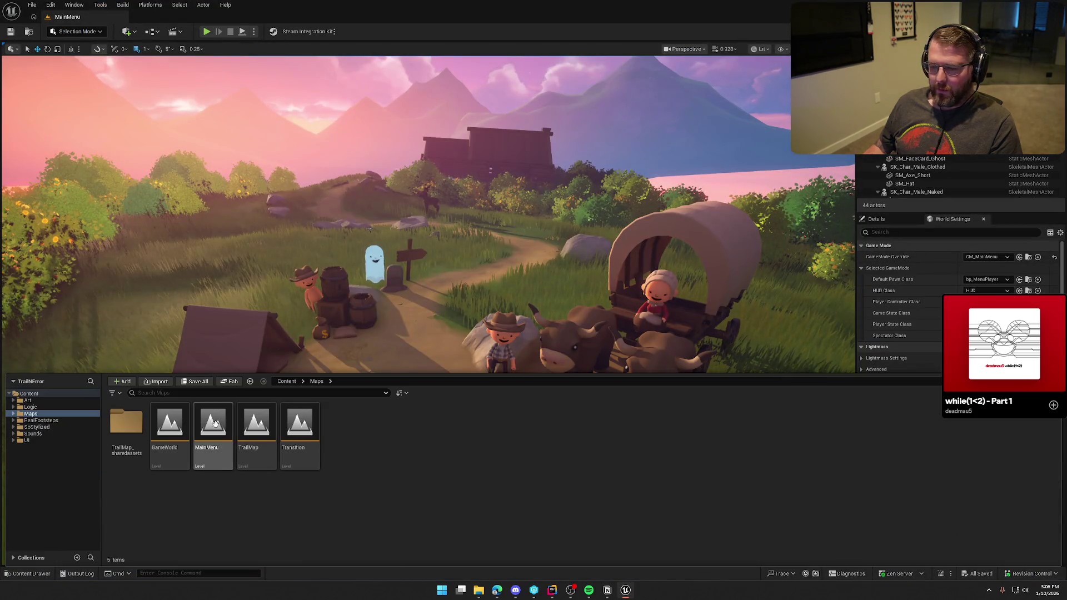
double_click(170, 427)
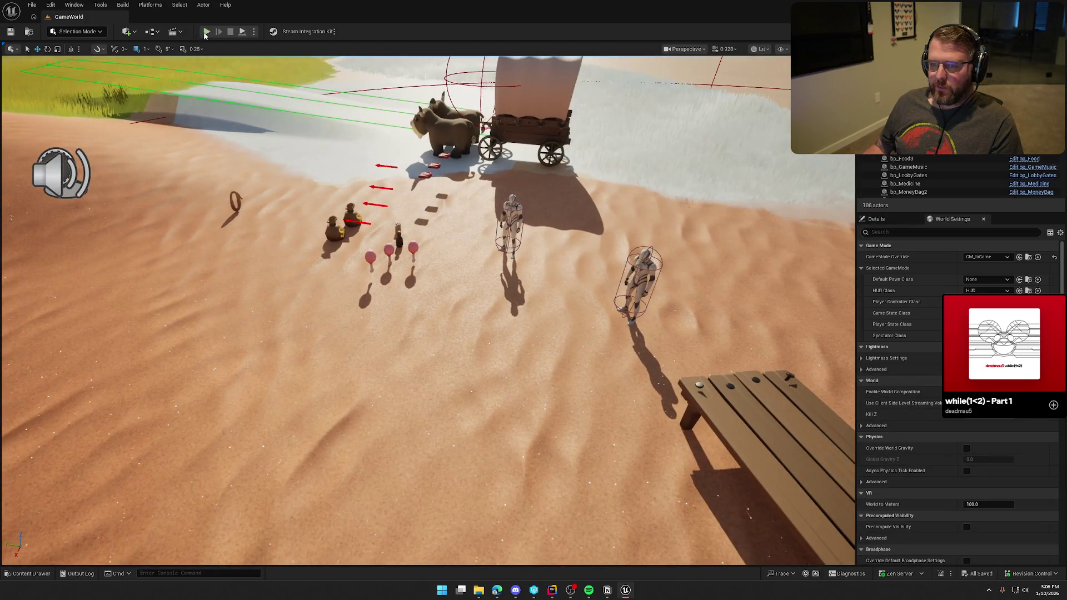
Step: Start playing and run KillPlayer from the console to trigger the death sequence
click(207, 31)
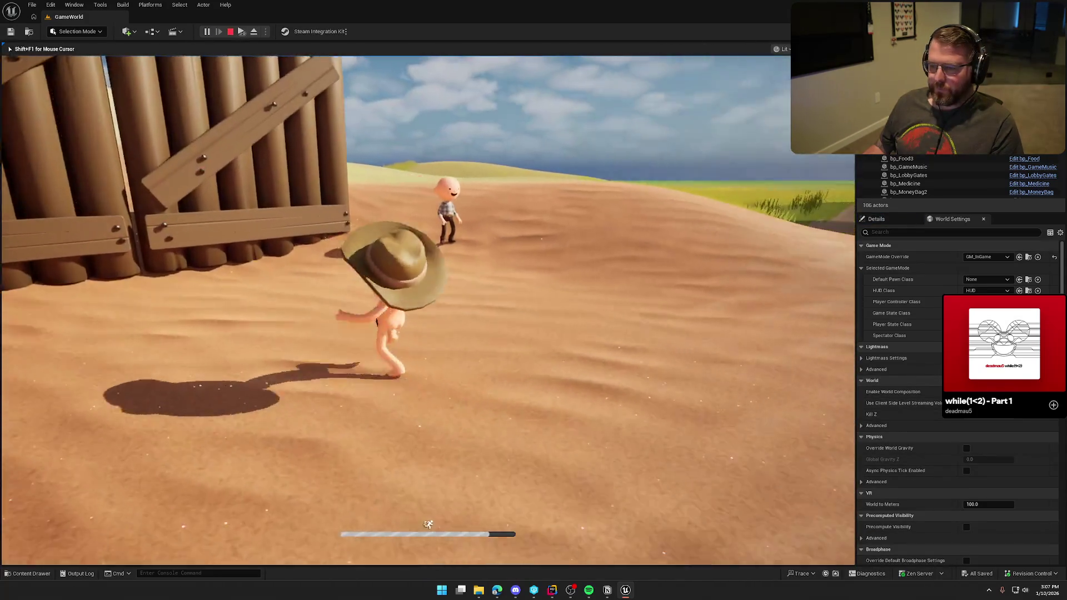
key(super)
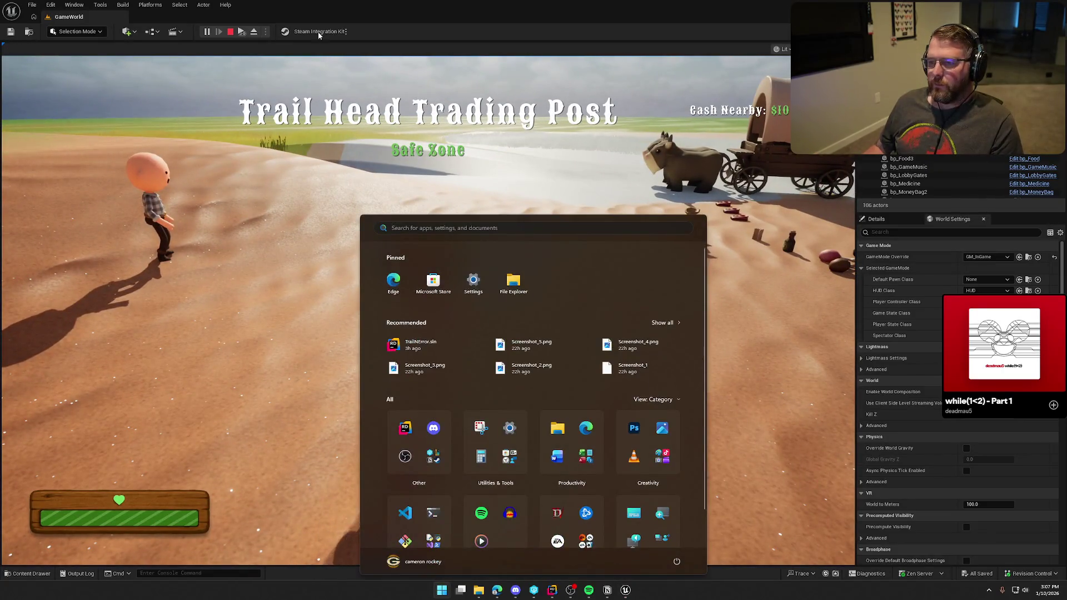
key(Escape)
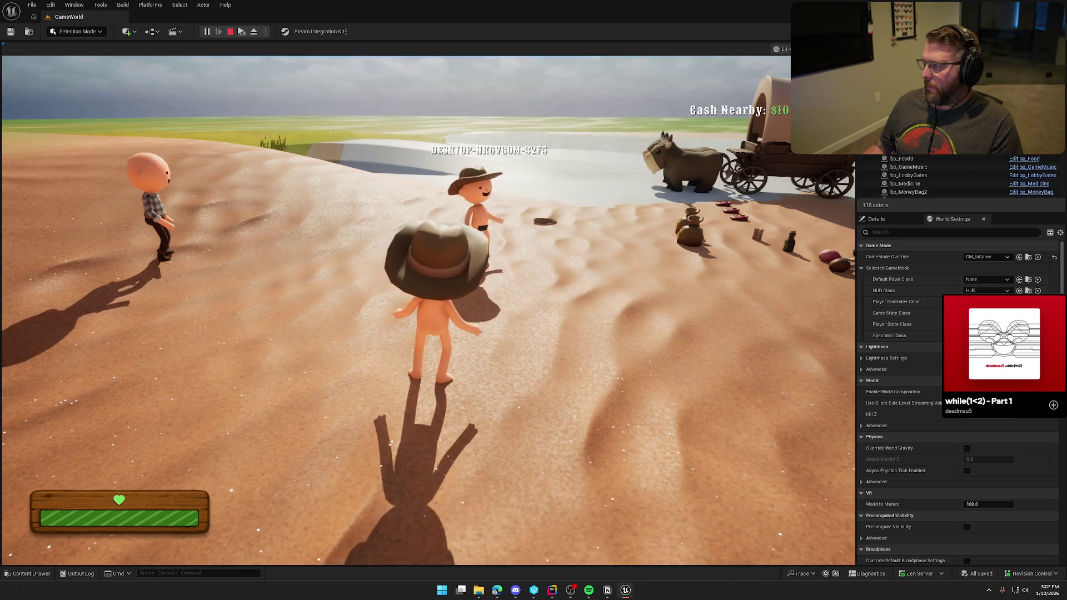
key(super)
key(super)
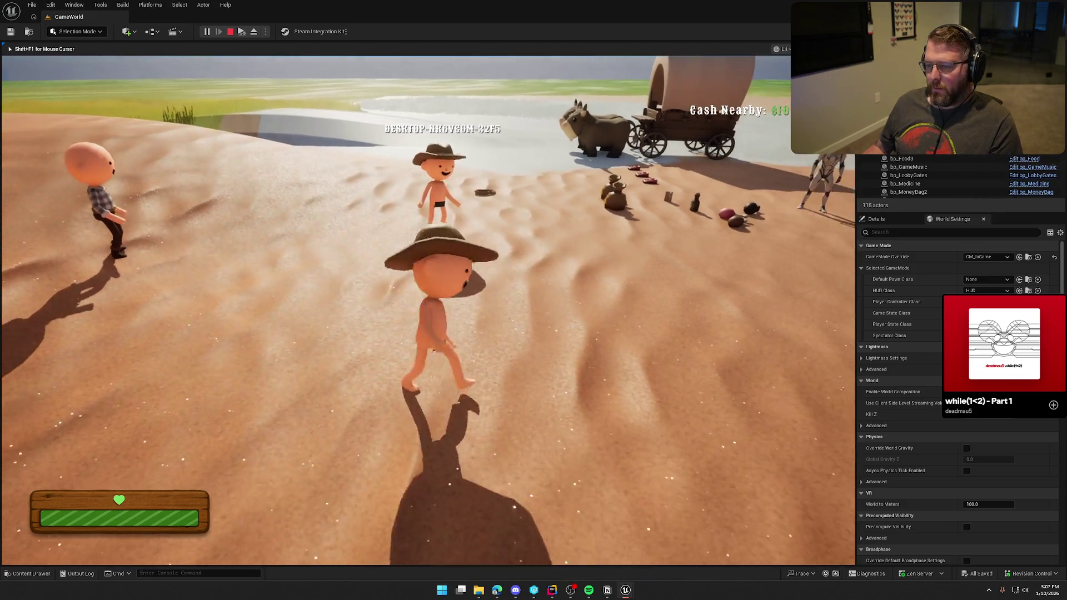
key(grave)
key(Up)
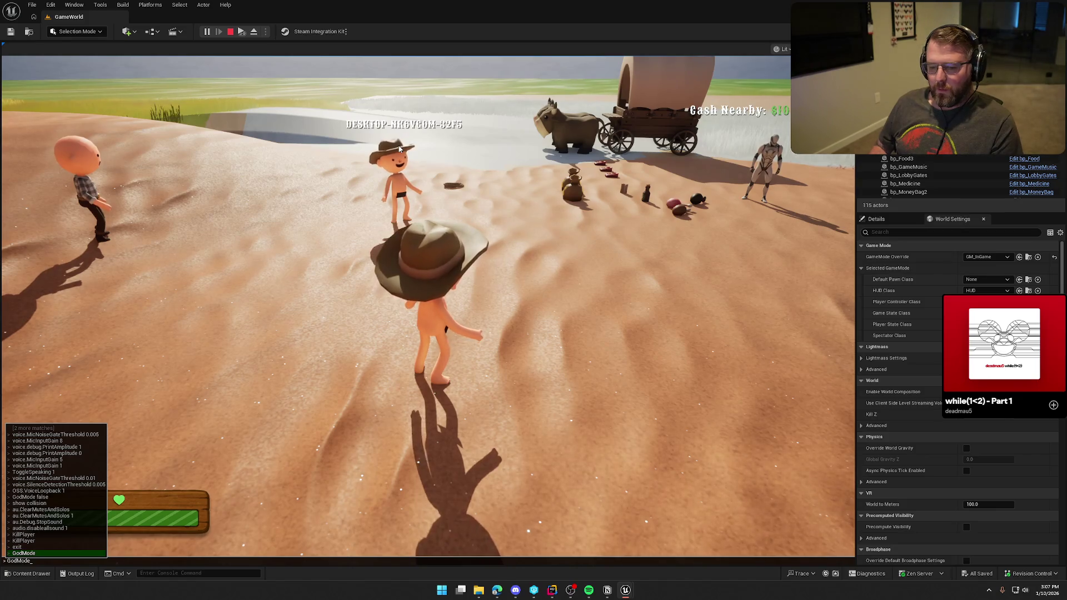
key(Up)
key(Return)
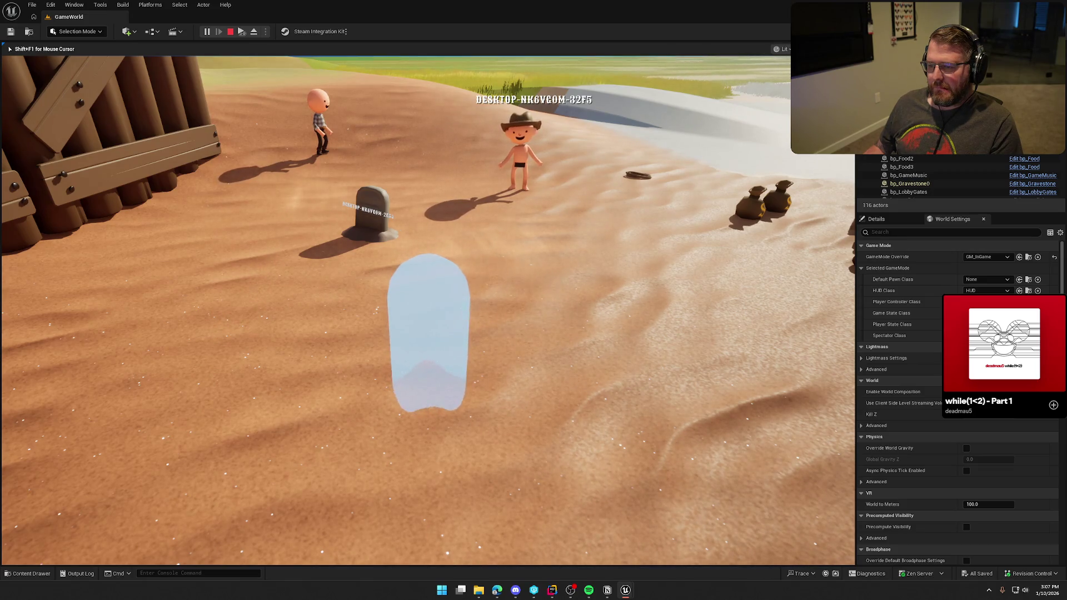
Step: Walk the ghost to the gravestone, then stop the play session with Esc
key(w)
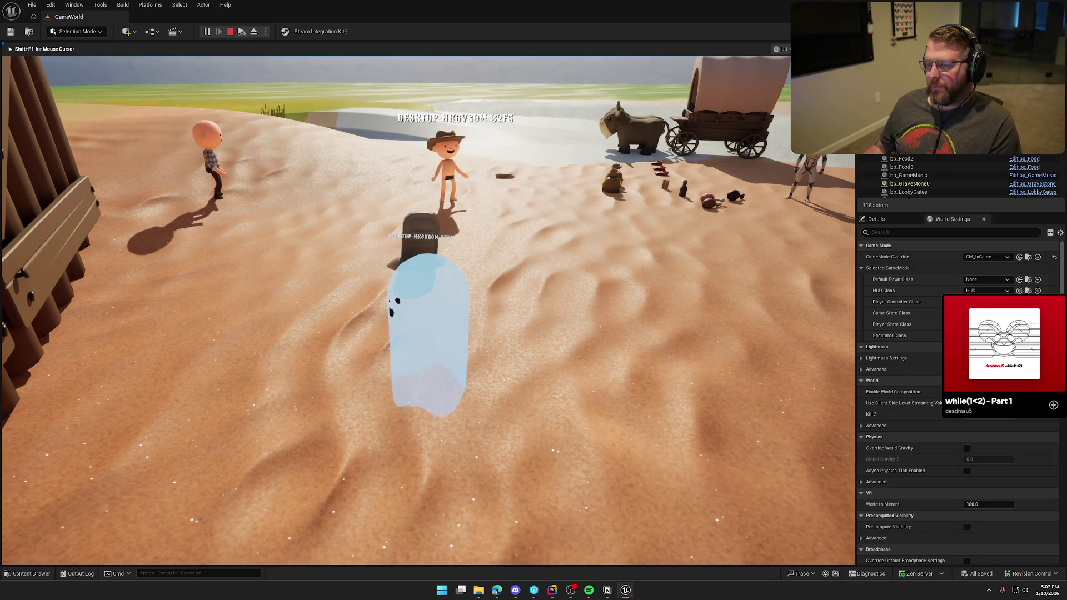
key(super)
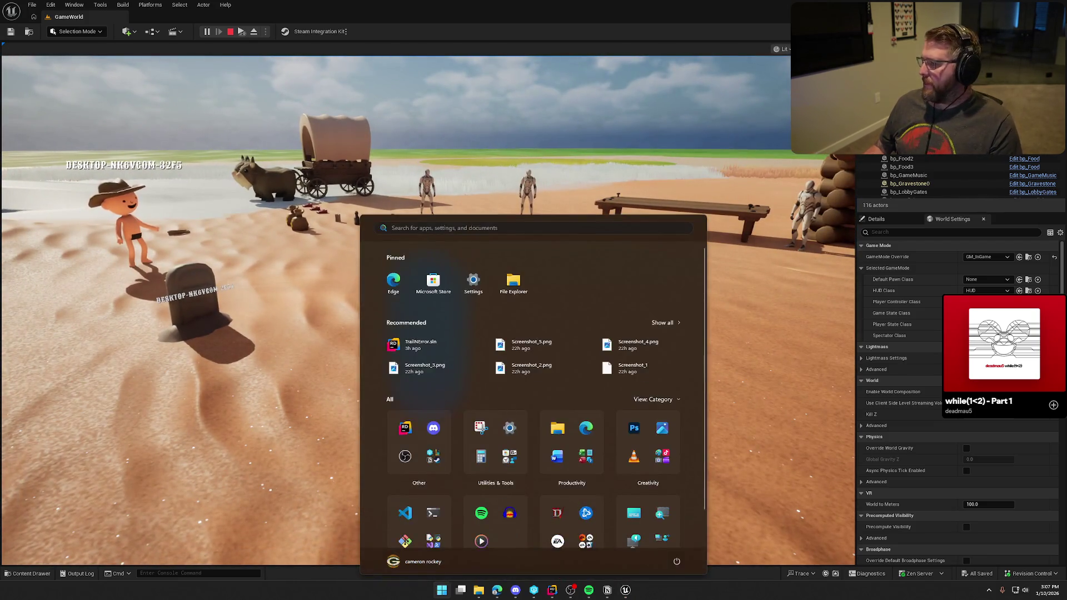
key(super)
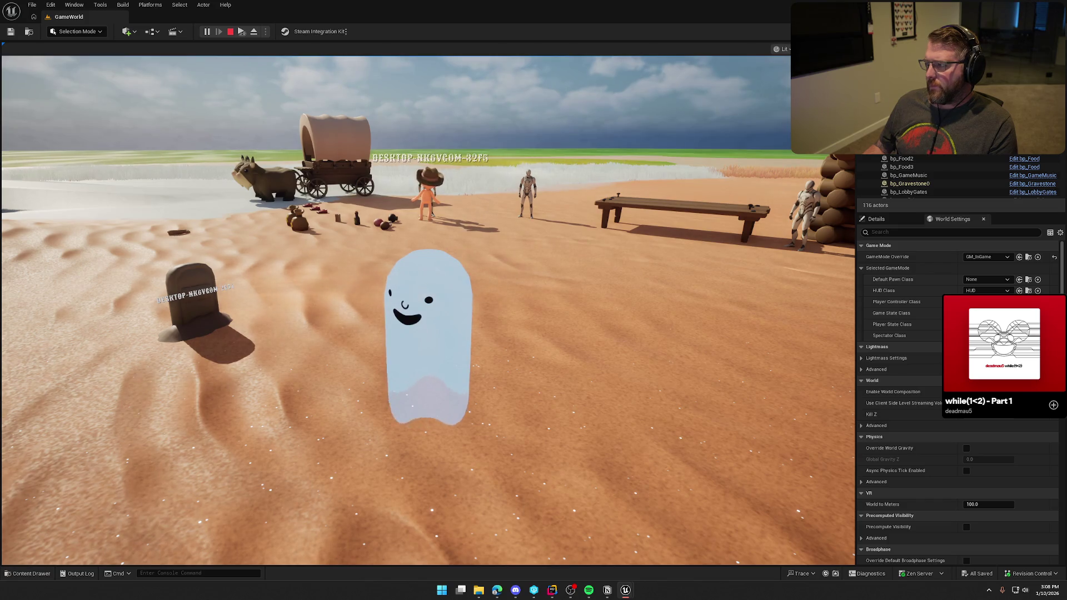
key(Escape)
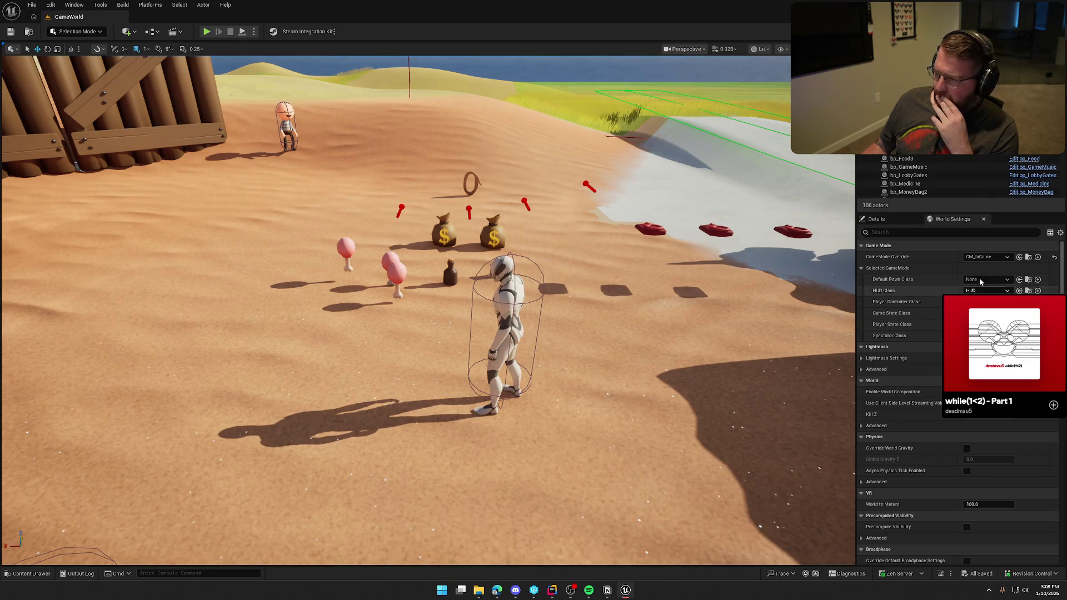
Step: Open the bp_Player blueprint from Logic > Player in the Content Drawer
drag(583, 192, 42, 119)
key(ctrl+space)
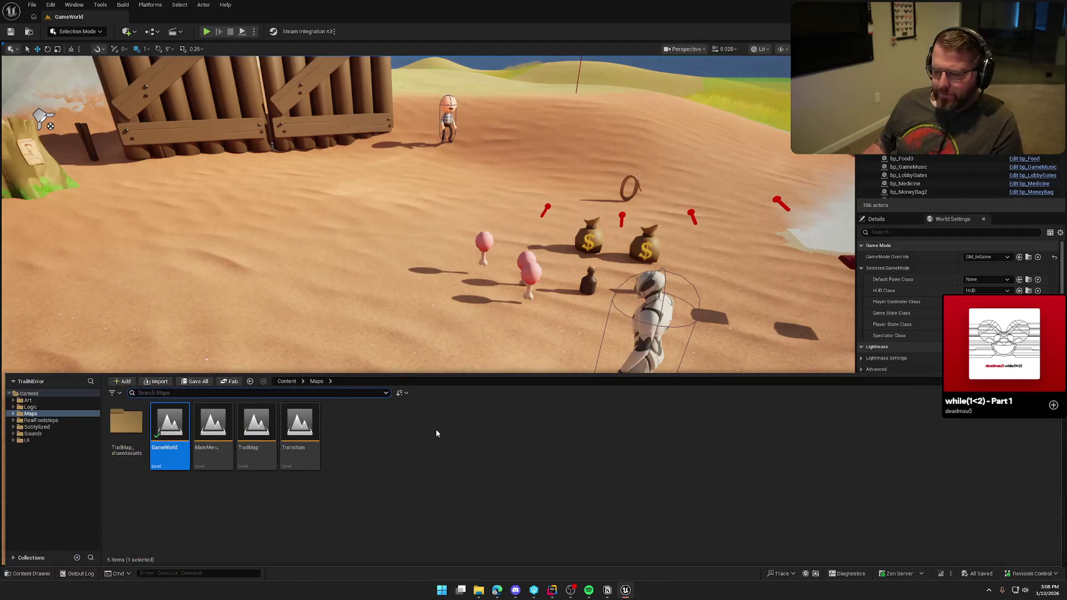
click(31, 407)
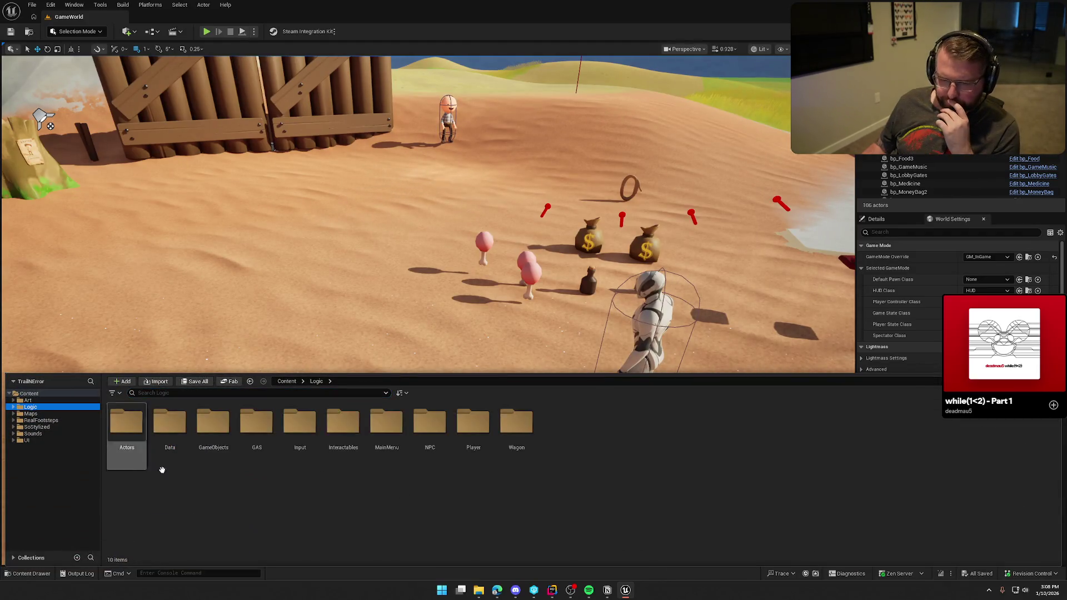
double_click(474, 425)
double_click(170, 425)
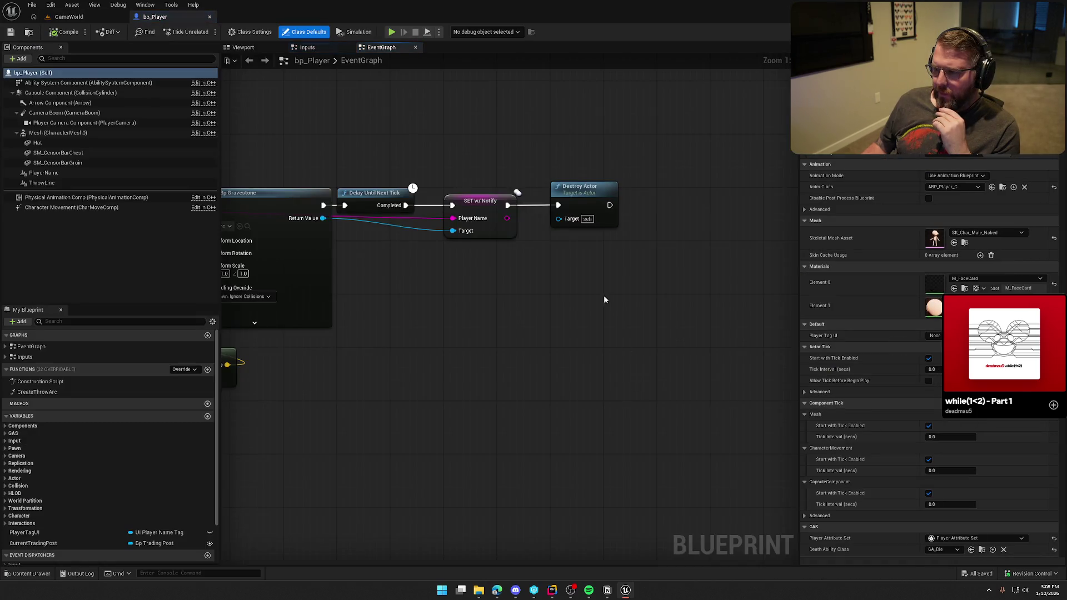
Step: Drag the Destroy Actor node off the gravestone chain to below Event SpawnGraveMarker
scroll(614, 293, up, 3)
drag(547, 322, 650, 330)
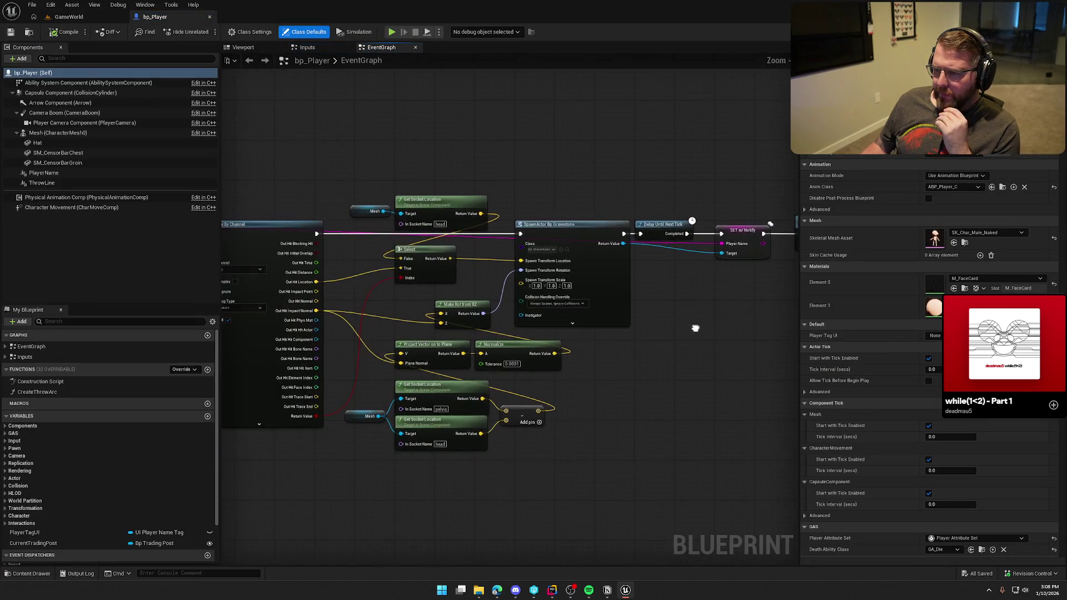
mouse_move(605, 268)
mouse_down()
mouse_move(661, 271)
mouse_move(592, 205)
mouse_up()
click(634, 352)
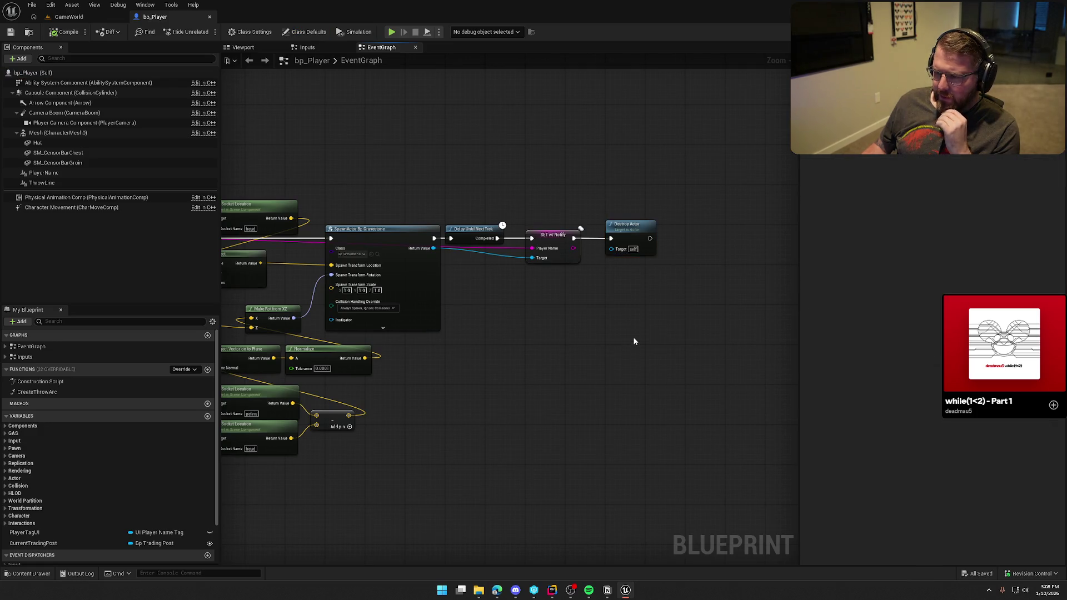
drag(634, 353, 657, 346)
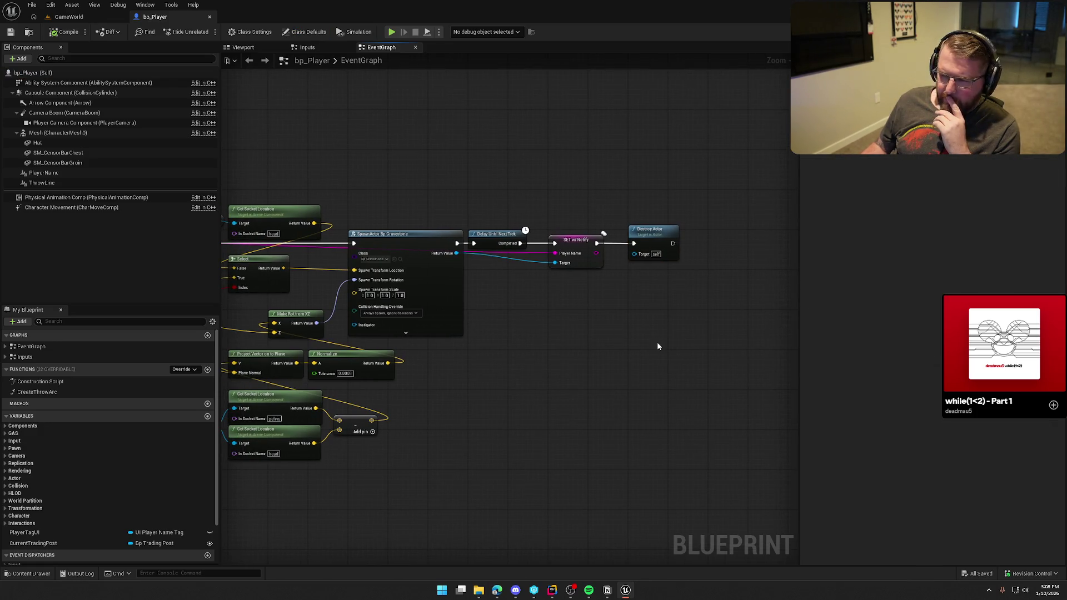
mouse_move(657, 342)
mouse_down()
mouse_move(778, 320)
mouse_move(1066, 308)
mouse_up()
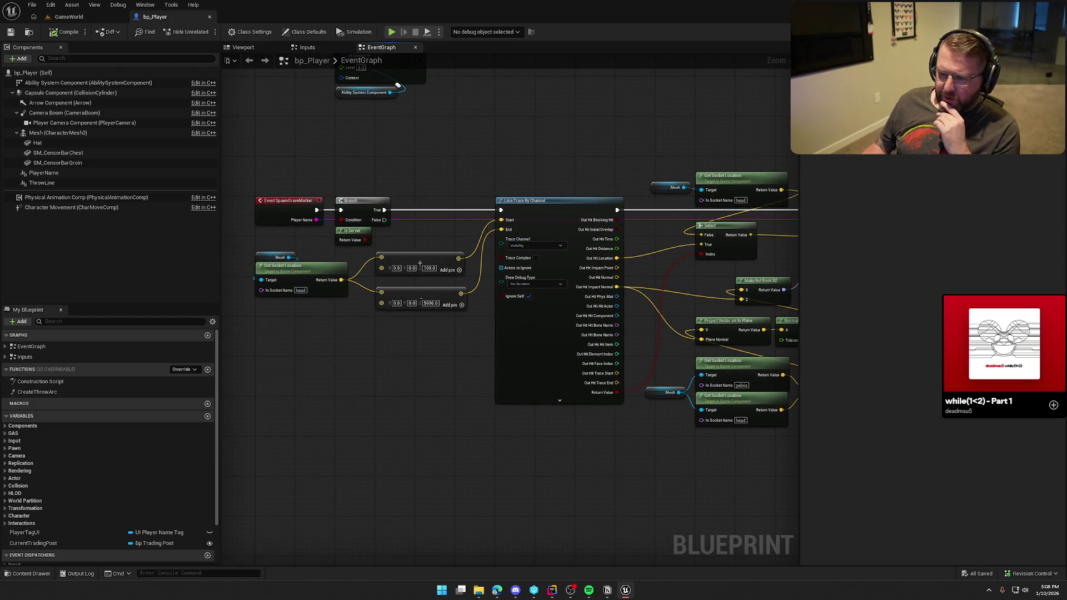
mouse_move(1066, 309)
mouse_down()
mouse_move(791, 307)
mouse_move(972, 300)
mouse_move(692, 292)
mouse_up()
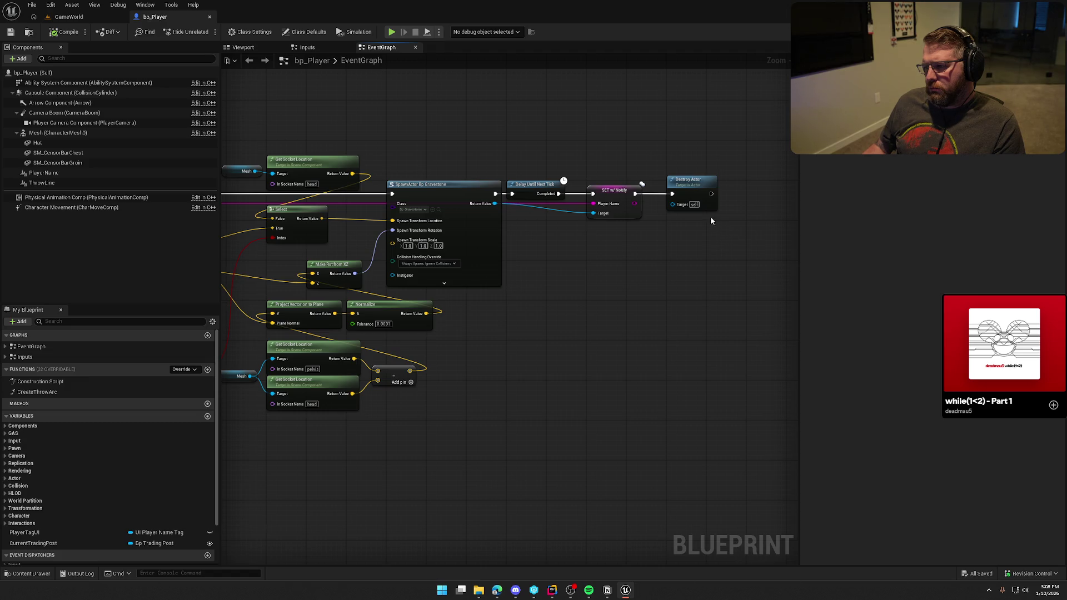
scroll(676, 197, down, 4)
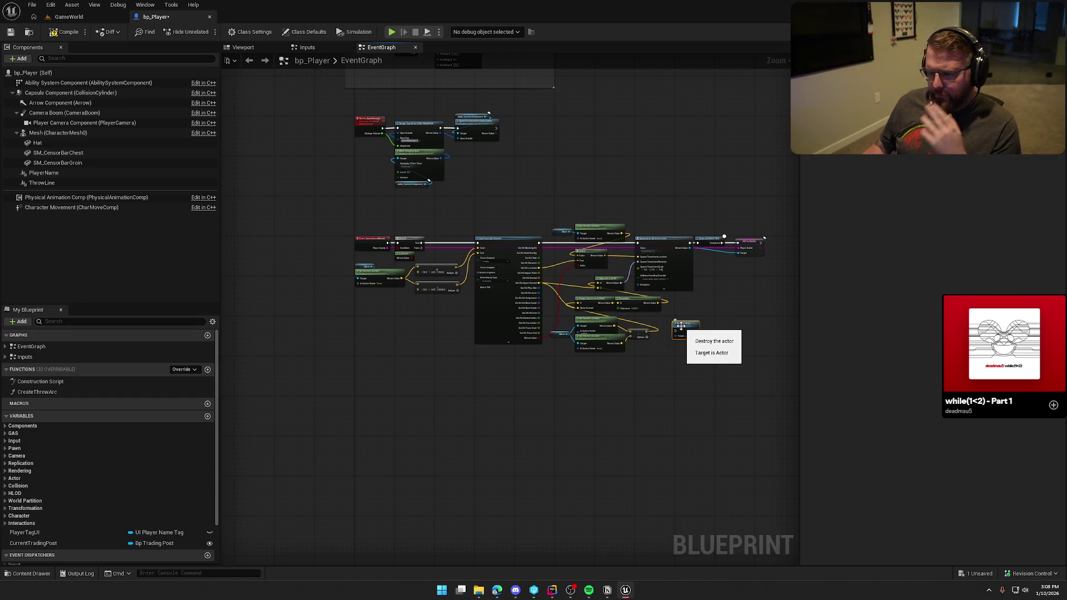
mouse_move(685, 323)
mouse_down()
mouse_move(463, 331)
mouse_move(378, 309)
mouse_up()
Step: Recenter the graph on the SpawnGraveMarker section and select the event node
scroll(401, 321, up, 2)
scroll(401, 320, up, 2)
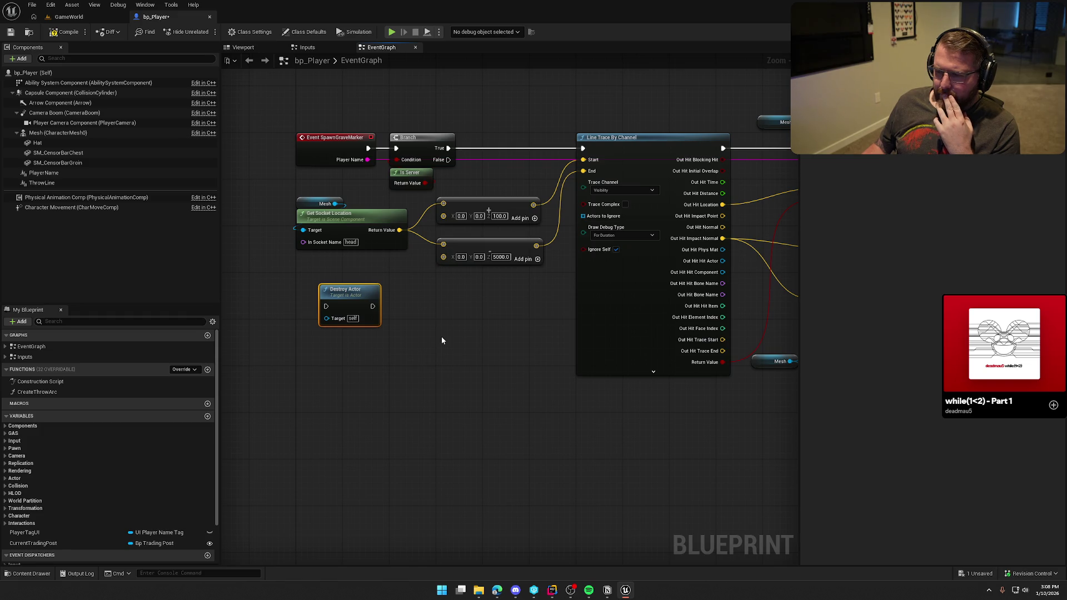
mouse_move(445, 305)
mouse_down()
mouse_move(429, 424)
mouse_move(491, 369)
mouse_move(475, 443)
mouse_move(508, 253)
mouse_up()
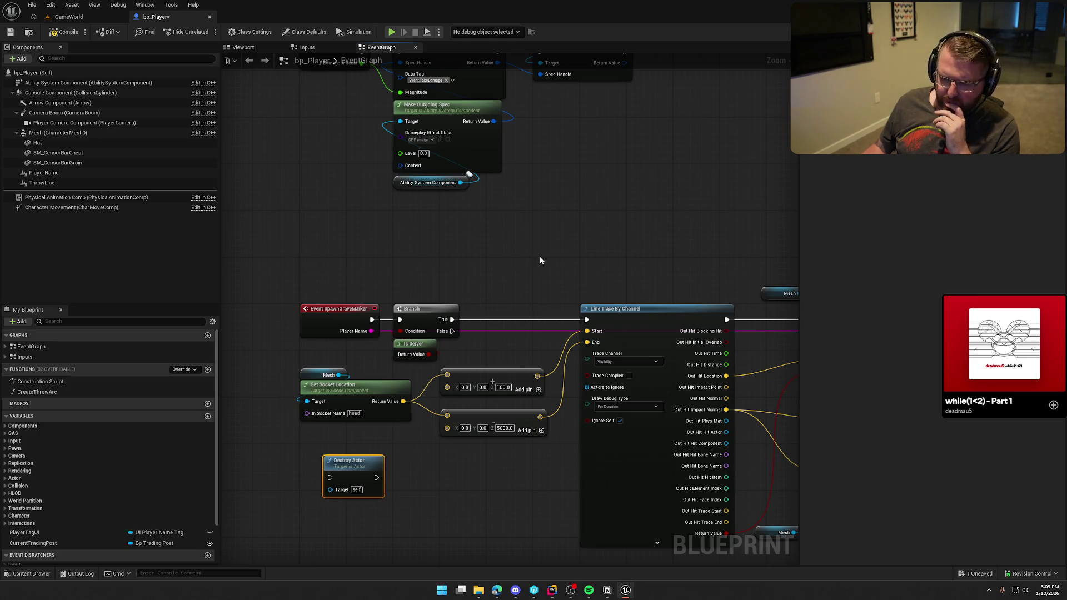
mouse_move(540, 261)
mouse_down()
mouse_move(488, 171)
mouse_move(483, 410)
mouse_up()
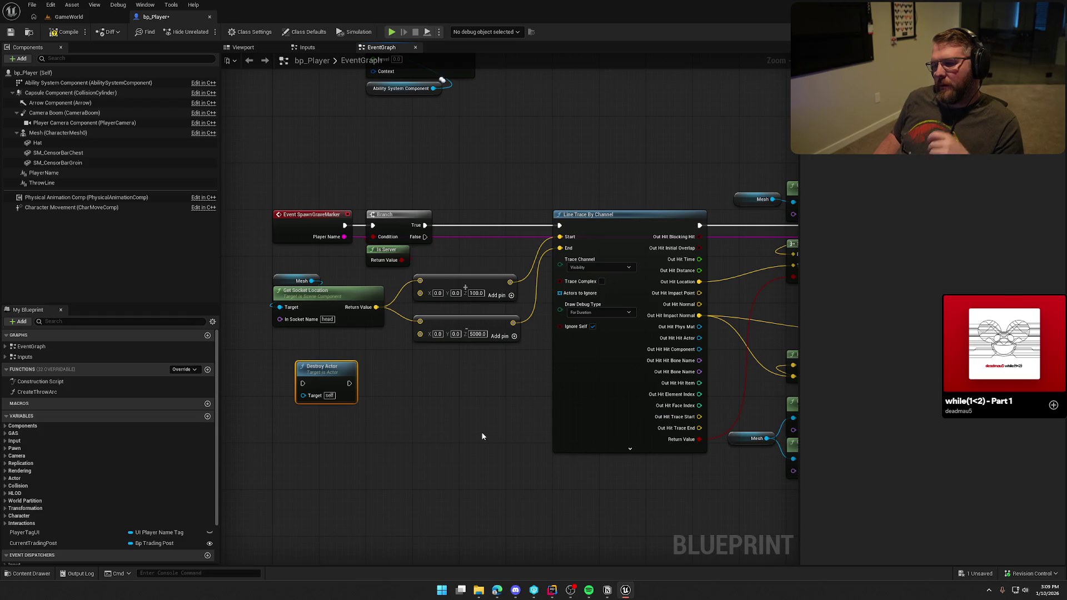
drag(352, 456, 487, 524)
click(372, 290)
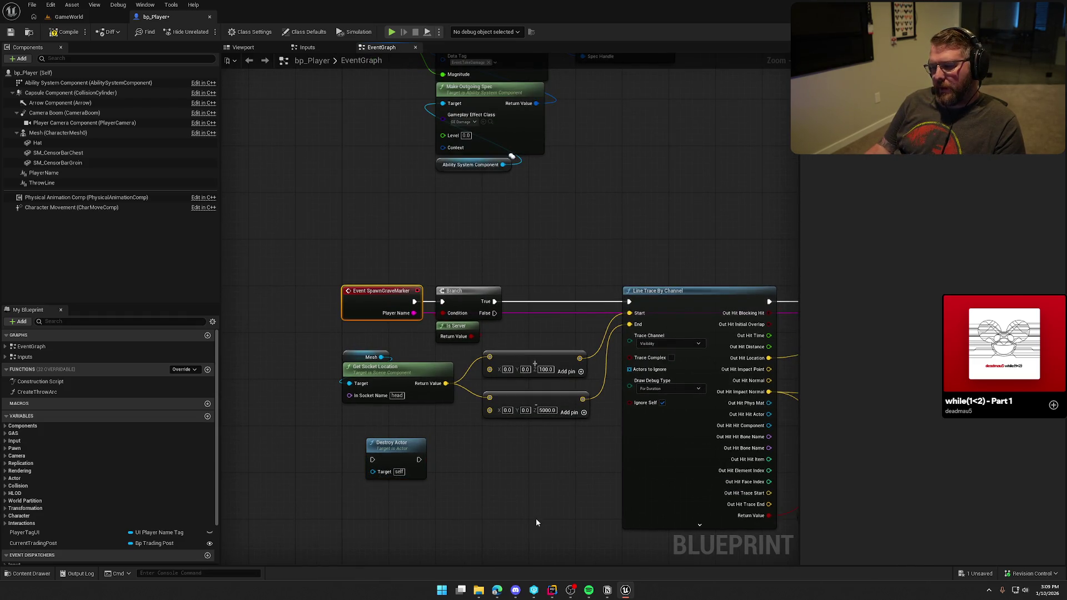
click(553, 590)
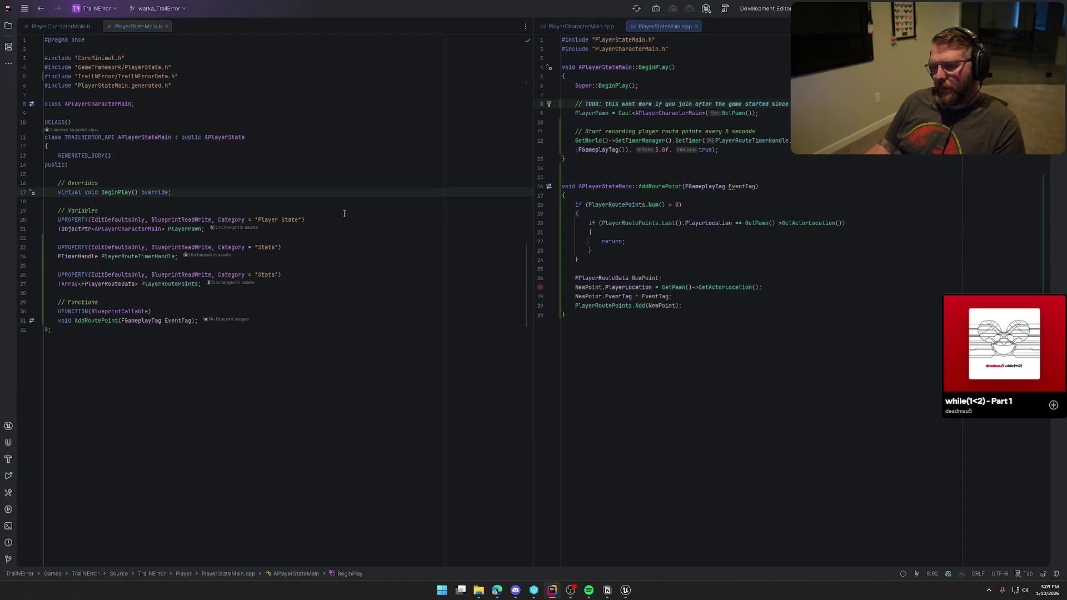
Step: Jump from the SpawnGraveMarker declaration in PlayerCharacterMain.h to its call in ApplyDeathEffects
click(61, 26)
scroll(217, 422, down, 10)
scroll(217, 421, down, 7)
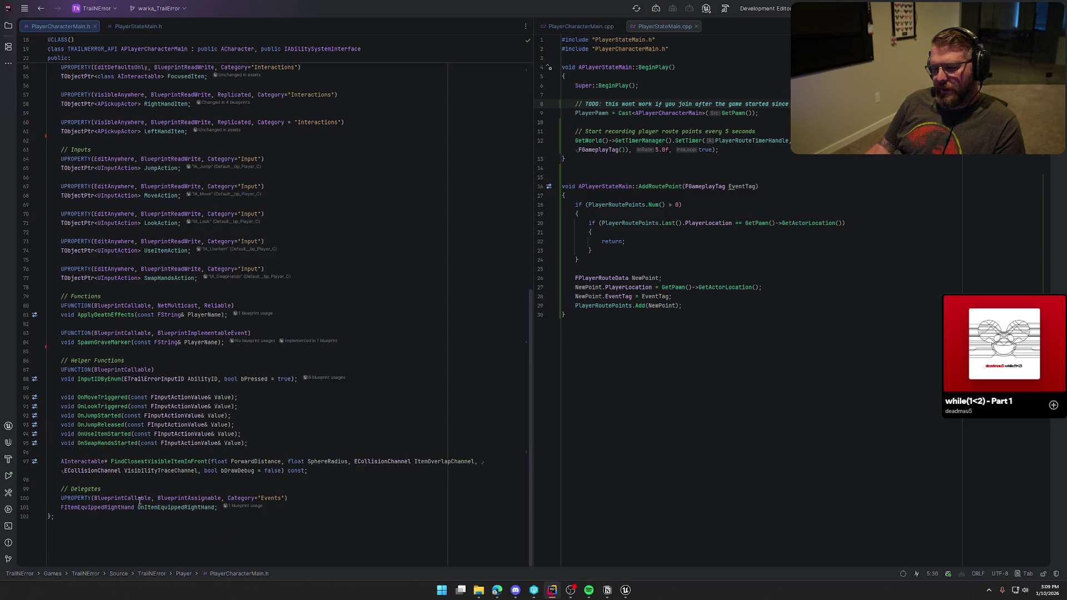
click(82, 344)
mouse_move(126, 365)
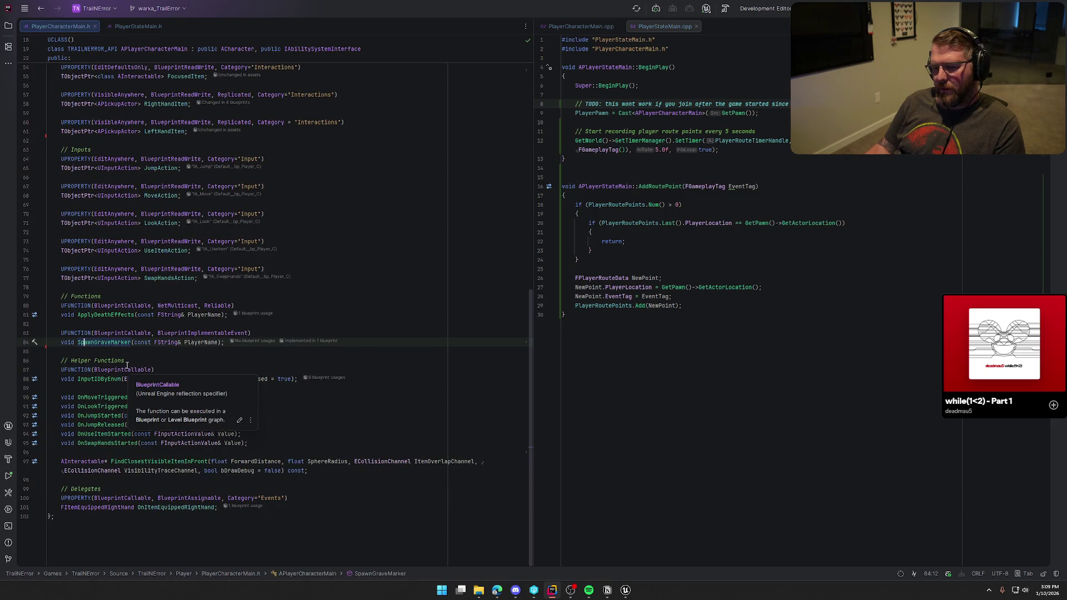
key(ctrl+b)
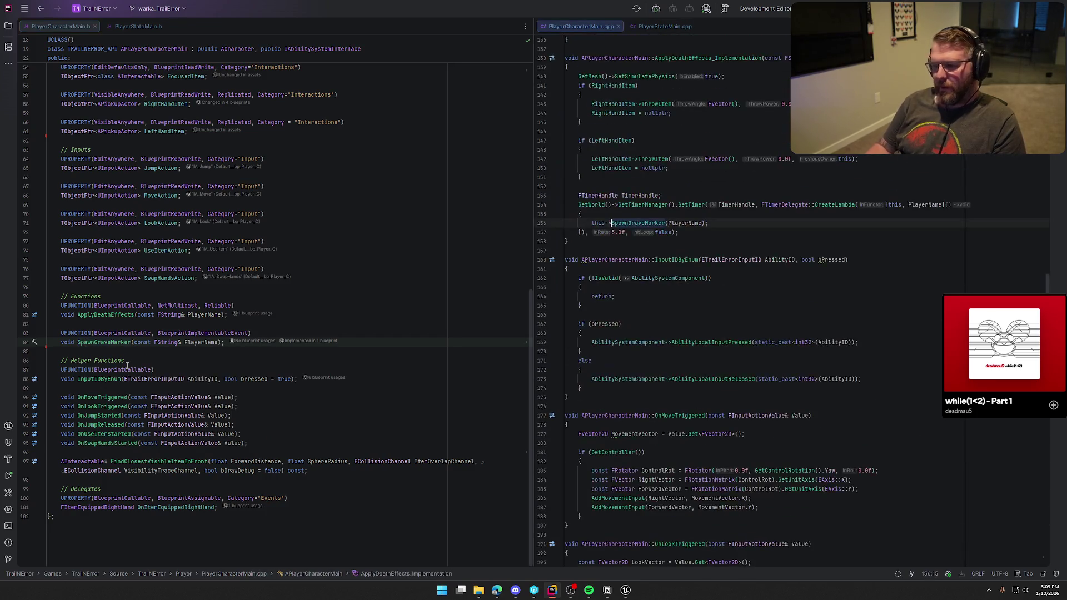
key(End)
scroll(733, 267, up, 3)
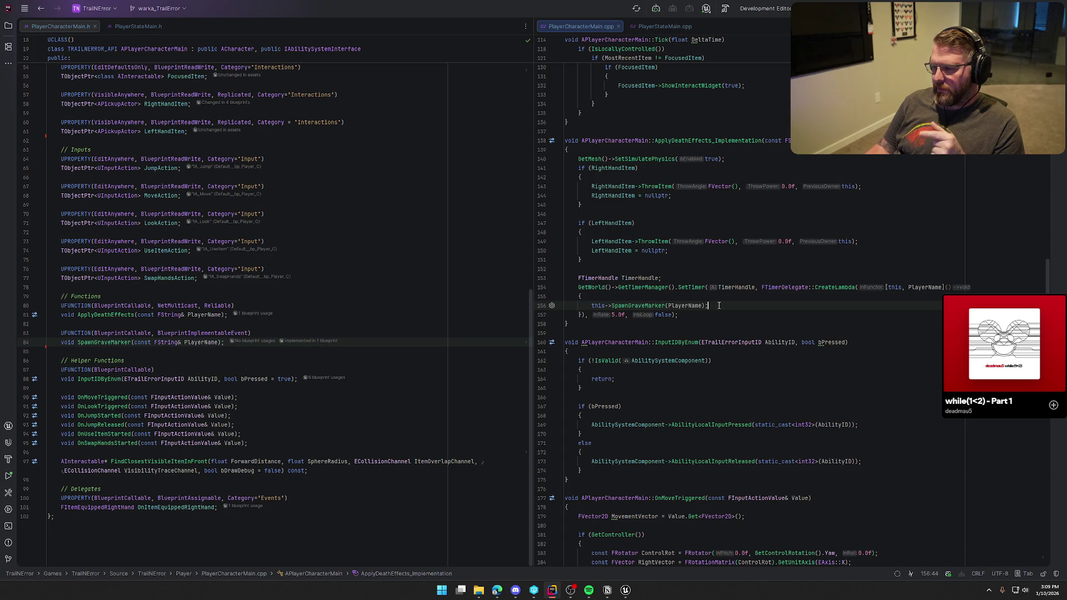
click(625, 593)
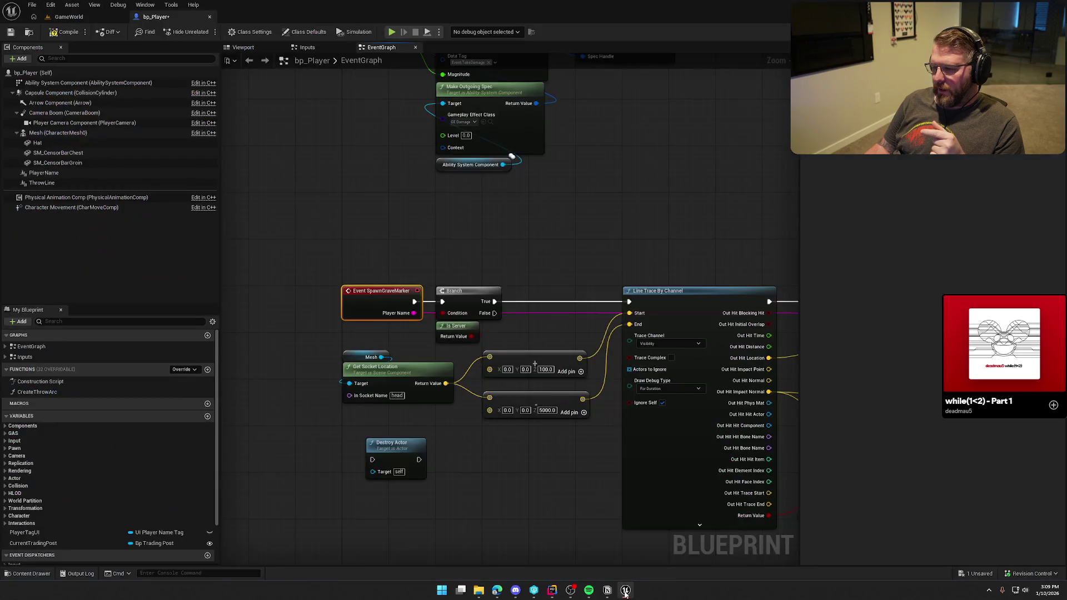
Step: Move the Branch and Is Server nodes right and shift Destroy Actor down and left
drag(510, 335, 459, 270)
drag(377, 251, 469, 251)
click(521, 217)
drag(521, 217, 352, 198)
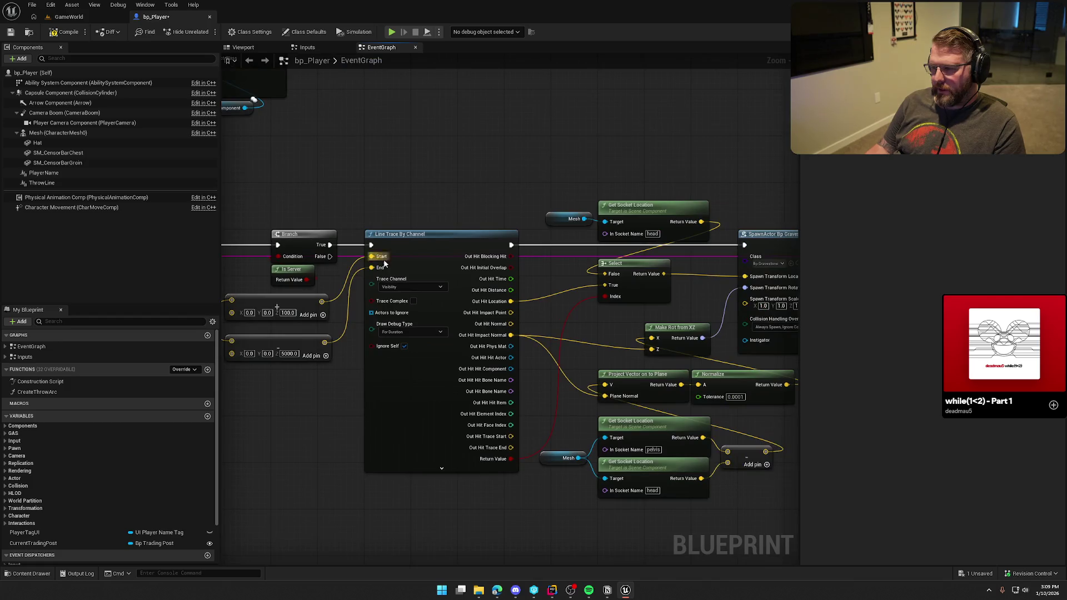
mouse_move(746, 261)
mouse_down()
mouse_move(436, 239)
mouse_move(298, 78)
mouse_move(605, 374)
mouse_up()
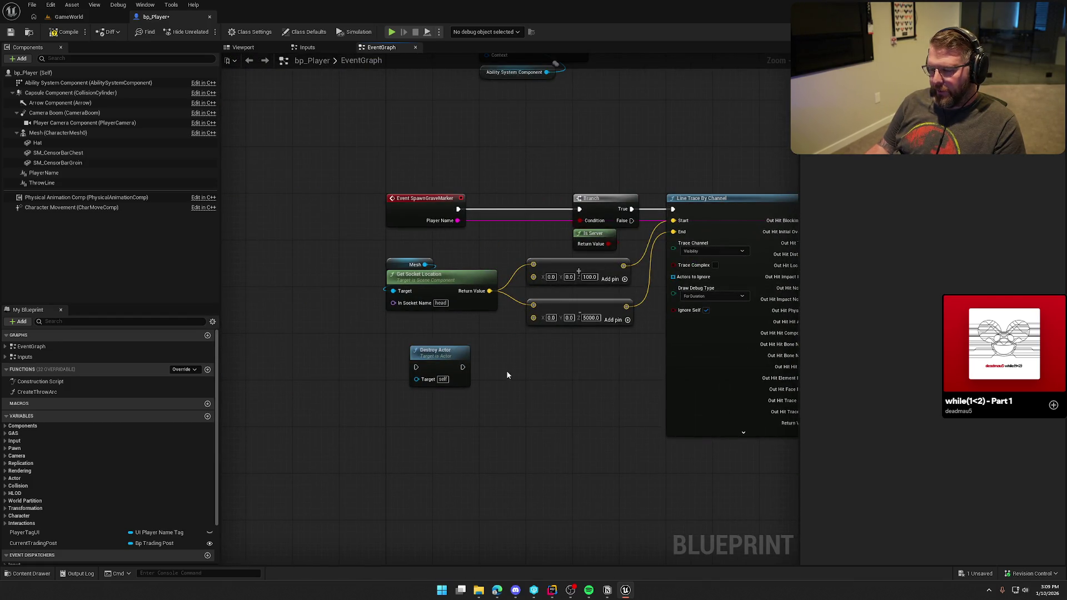
mouse_move(434, 350)
mouse_down()
mouse_move(535, 376)
mouse_move(555, 341)
mouse_move(441, 350)
mouse_up()
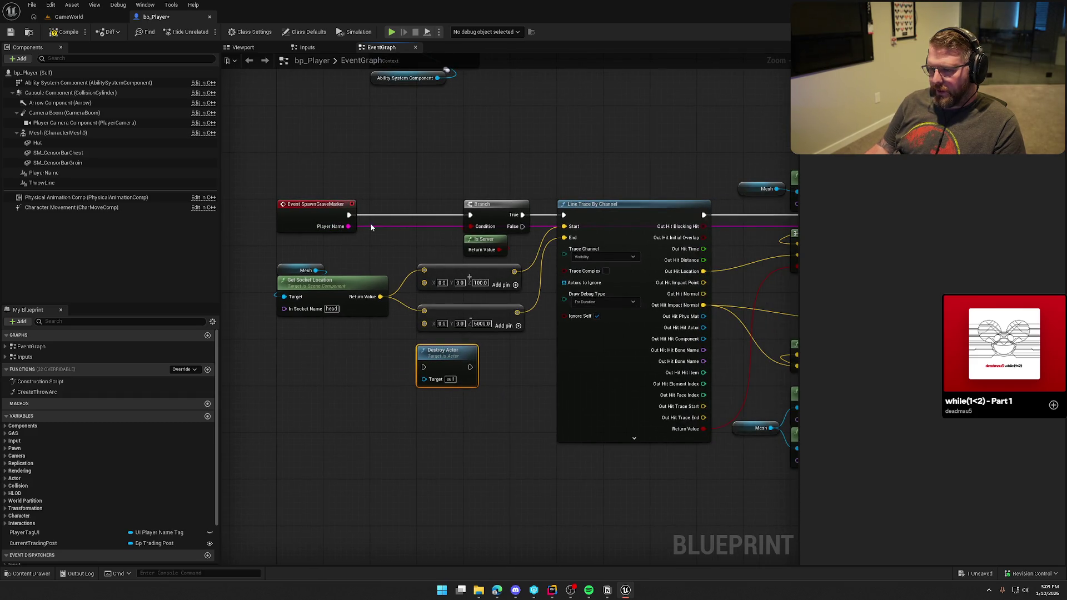
scroll(382, 297, down, 2)
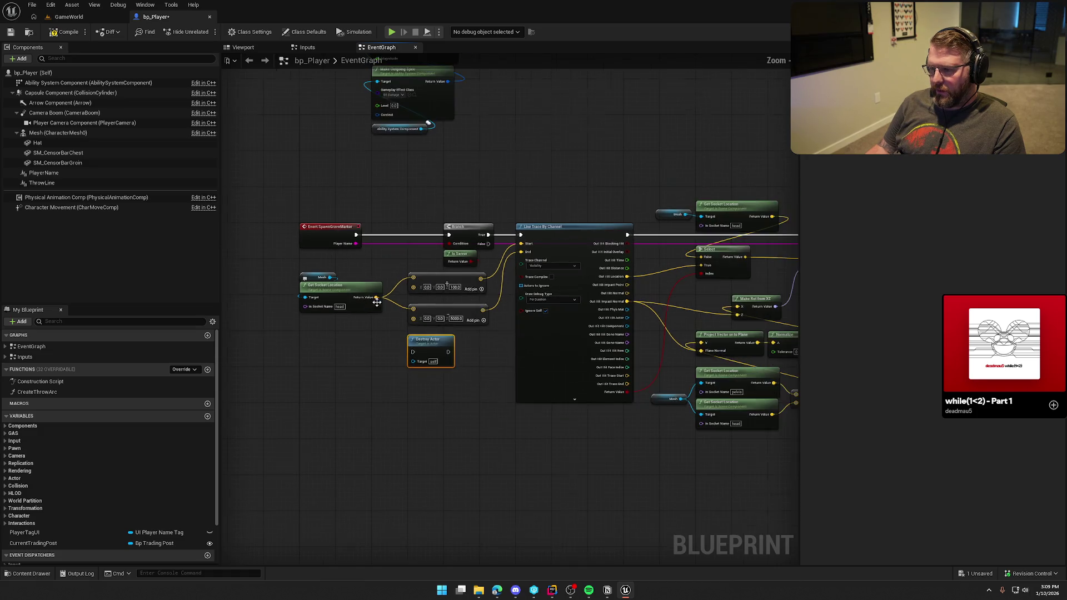
drag(427, 343, 299, 394)
Step: Reposition the line trace cluster, the Branch and Get Socket Location group, and Destroy Actor
drag(319, 272, 481, 327)
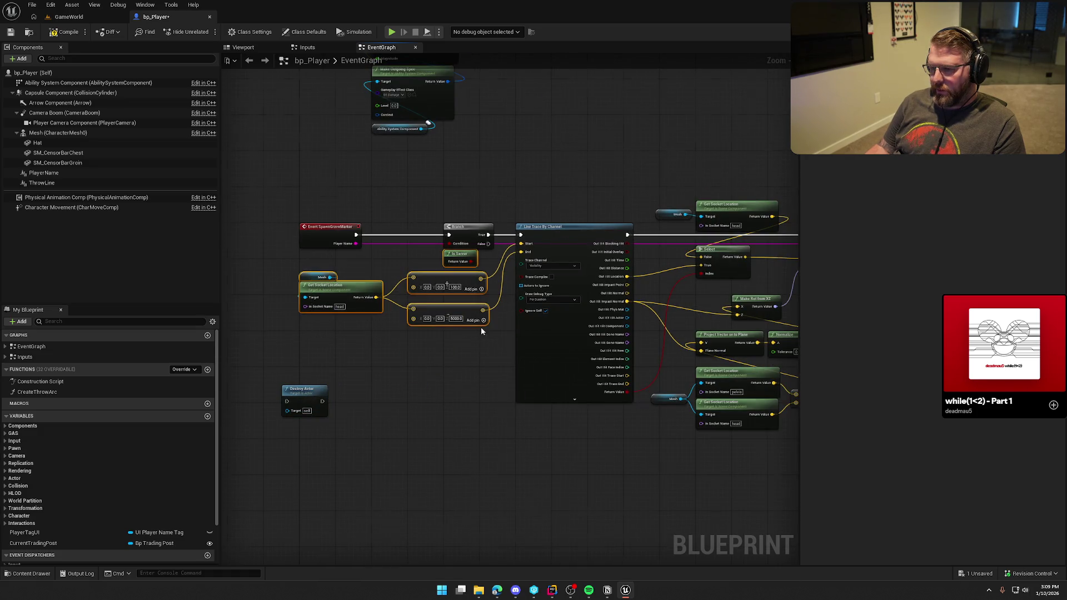
scroll(481, 327, down, 3)
drag(460, 245, 775, 386)
scroll(776, 386, up, 1)
scroll(349, 314, up, 5)
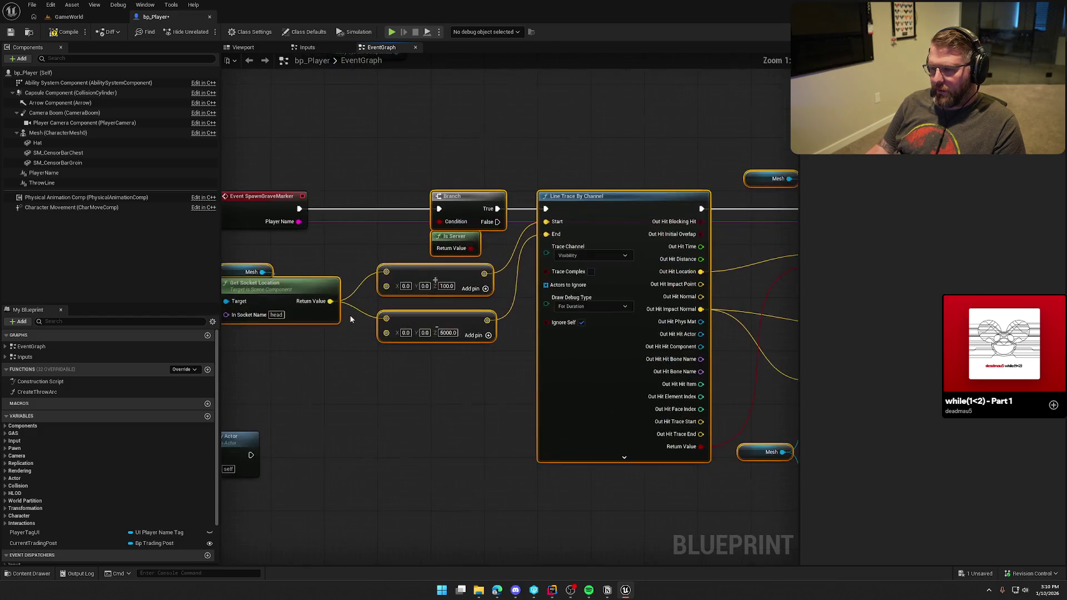
drag(471, 203, 681, 205)
drag(260, 413, 384, 406)
drag(351, 445, 605, 392)
drag(466, 293, 360, 351)
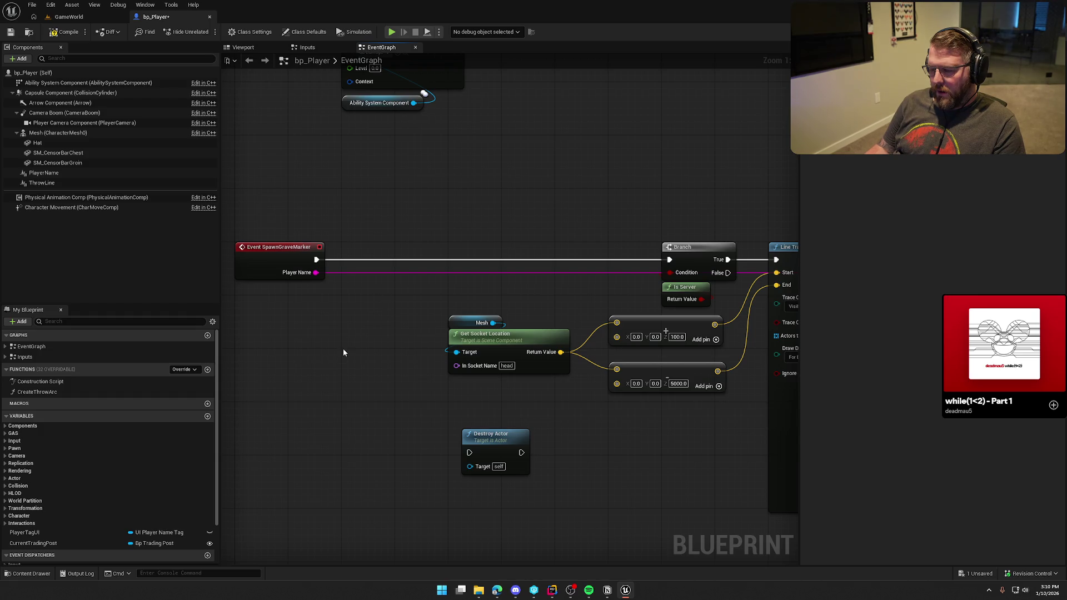
Step: Wire Event SpawnGraveMarker into a new Sequence node and search 'timeline' from Then 0
click(348, 255)
drag(354, 267, 316, 260)
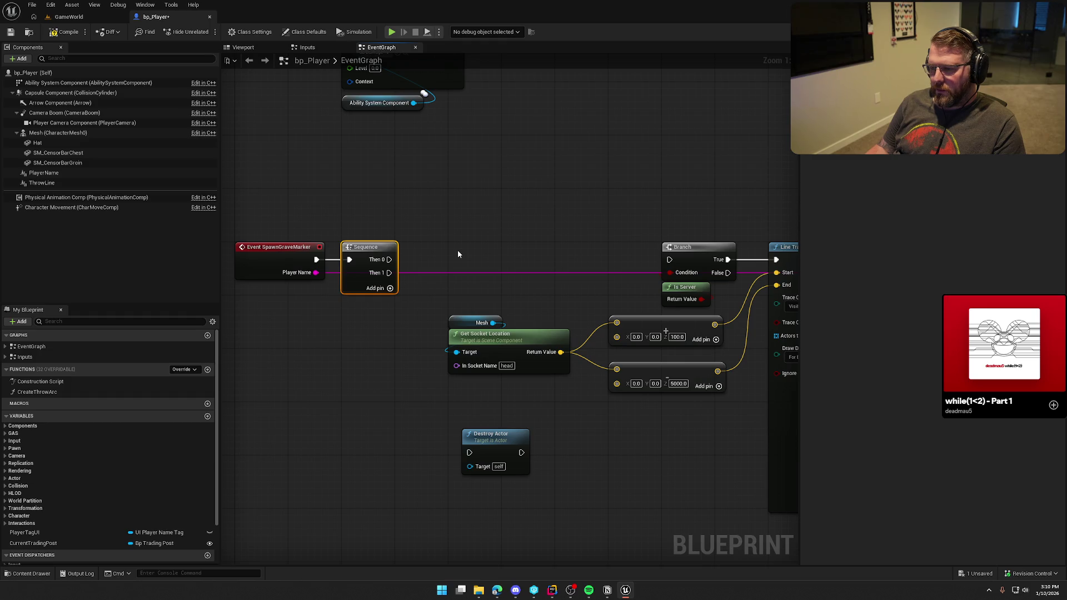
mouse_move(502, 444)
mouse_down()
mouse_move(581, 162)
mouse_move(656, 146)
mouse_move(645, 149)
mouse_up()
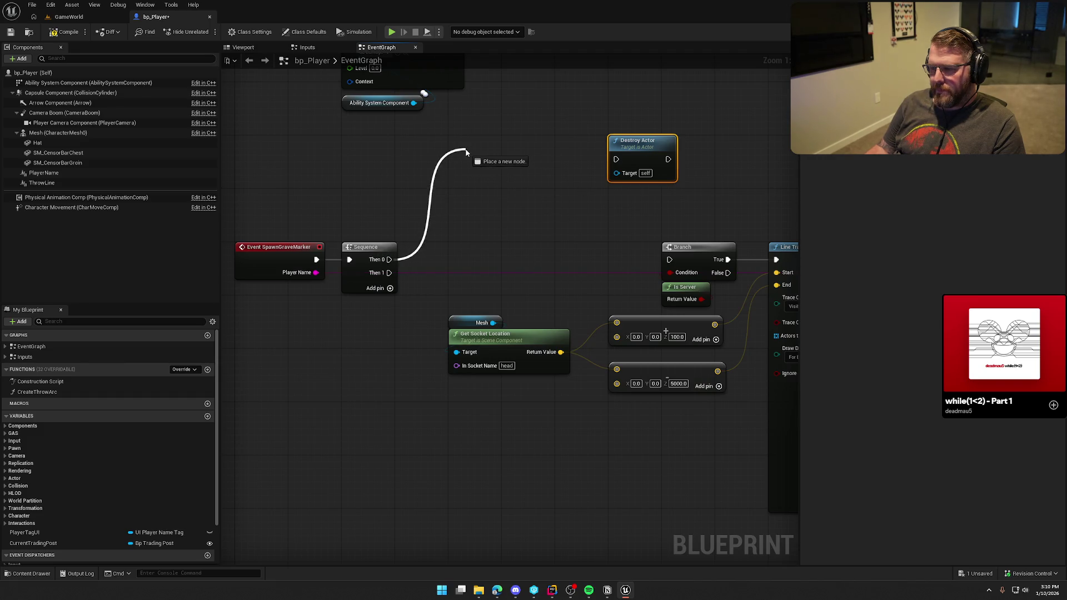
drag(466, 152, 438, 158)
text(timeline)
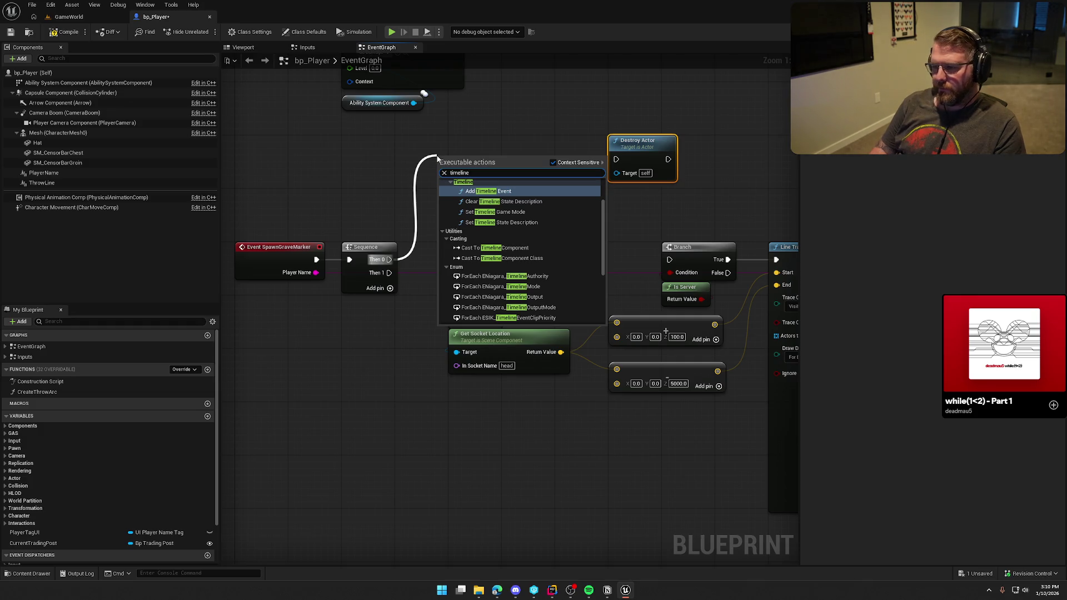
Step: Add a timeline named ScaleOutPlayer whose Finished output drives Destroy Actor
click(556, 319)
text(ScaleOutPlay)
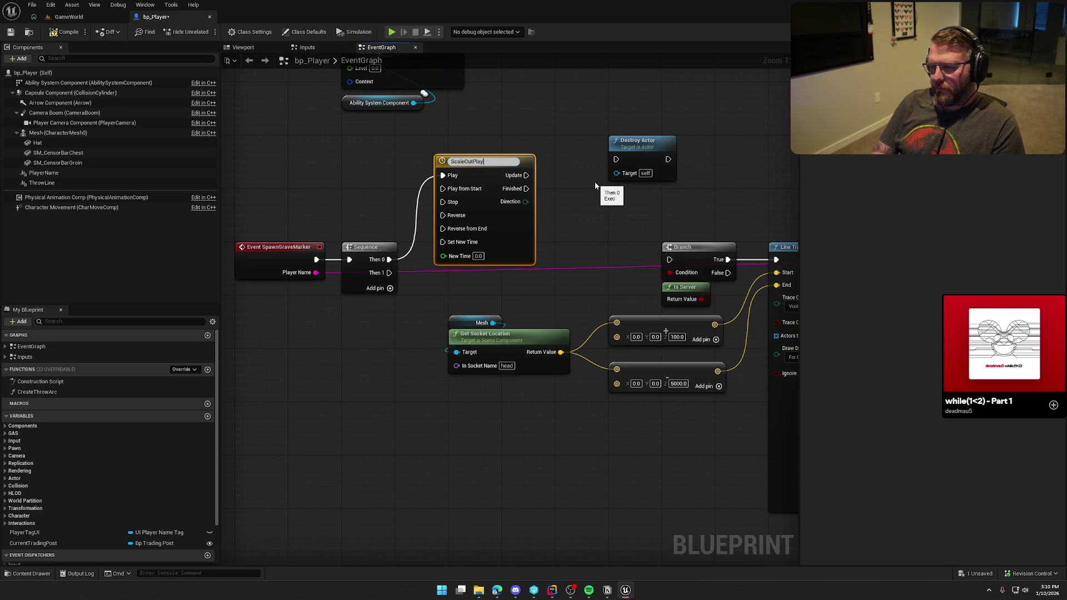
text(er)
key(Return)
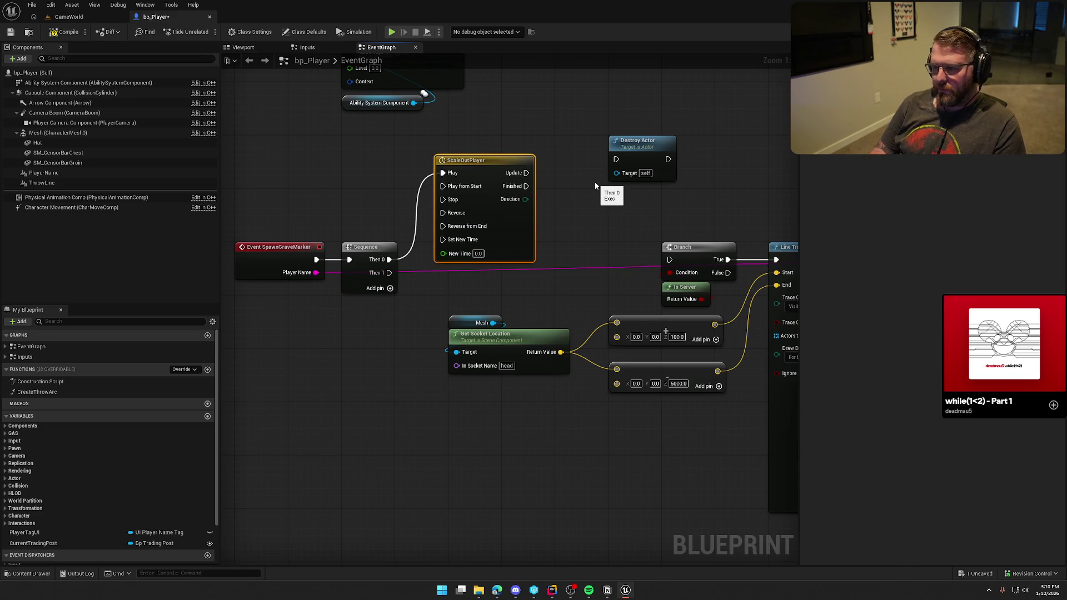
mouse_move(527, 186)
mouse_down()
mouse_move(616, 159)
mouse_move(632, 213)
mouse_up()
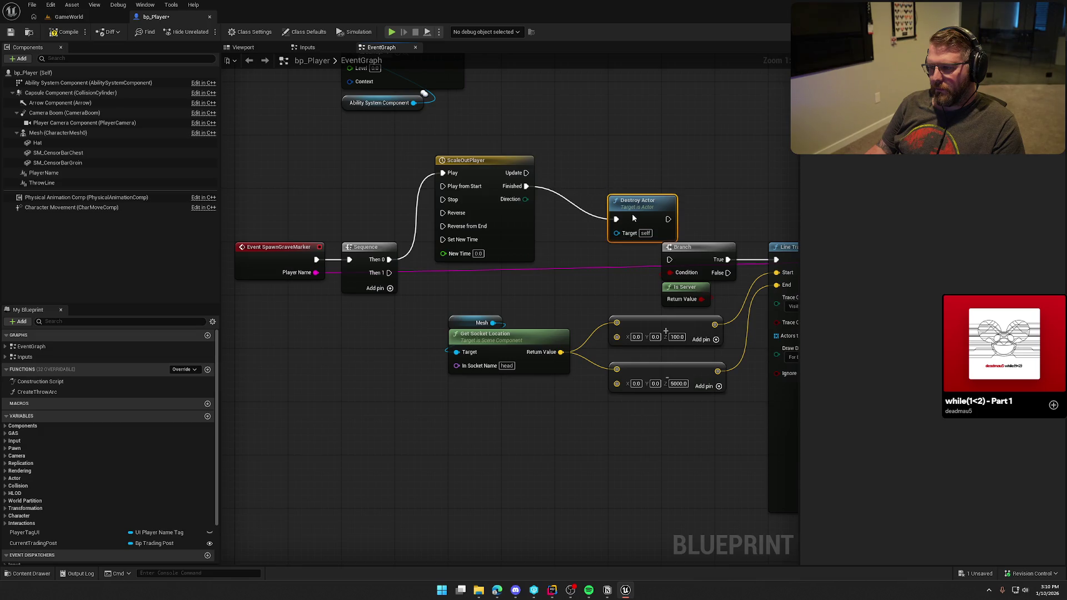
drag(482, 171, 494, 152)
drag(642, 199, 554, 186)
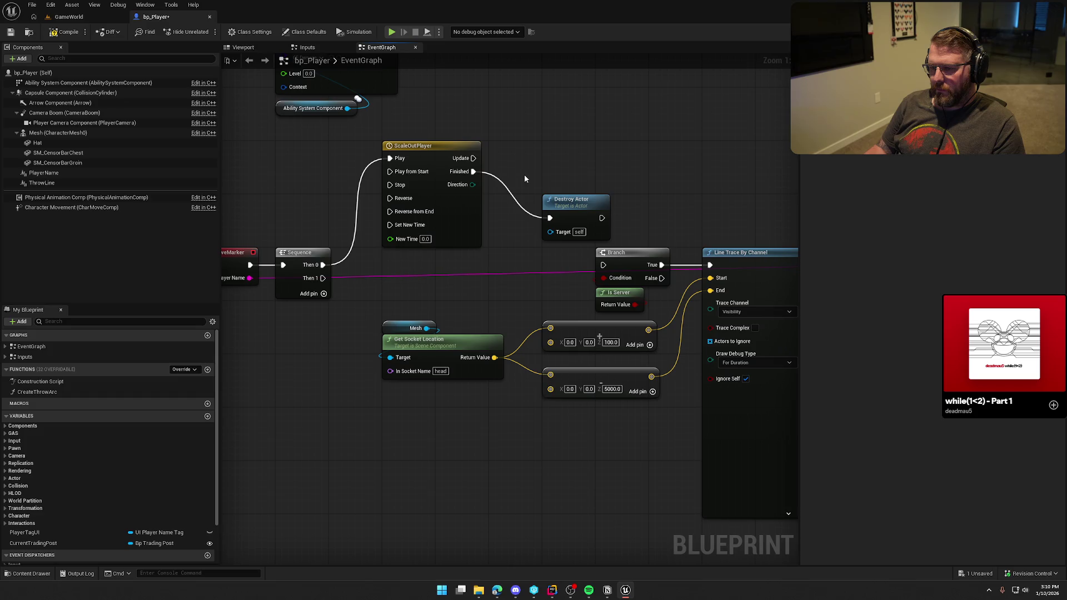
Step: Connect the Sequence's Then 1 output to Branch and open the ScaleOutPlayer timeline
drag(322, 278, 603, 265)
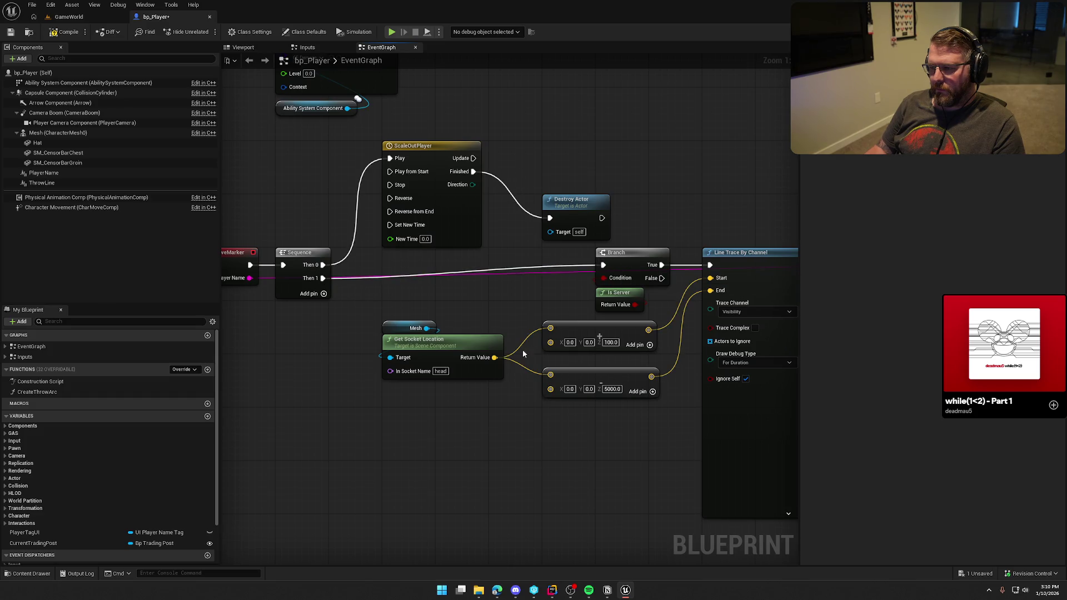
scroll(723, 411, down, 3)
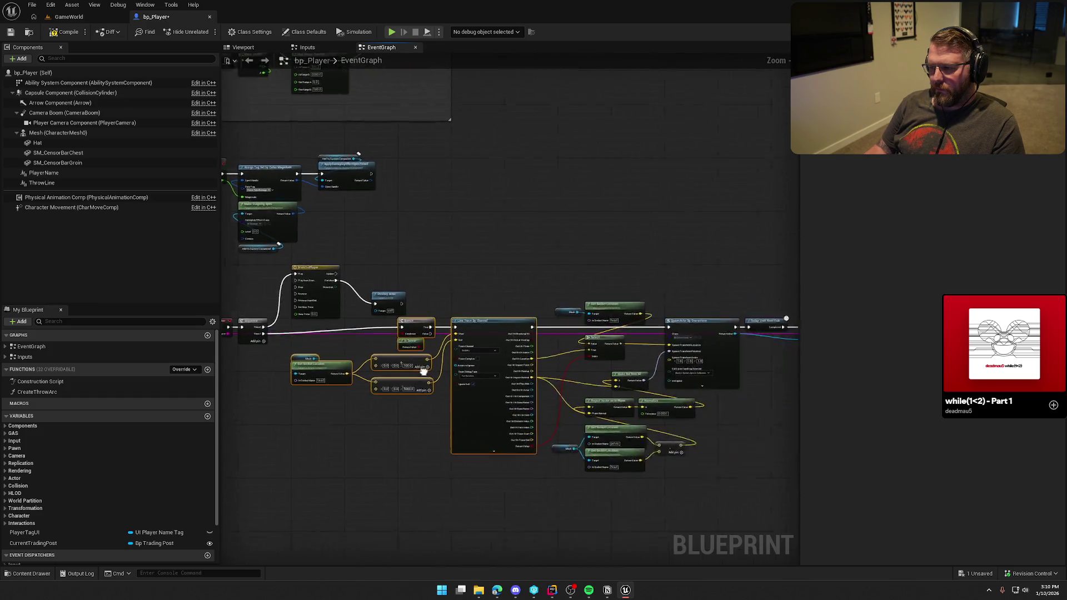
scroll(417, 428, up, 5)
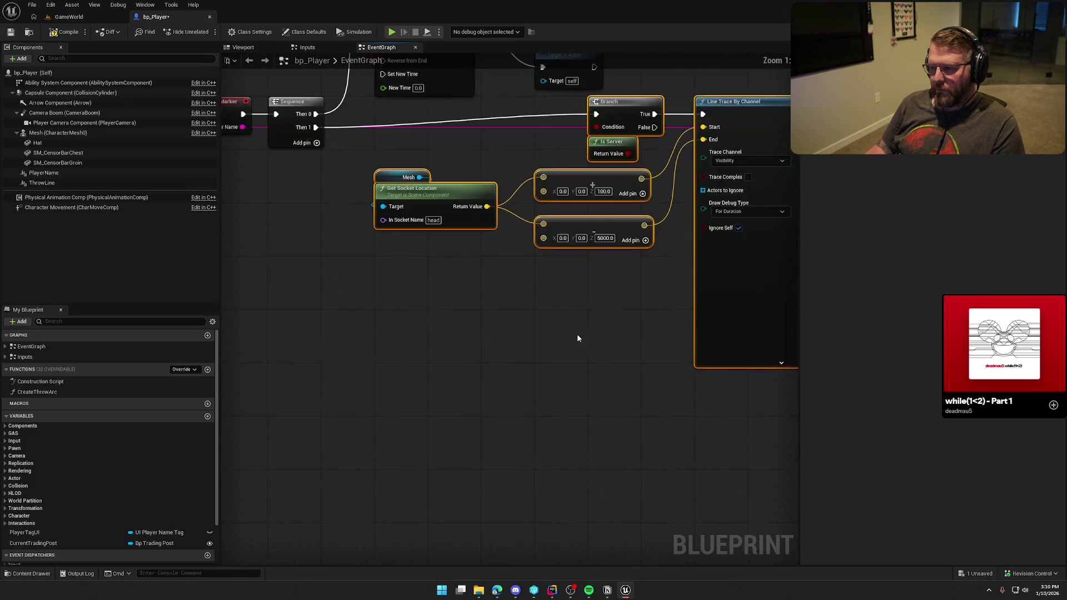
mouse_move(644, 207)
mouse_down()
mouse_move(493, 264)
mouse_move(482, 256)
mouse_move(540, 272)
mouse_move(488, 346)
mouse_move(557, 290)
mouse_move(514, 285)
mouse_move(567, 286)
mouse_up()
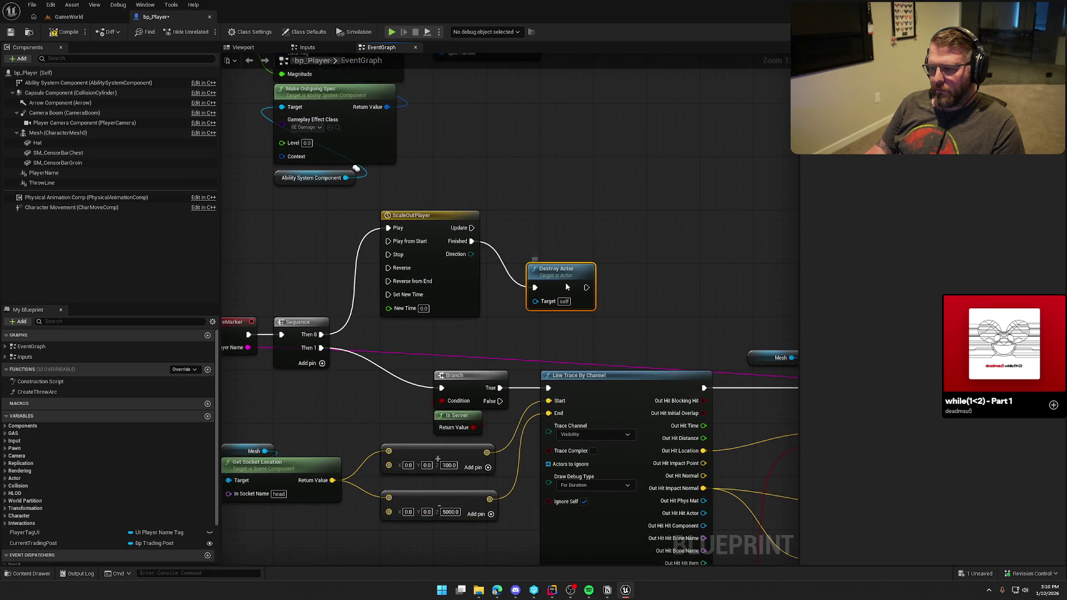
click(442, 241)
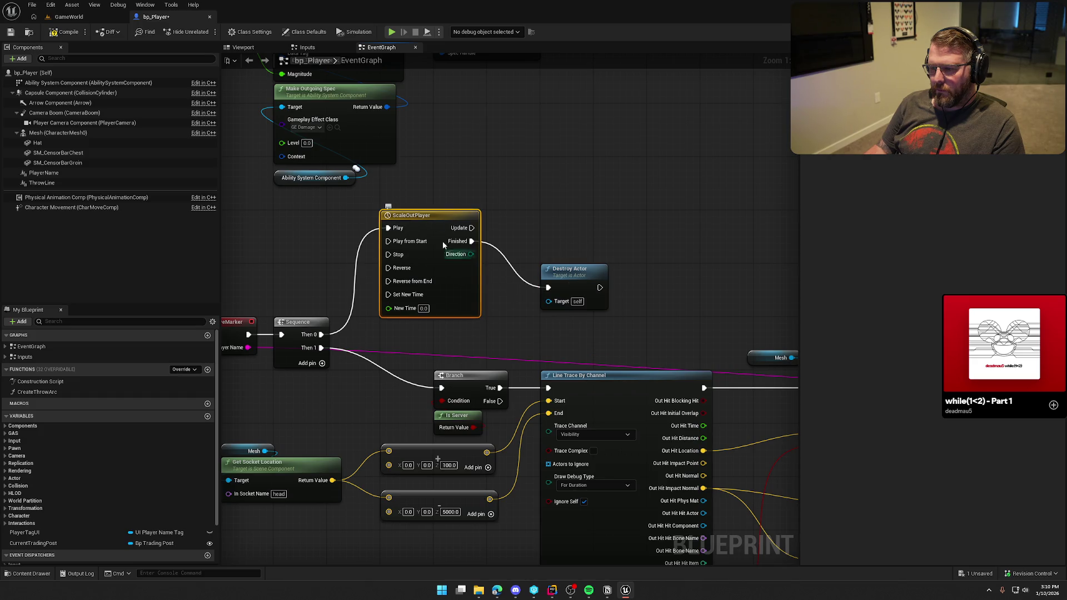
double_click(435, 221)
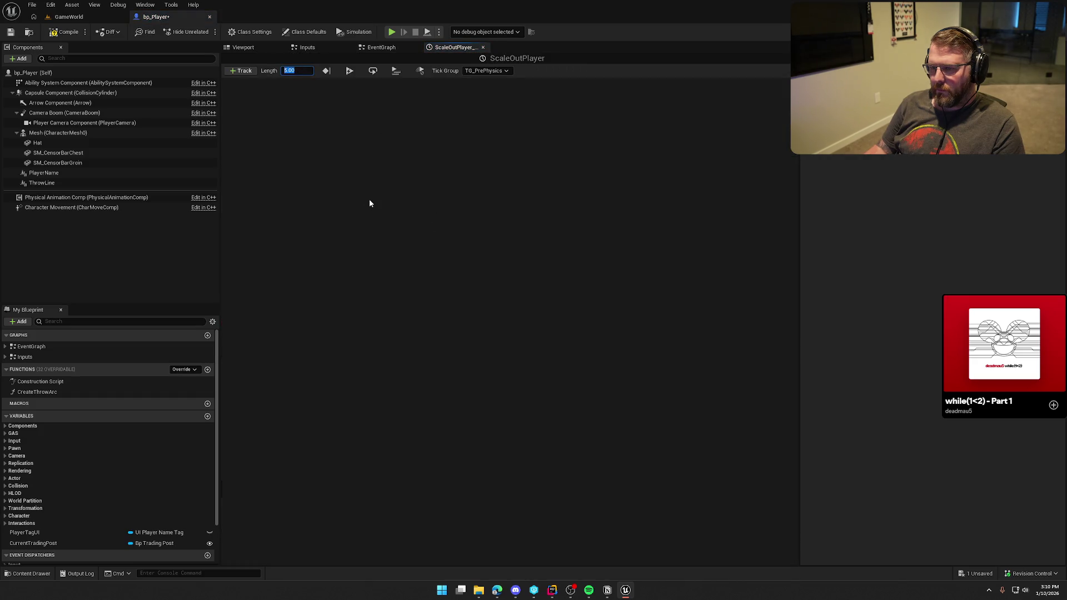
Step: Set the timeline length to 1 and add a float track named Alpha
text(1)
click(241, 70)
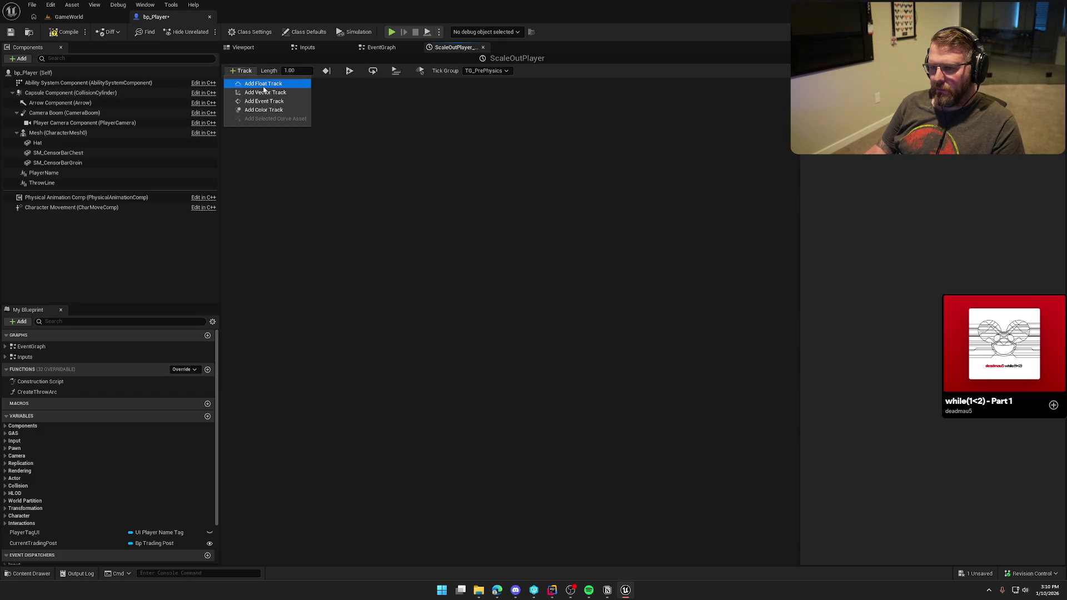
click(263, 84)
text(Alpha)
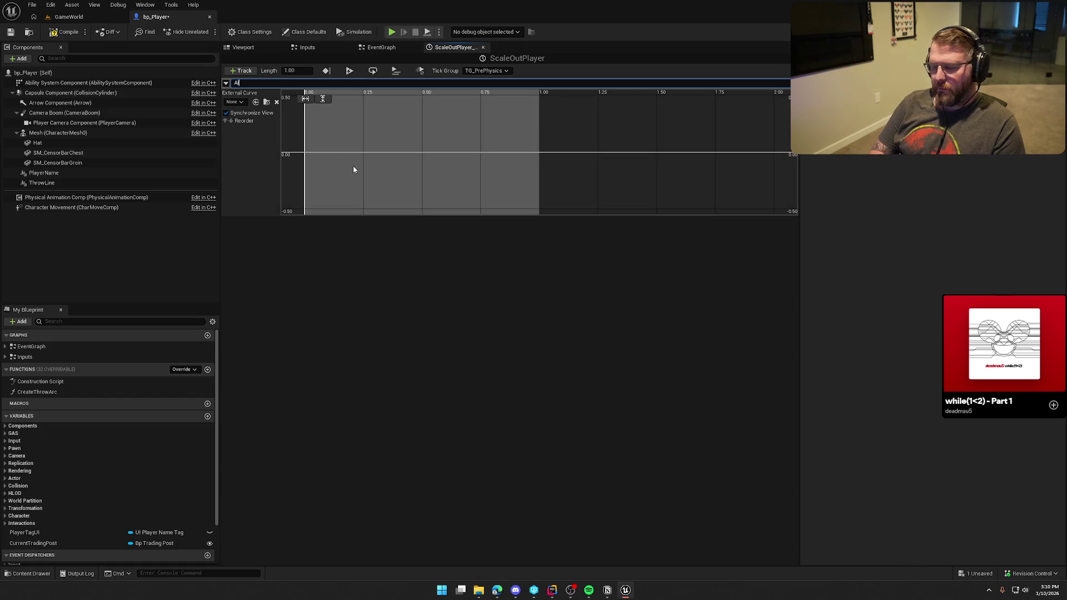
key(Return)
Step: Add Alpha curve keys at (0, 0) and (1, 1) and fit the curve in view
right_click(350, 160)
click(378, 174)
right_click(409, 155)
click(429, 173)
click(351, 160)
click(359, 97)
text(0)
key(Tab)
text(0)
text(1)
key(Tab)
text(1)
click(323, 98)
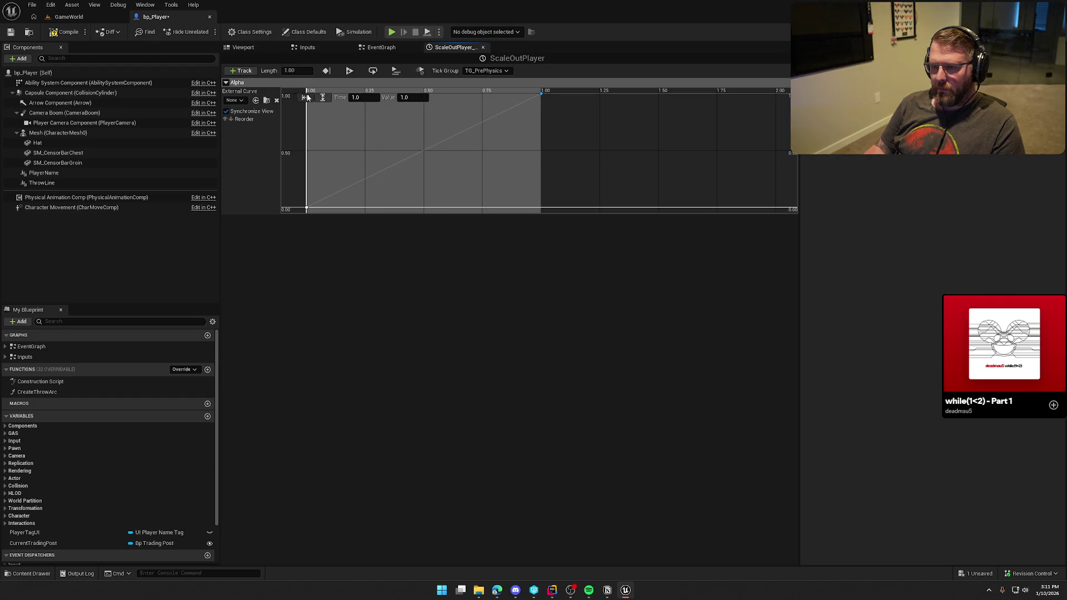
click(306, 98)
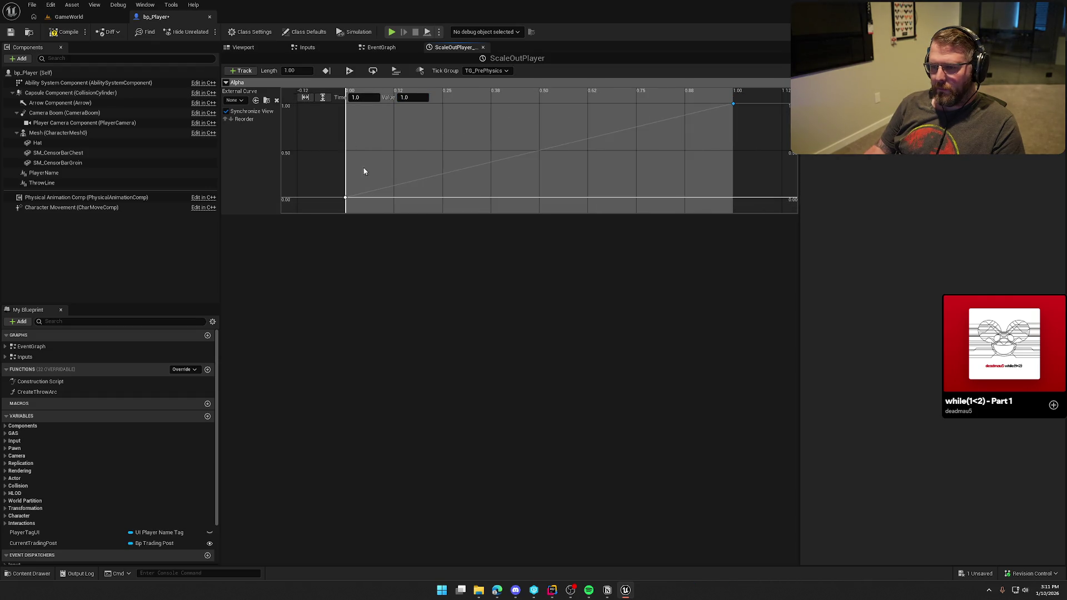
Step: Set the Alpha keys to Auto interpolation for easing, then return to the event graph
right_click(346, 200)
click(391, 217)
click(331, 171)
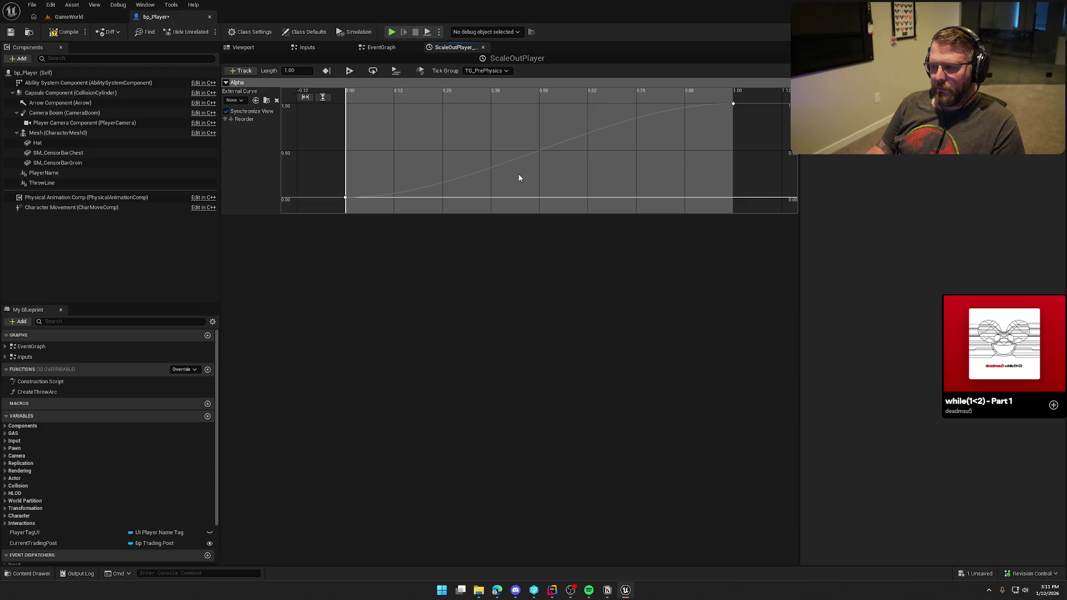
scroll(519, 177, down, 1)
mouse_move(519, 177)
mouse_down()
mouse_move(458, 169)
mouse_move(450, 186)
mouse_up()
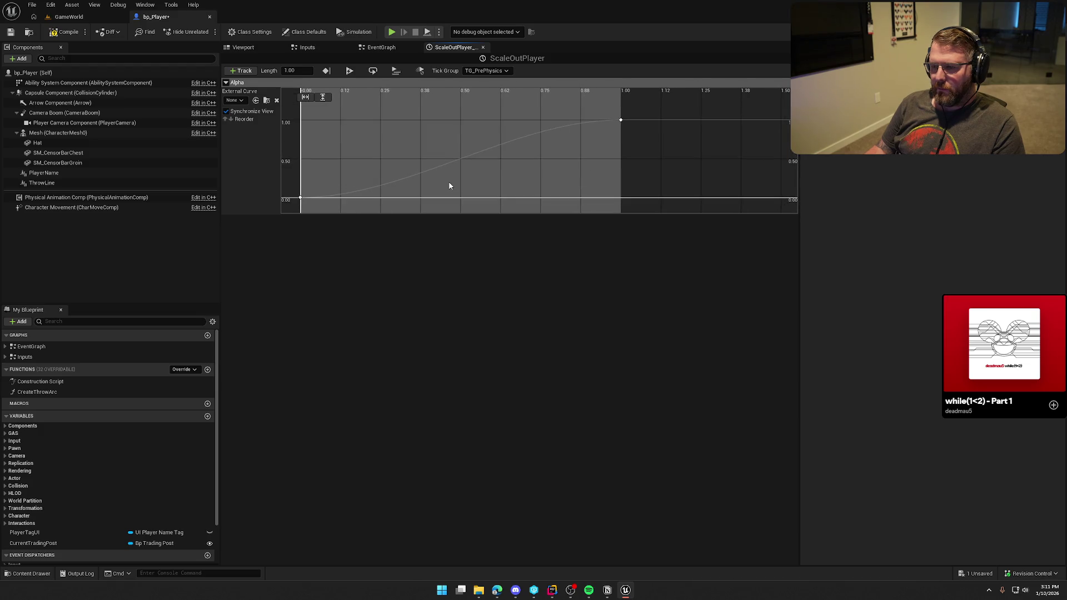
click(389, 47)
drag(555, 240, 495, 225)
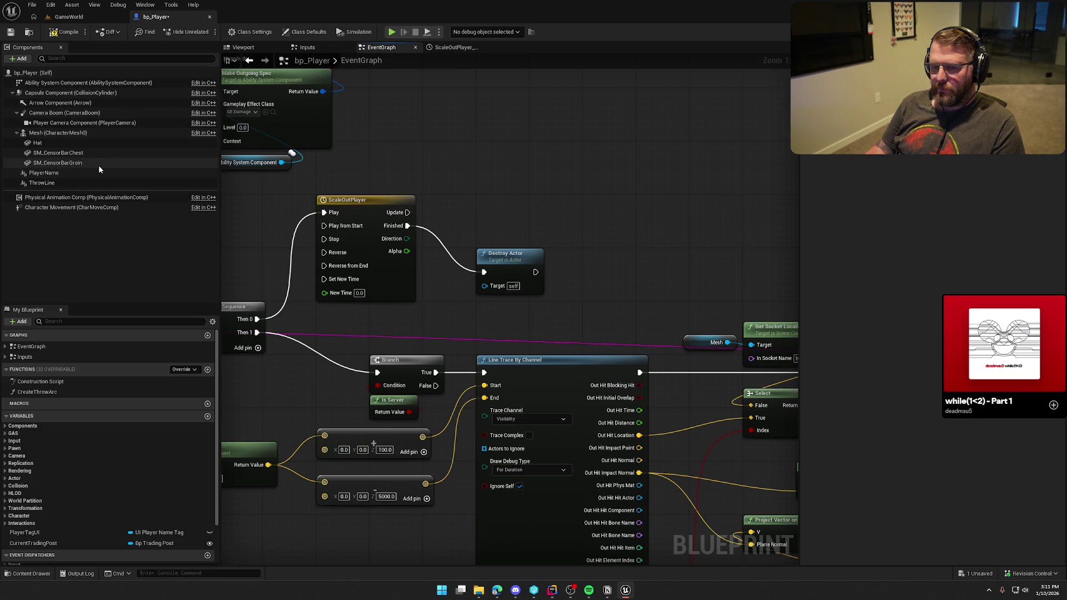
Step: Add a Set World Scale 3D node on the character Mesh, driven by the timeline's Update
click(55, 134)
drag(59, 133, 522, 178)
text(set scale)
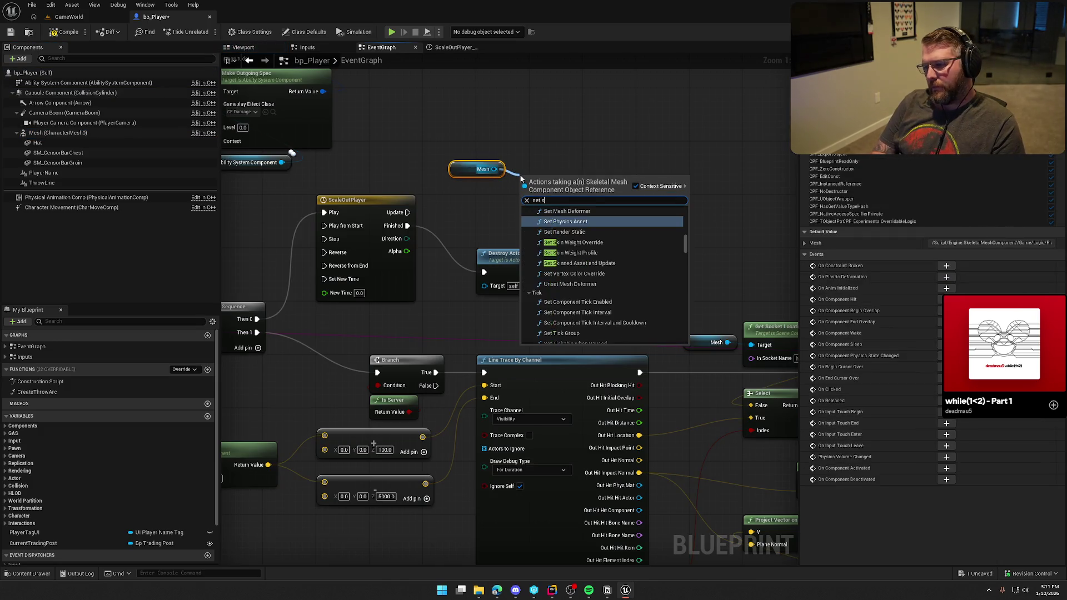
scroll(608, 306, up, 1)
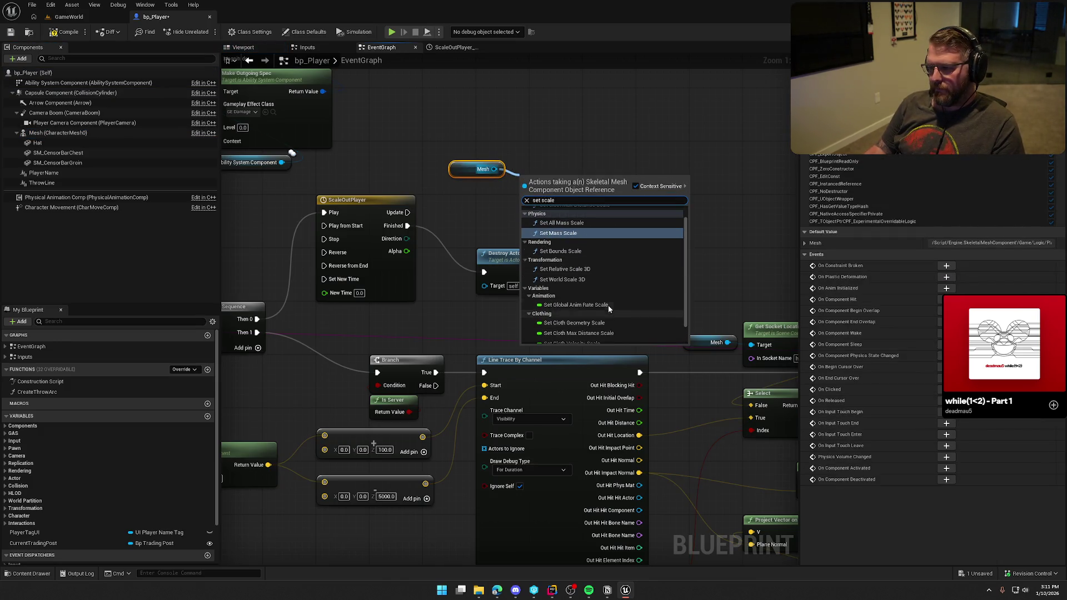
click(568, 281)
drag(524, 199, 408, 214)
drag(556, 179, 622, 193)
mouse_move(592, 225)
mouse_down()
mouse_move(494, 169)
mouse_move(588, 172)
mouse_up()
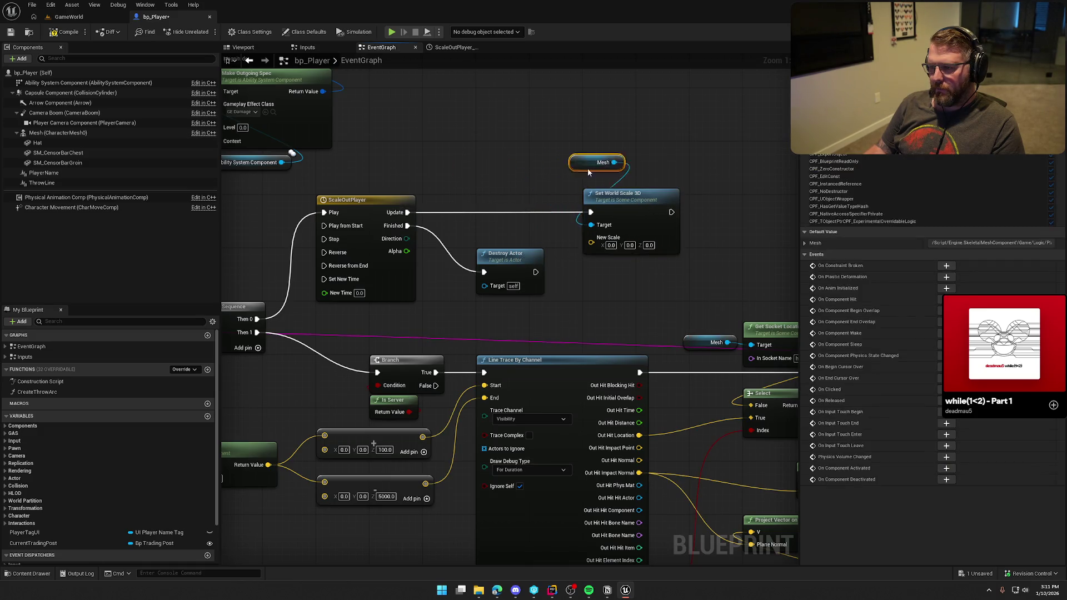
mouse_move(510, 250)
mouse_down()
mouse_move(515, 292)
mouse_move(510, 277)
mouse_up()
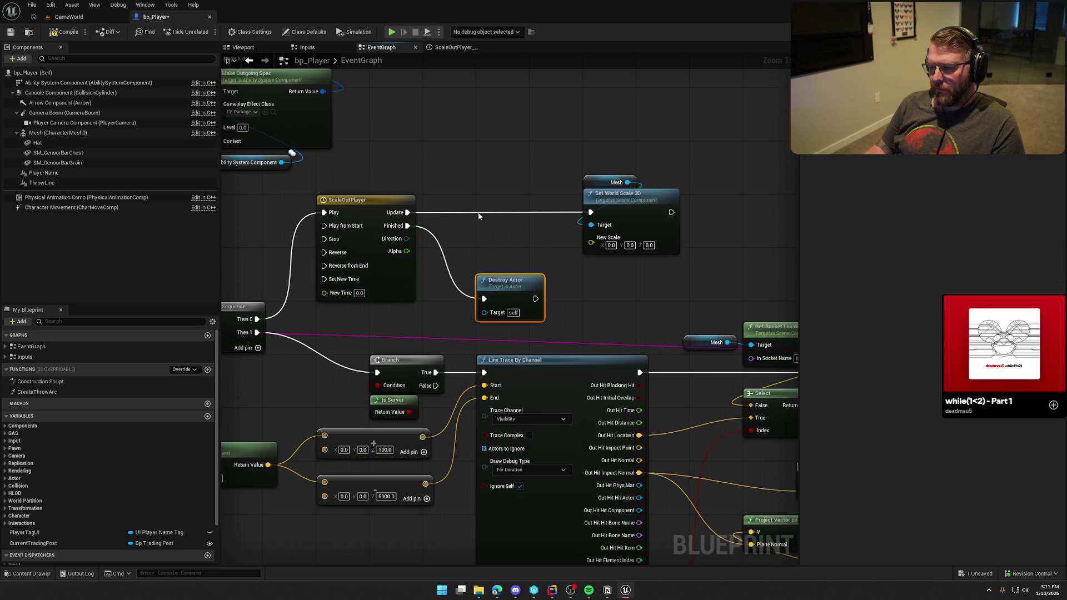
Step: Feed New Scale from a Lerp (Vector) from 1,1,1 to 0,0,0, using the timeline Alpha
drag(592, 245, 531, 239)
text(lerp)
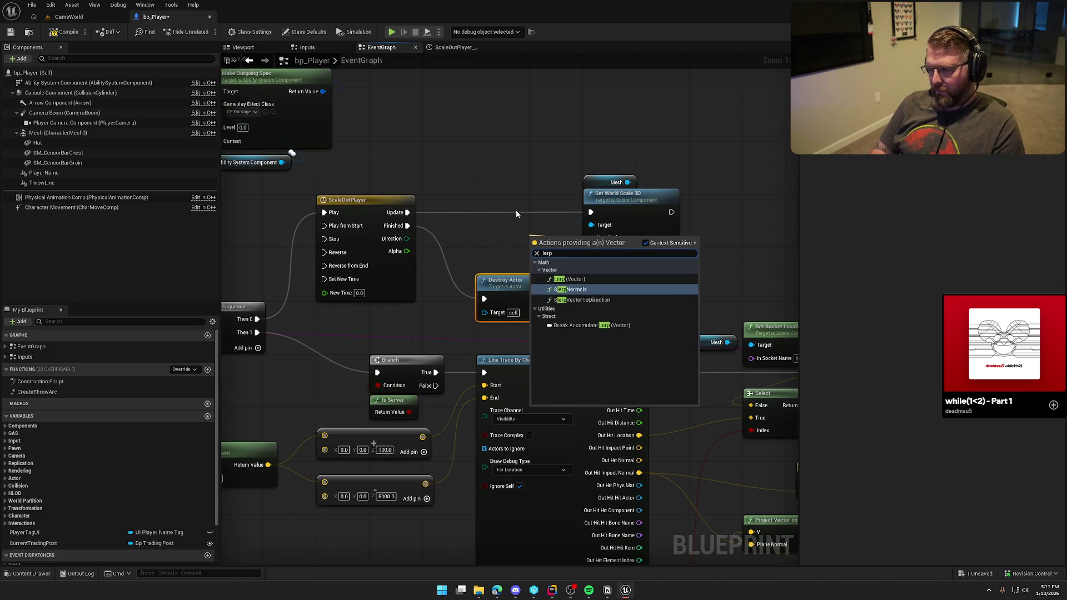
click(569, 279)
drag(565, 246, 484, 226)
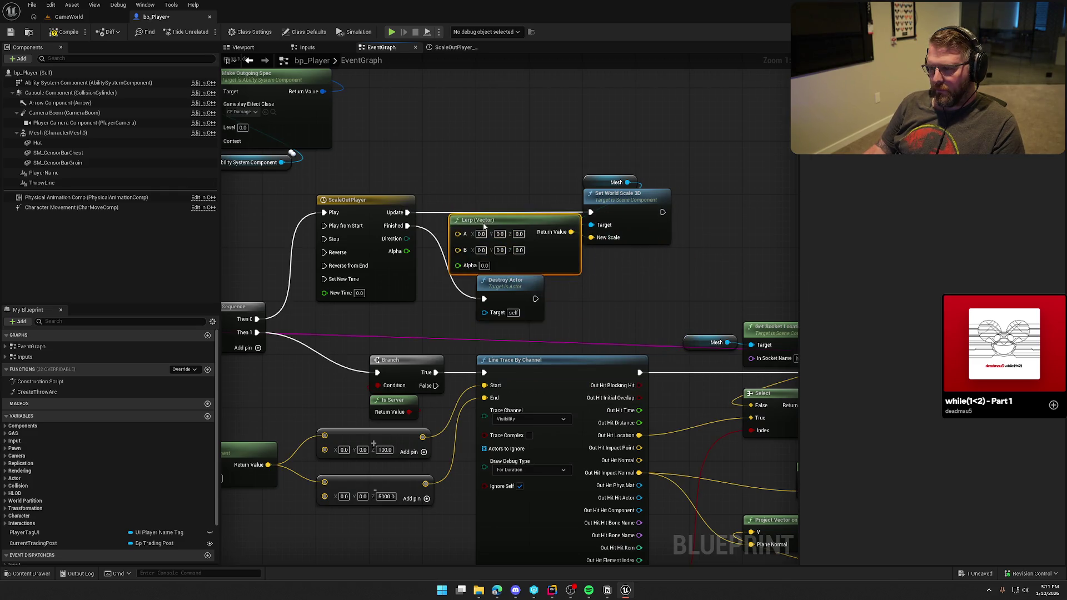
drag(407, 251, 458, 265)
text(1)
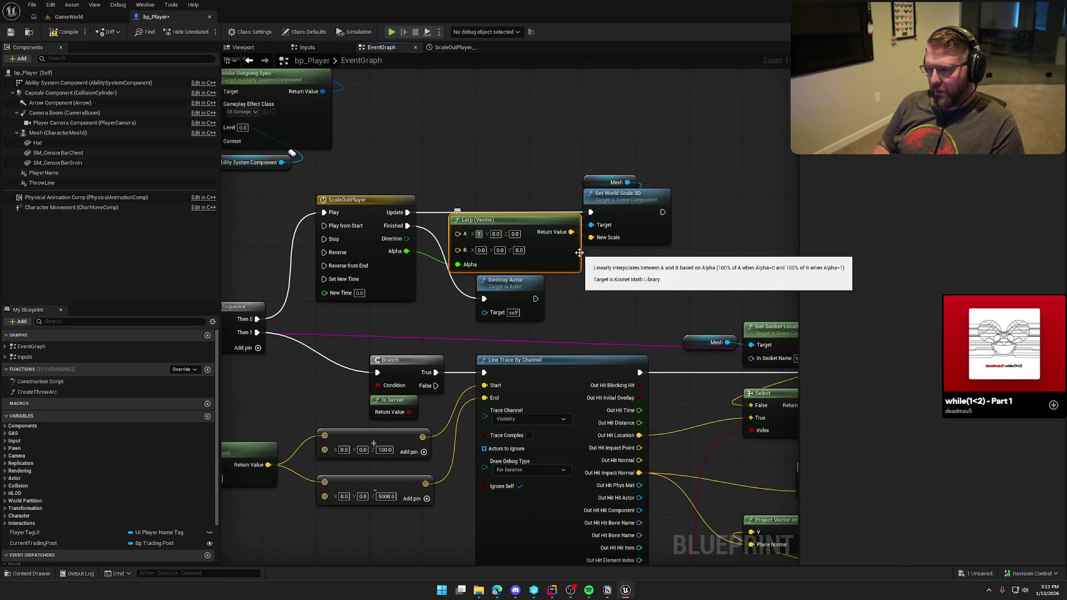
click(518, 269)
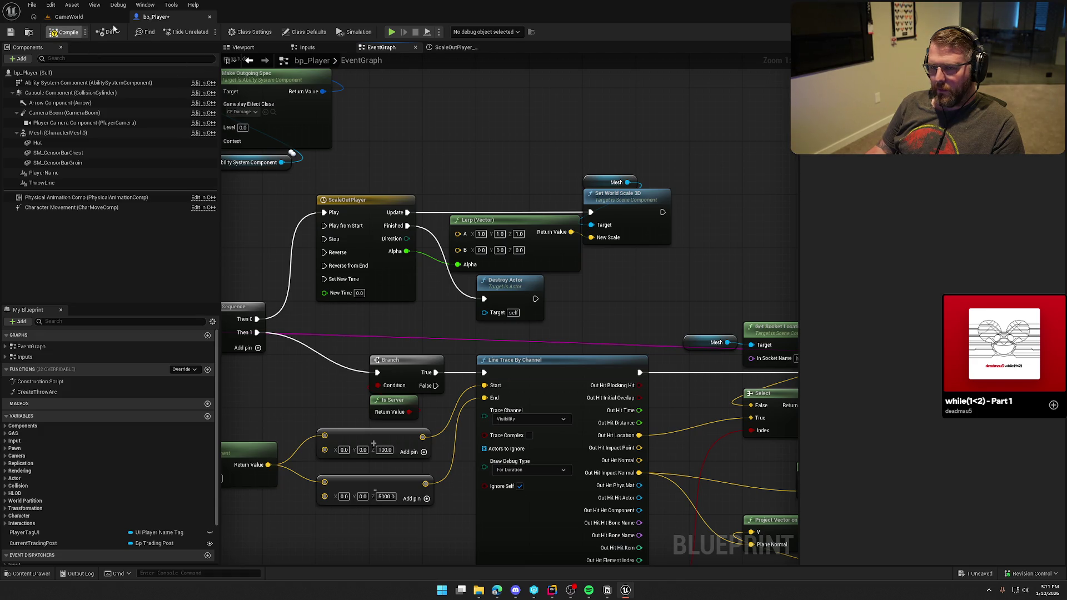
click(68, 17)
Step: Playtest GameWorld, kill the player to see the ghost and gravestone, then stop and return to bp_Player
click(207, 31)
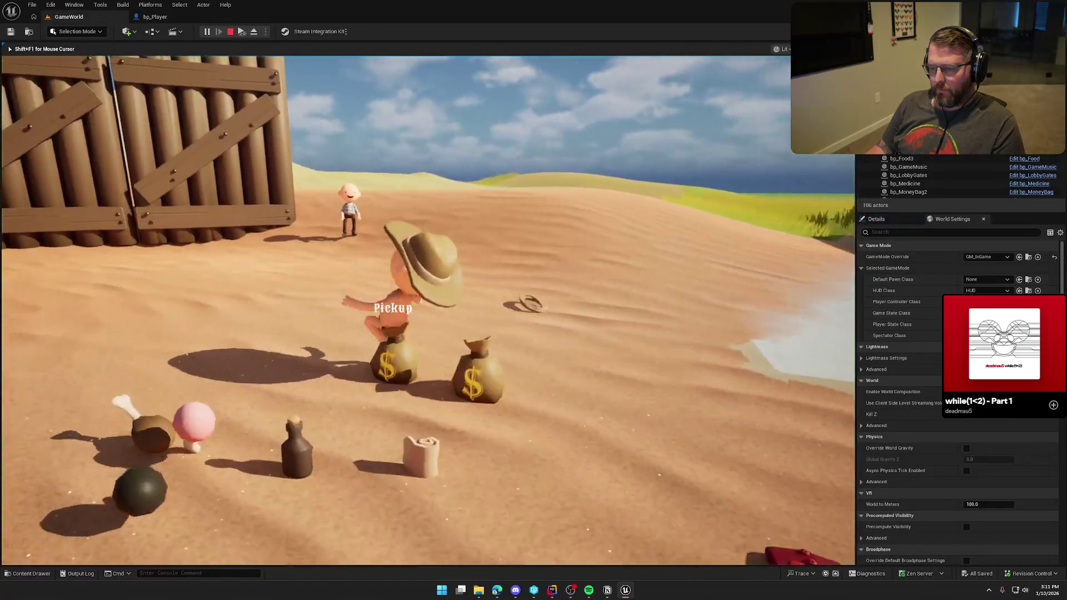
key(super)
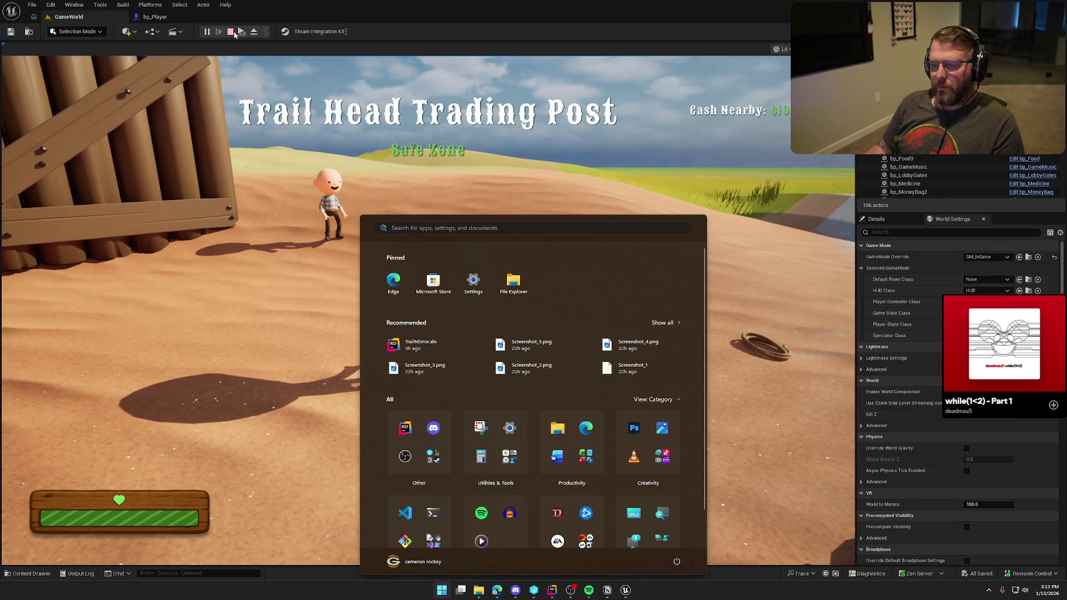
key(super)
click(563, 215)
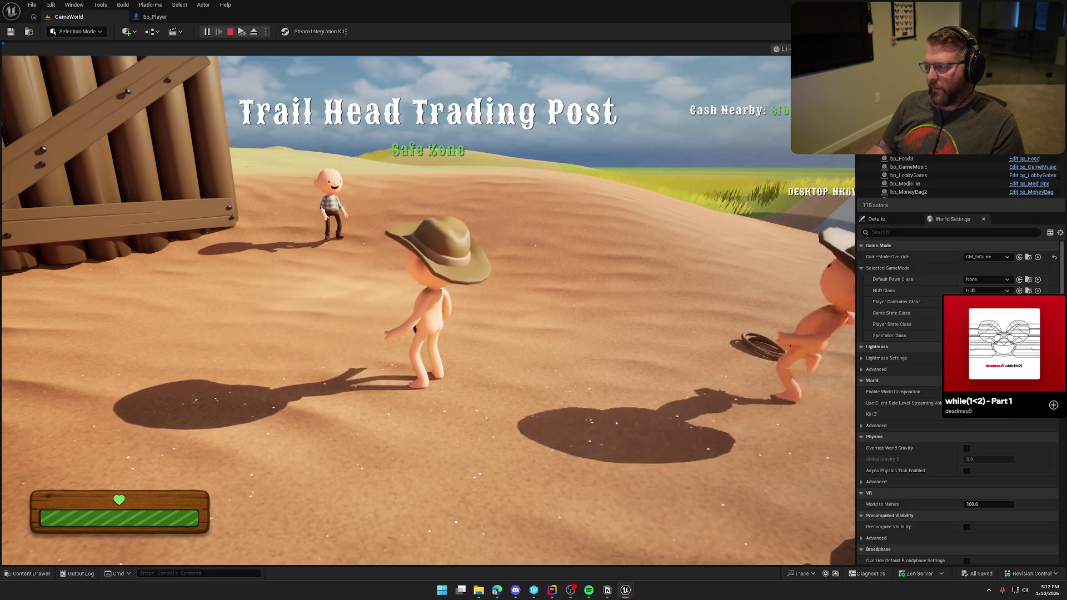
key(super)
key(super)
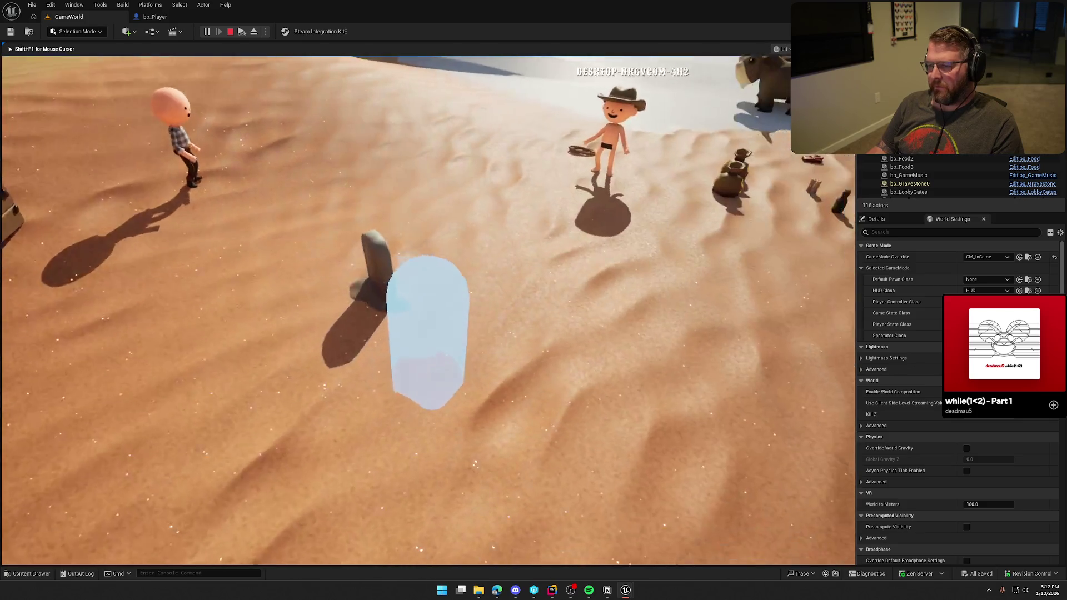
key(Escape)
click(168, 17)
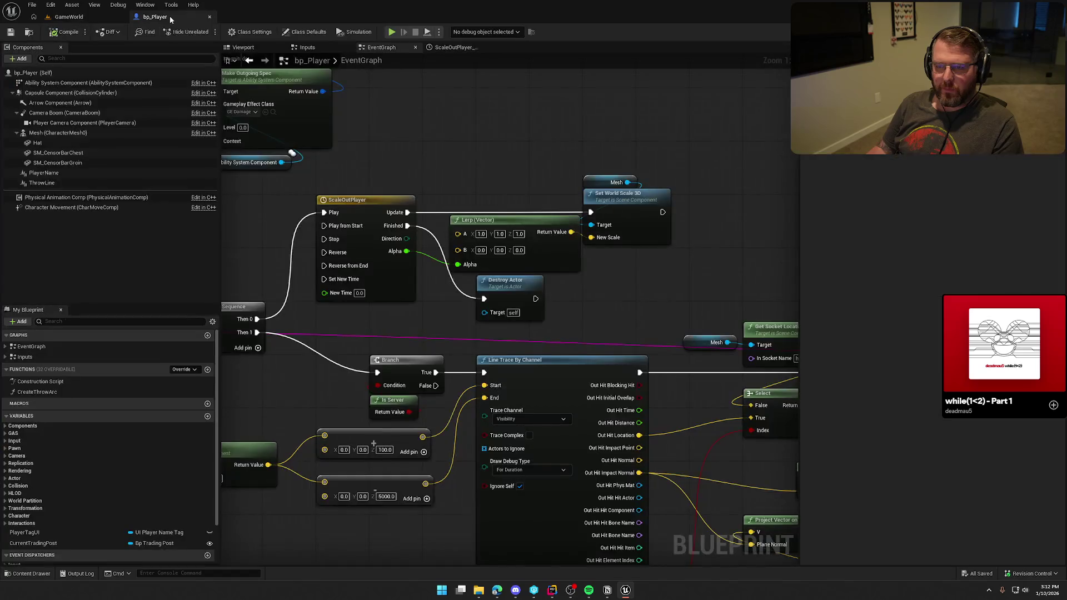
Step: Replace Set World Scale 3D and Mesh with Set Actor Scale 3D, wired to Update and the Lerp
mouse_move(510, 164)
mouse_down()
mouse_move(562, 97)
mouse_move(563, 134)
mouse_move(427, 152)
mouse_up()
right_click(521, 125)
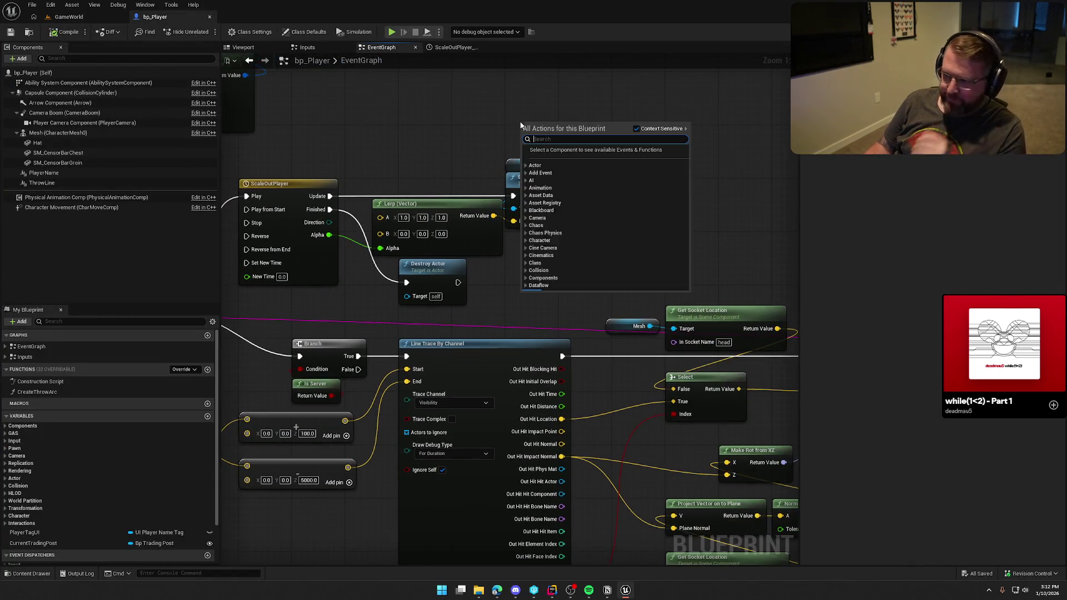
text(set actor scale)
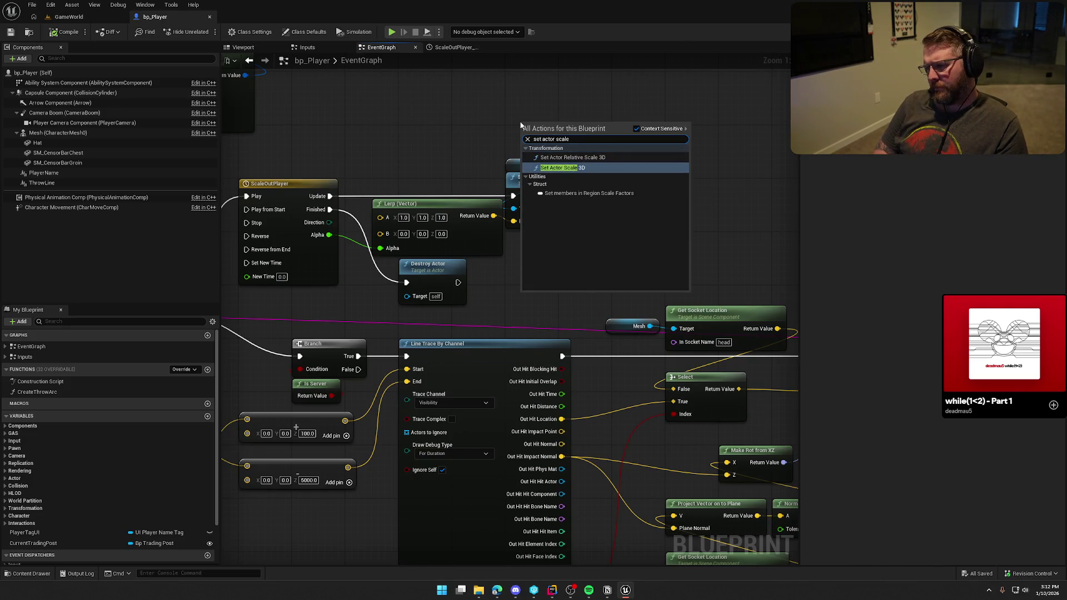
key(Return)
drag(515, 161, 606, 195)
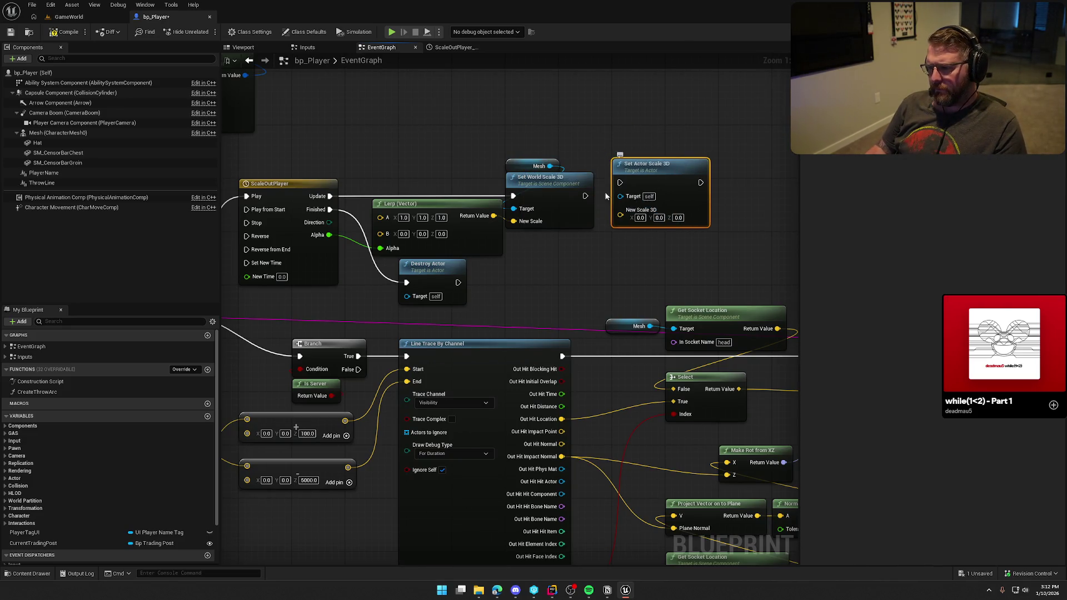
drag(512, 196, 620, 182)
drag(501, 155, 574, 222)
key(Delete)
drag(655, 174, 576, 182)
drag(534, 222, 494, 215)
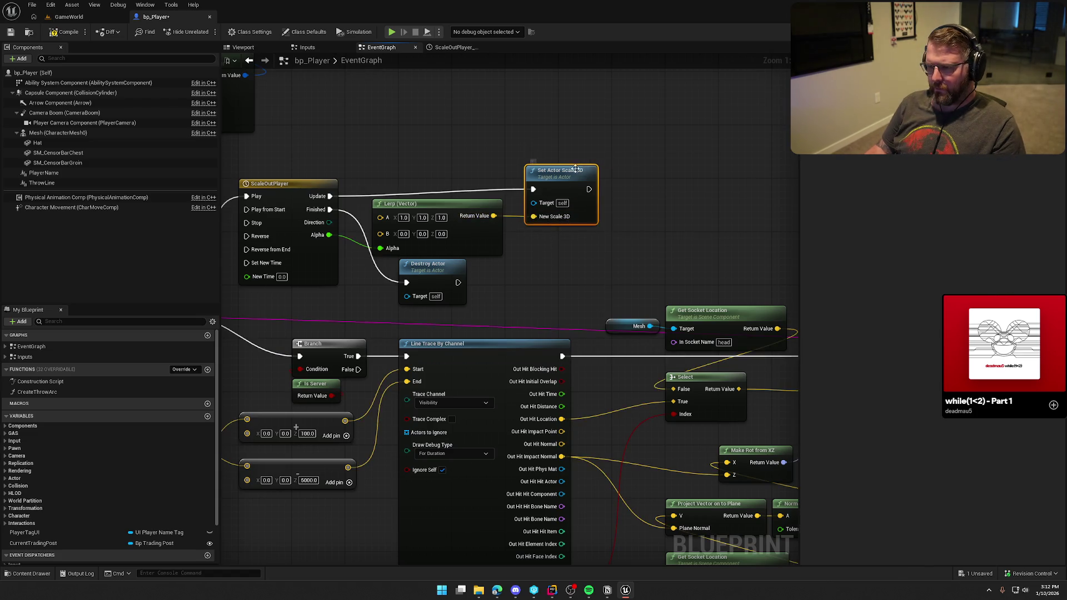
drag(557, 178, 584, 185)
click(551, 139)
drag(551, 139, 569, 169)
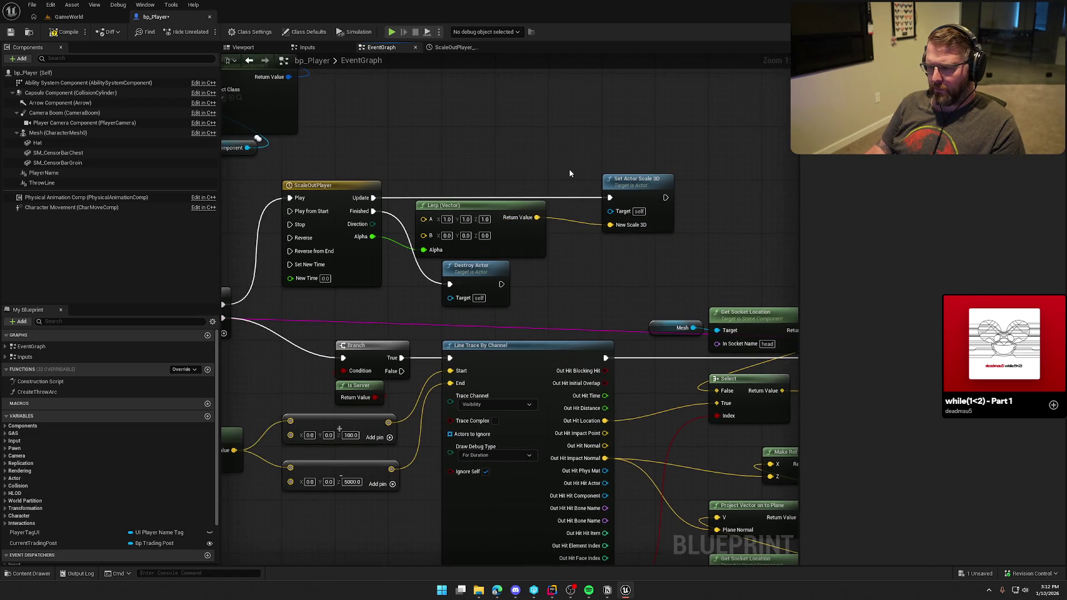
Step: Shorten the ScaleOutPlayer timeline to 0.5 seconds, then start a play session
double_click(335, 186)
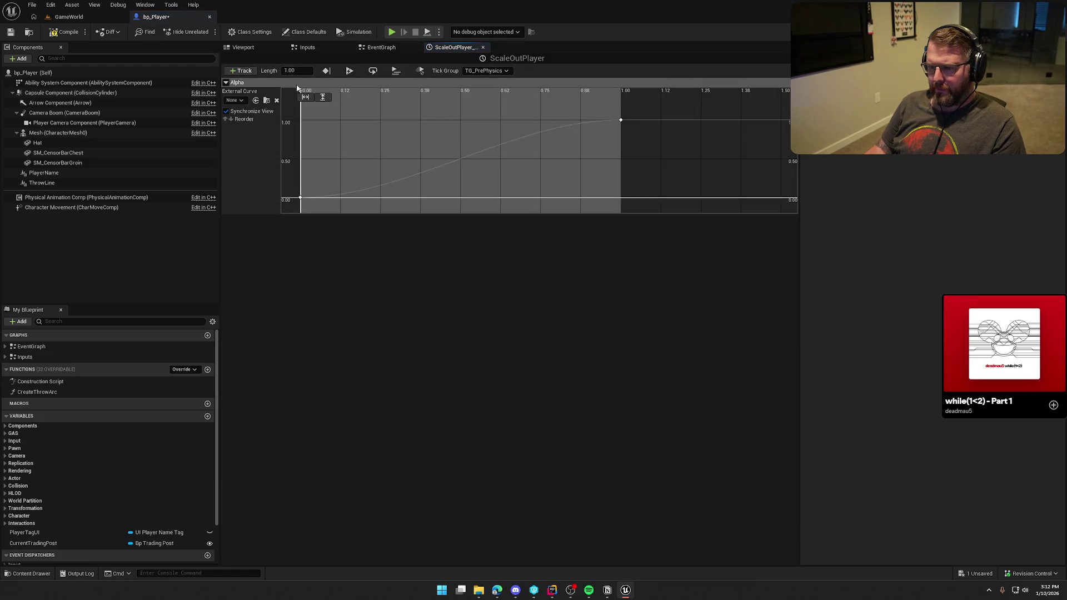
text(0.5)
key(Return)
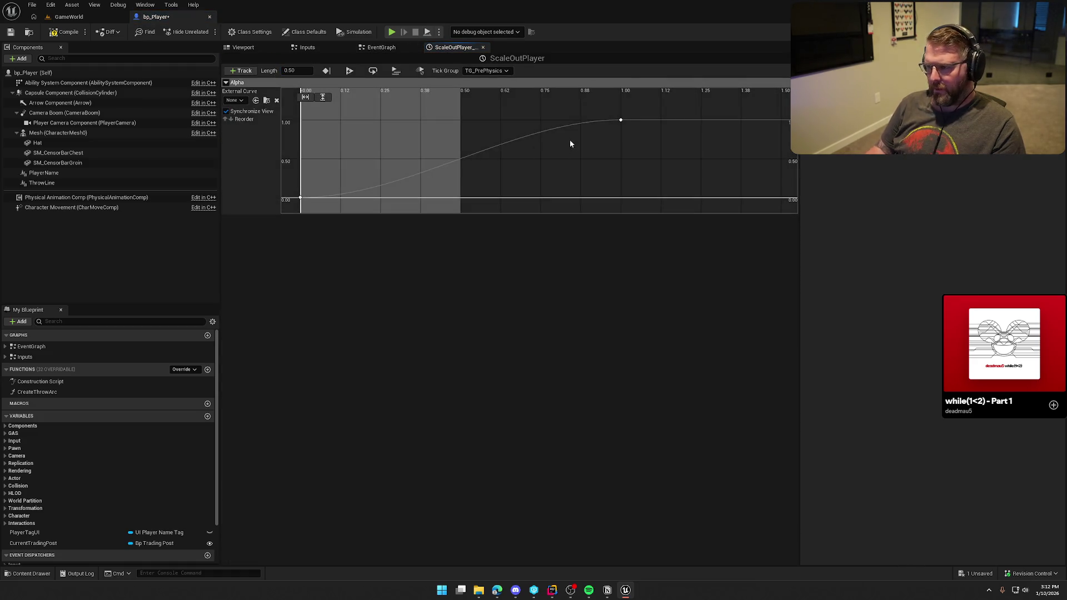
click(539, 131)
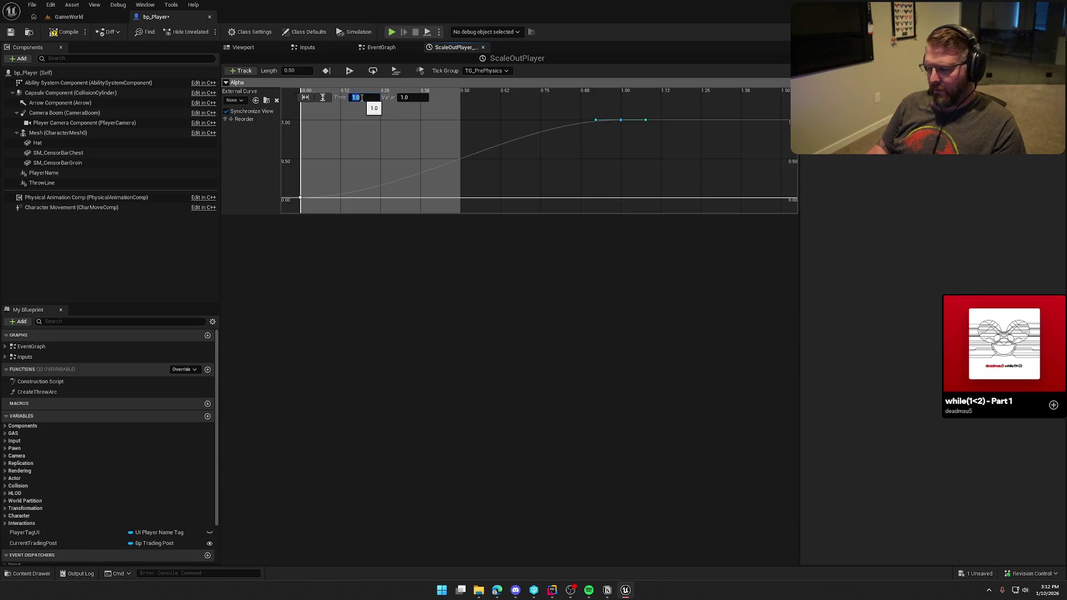
key(alt+p)
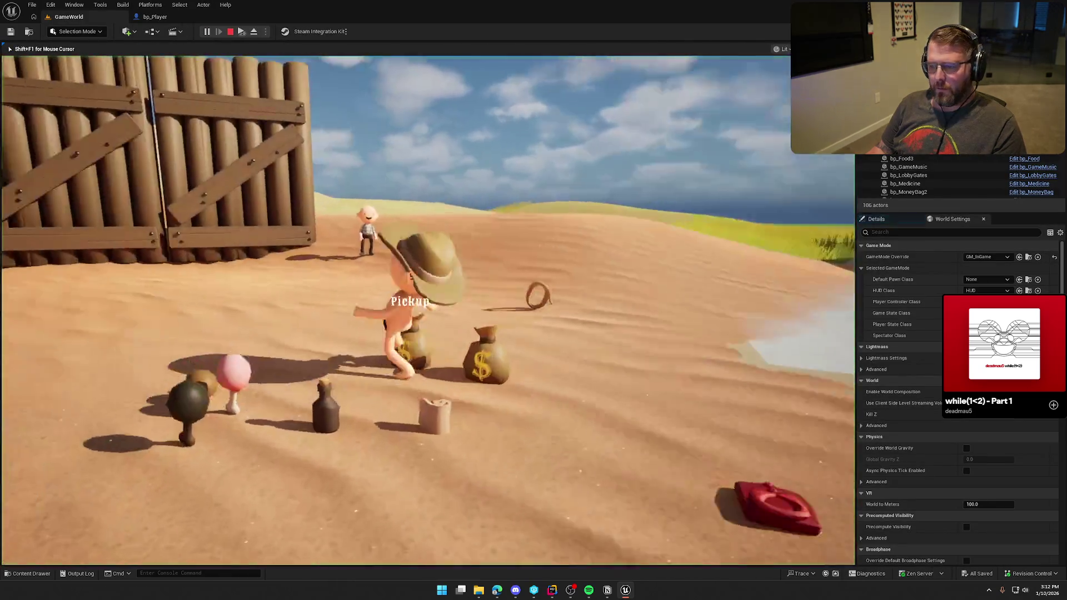
Step: Run KillPlayer from the game console, watch the ghost and gravestone appear, then stop the playtest
key(super)
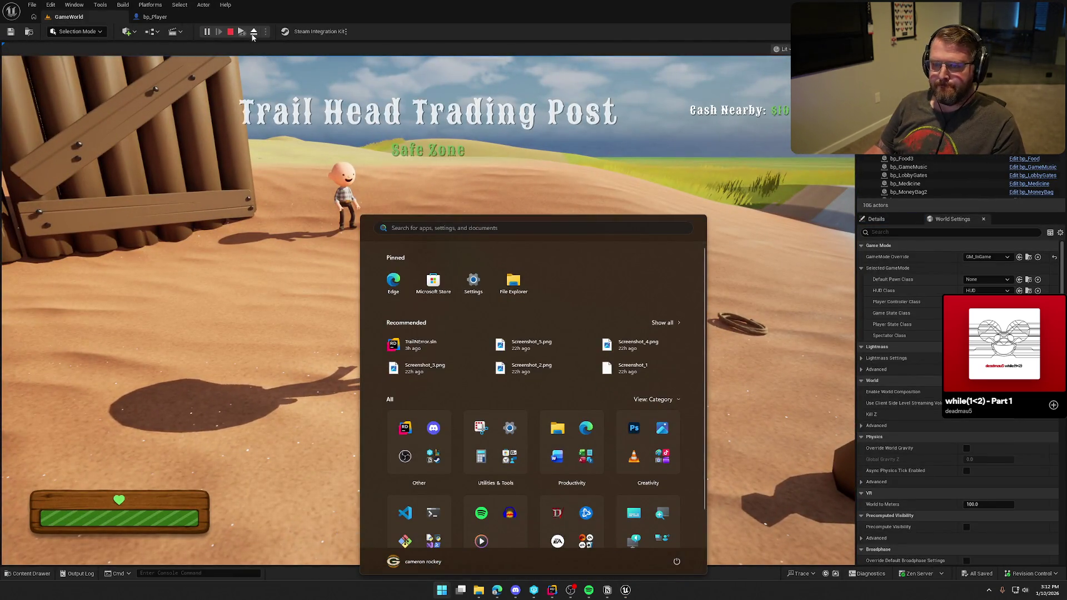
key(super)
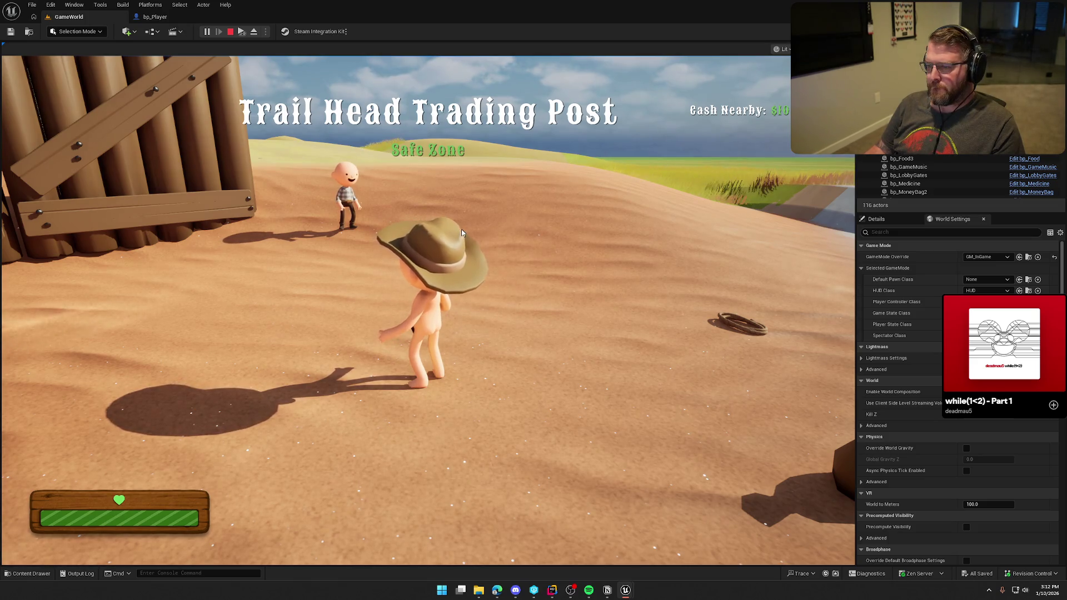
click(461, 229)
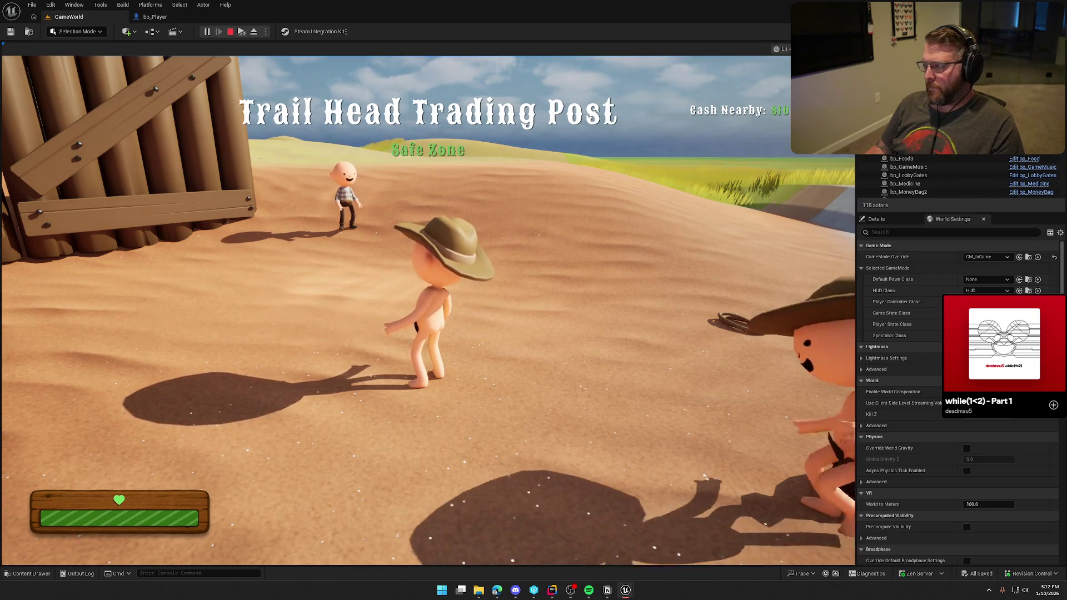
key(super)
key(super)
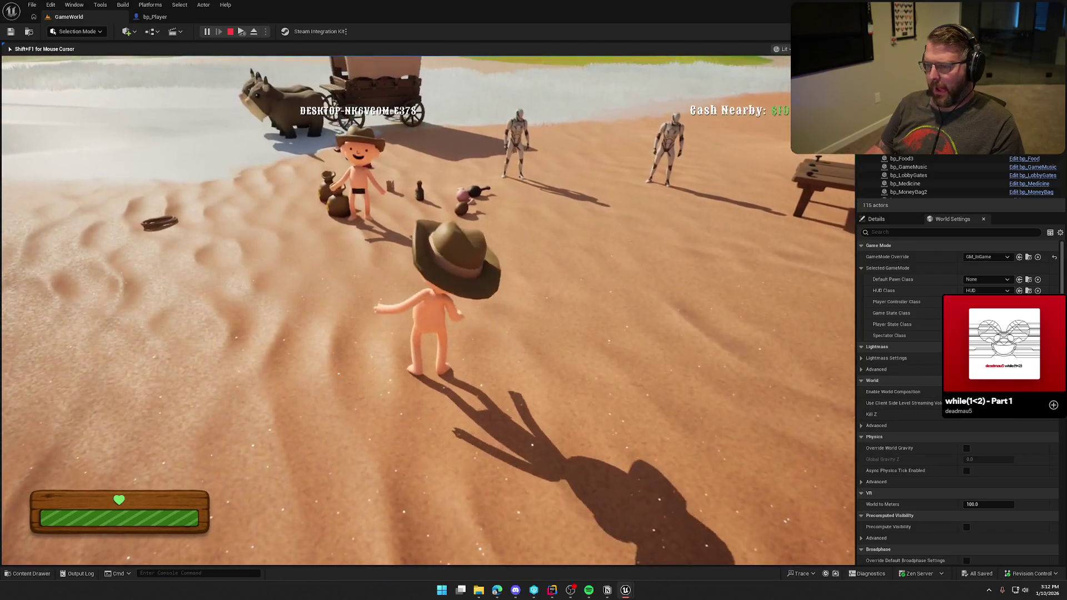
key(grave)
key(Up)
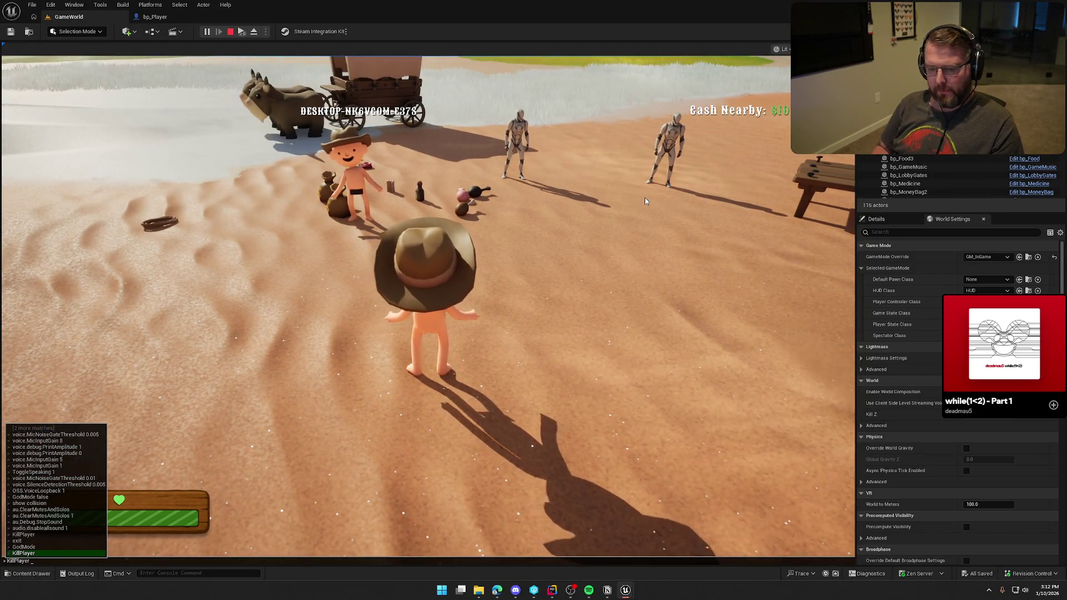
key(Return)
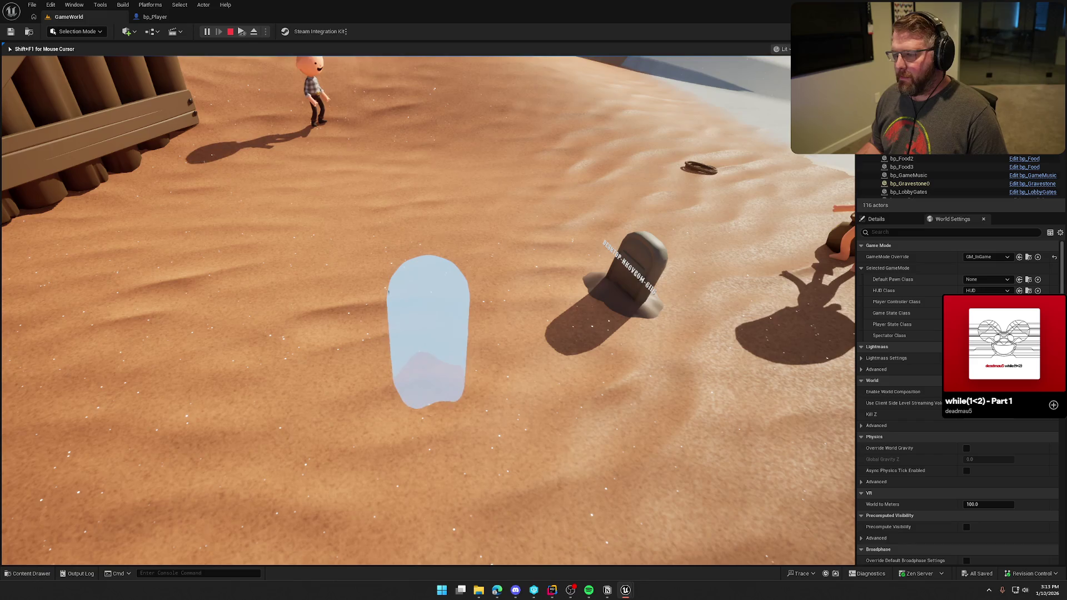
key(Escape)
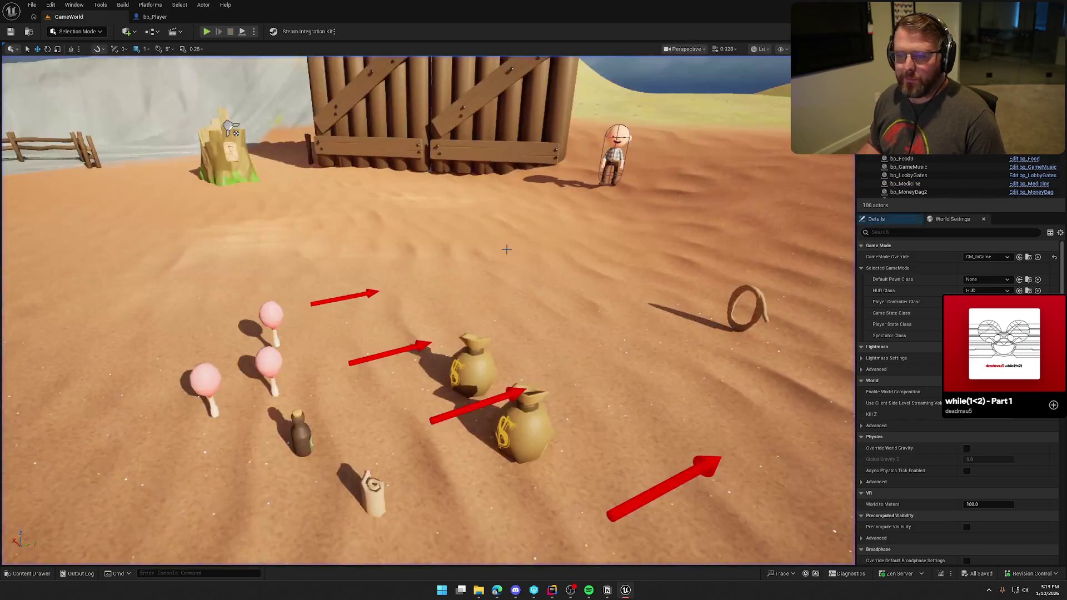
Step: Open Logic/Actors/bp_Gravestone and delete its Print String and Player Name nodes
key(ctrl+space)
click(36, 413)
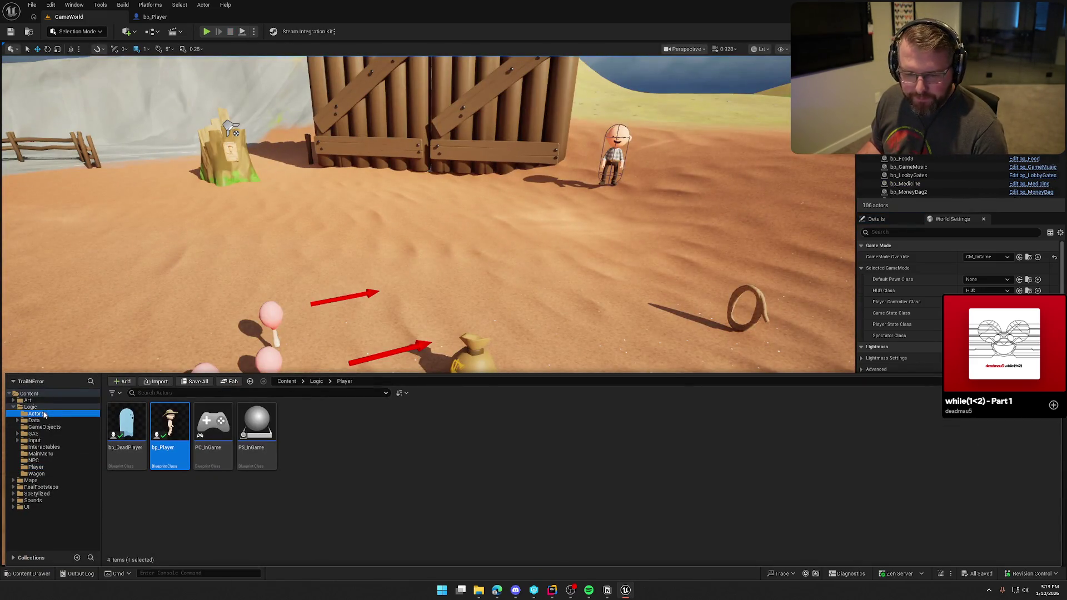
double_click(169, 425)
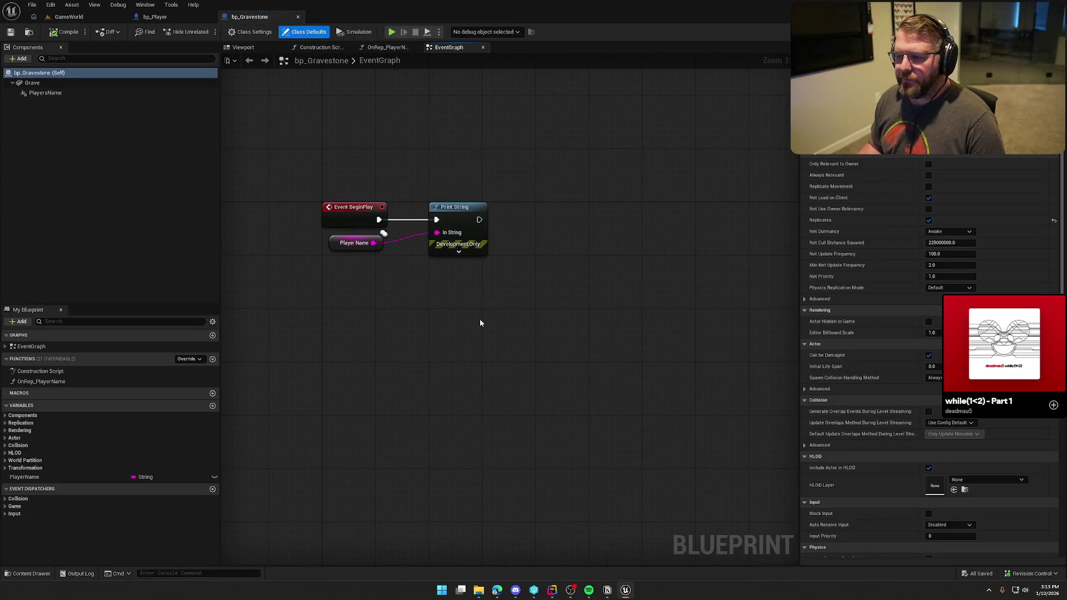
drag(313, 251, 305, 275)
key(Delete)
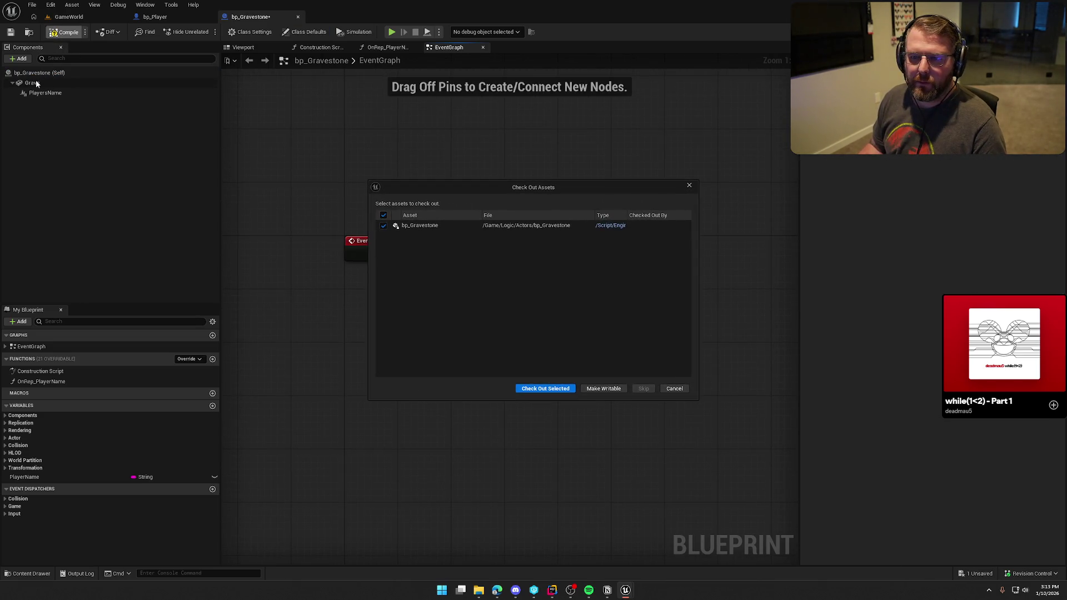
click(531, 391)
Step: Add a Timeline named ScaleIn played from Event BeginPlay
drag(401, 253, 472, 266)
text(timli)
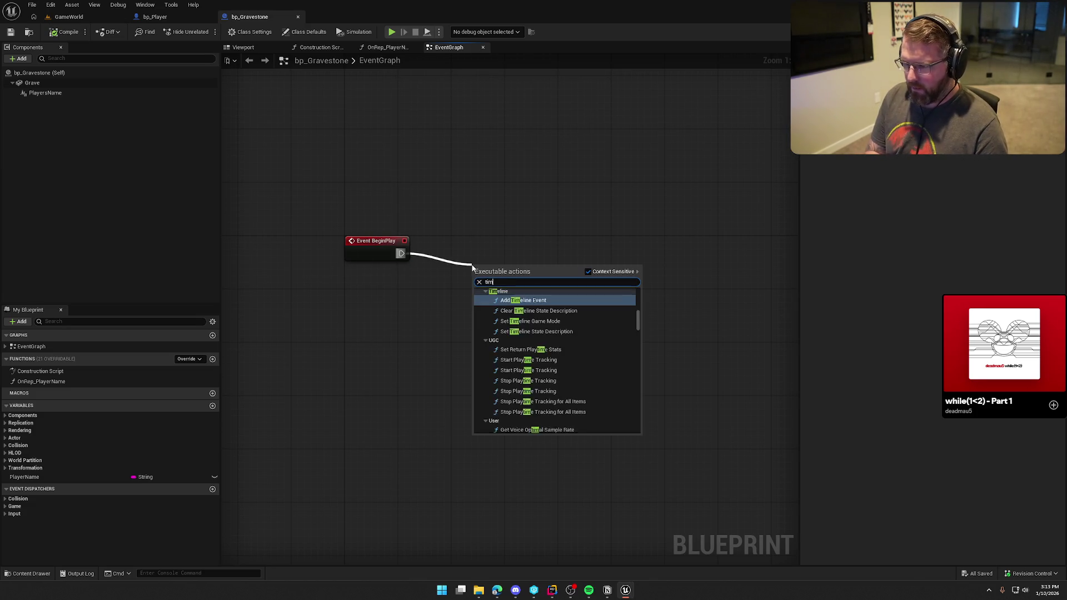
key(Return)
key(Delete)
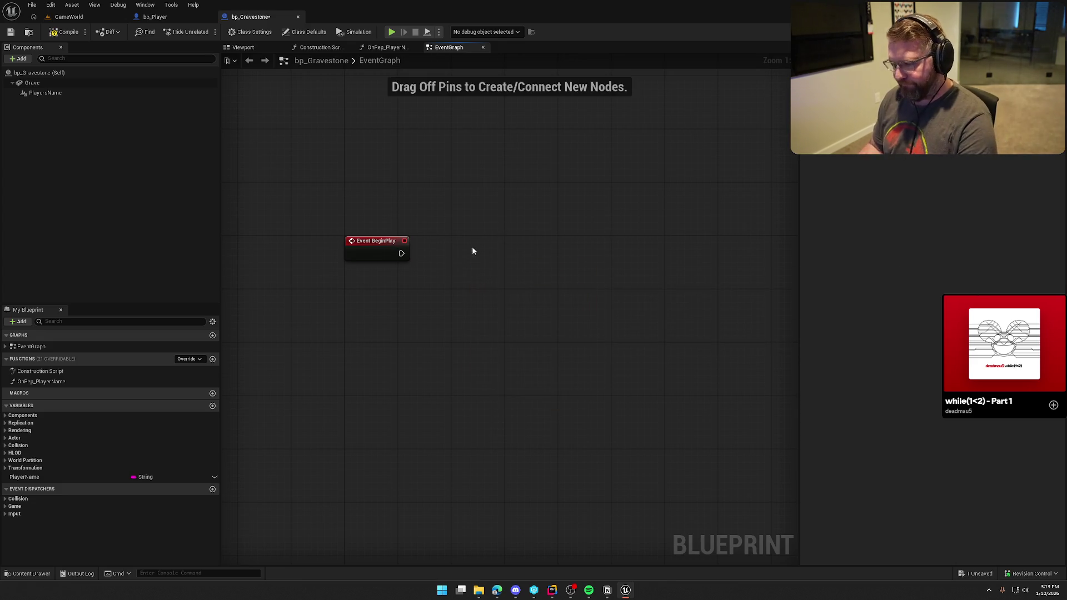
drag(401, 253, 451, 256)
text(ad)
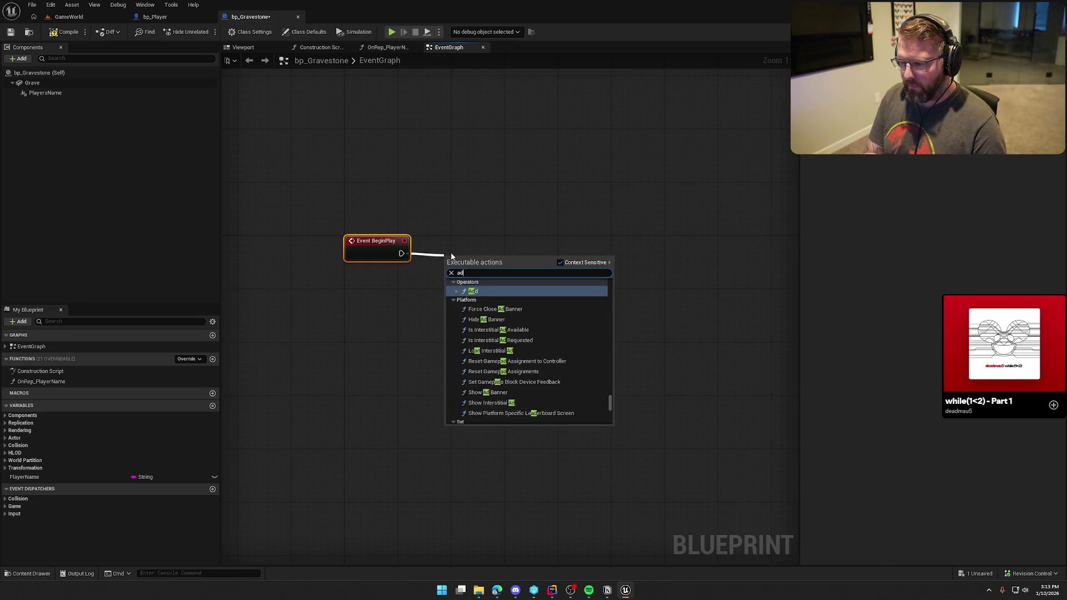
text(d timeline)
key(Down)
key(Return)
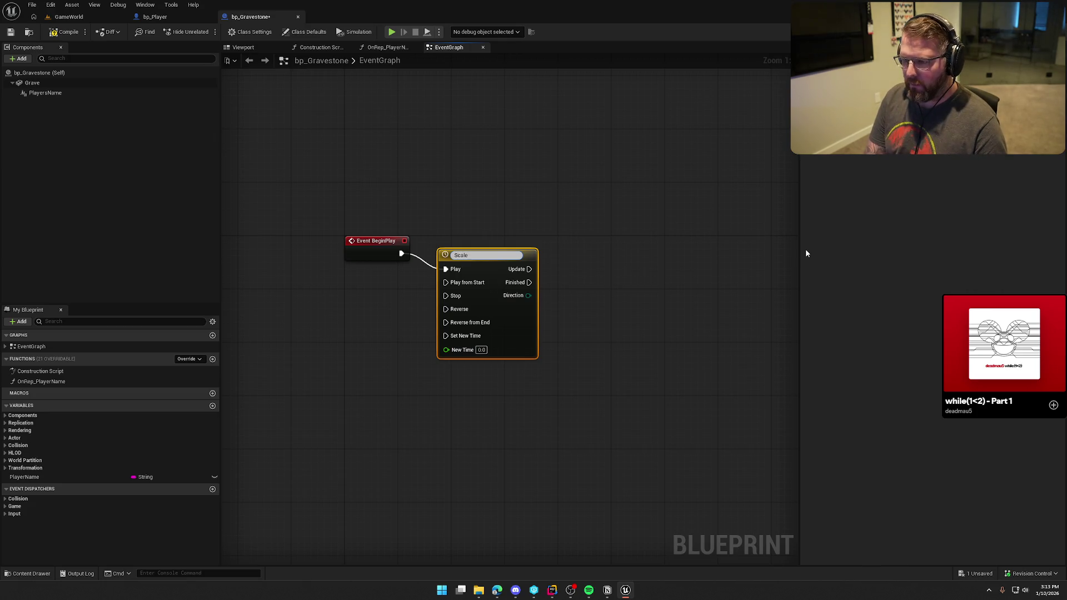
key(Return)
drag(495, 267, 500, 252)
Step: Wire BeginPlay to Play from Start, set ScaleIn's length to 0.5, and add a float track Alpha
mouse_move(401, 253)
mouse_down()
mouse_move(452, 265)
mouse_move(484, 239)
mouse_up()
double_click(483, 239)
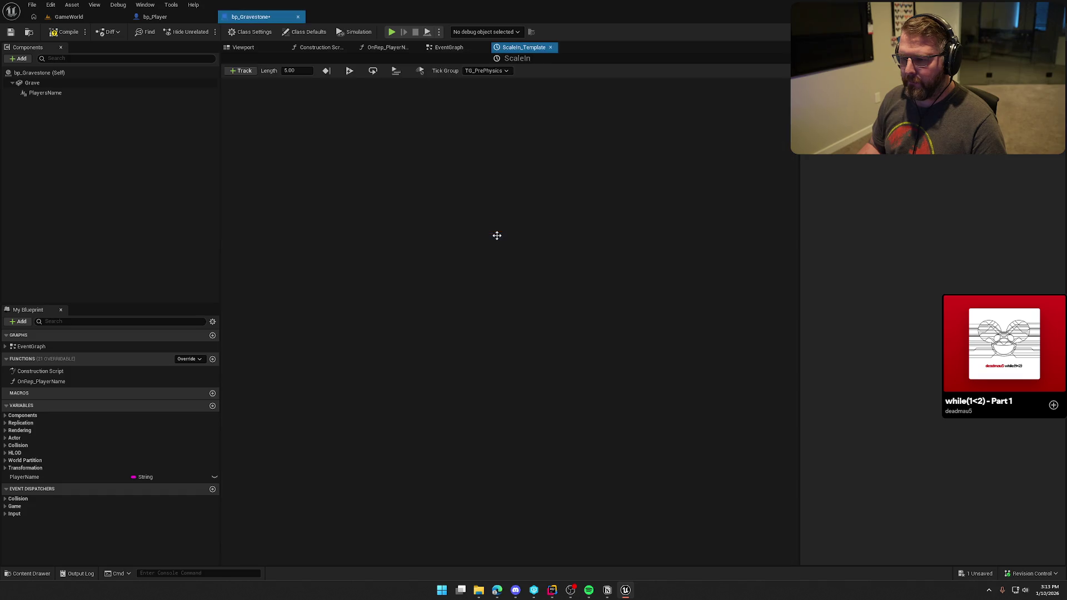
click(275, 76)
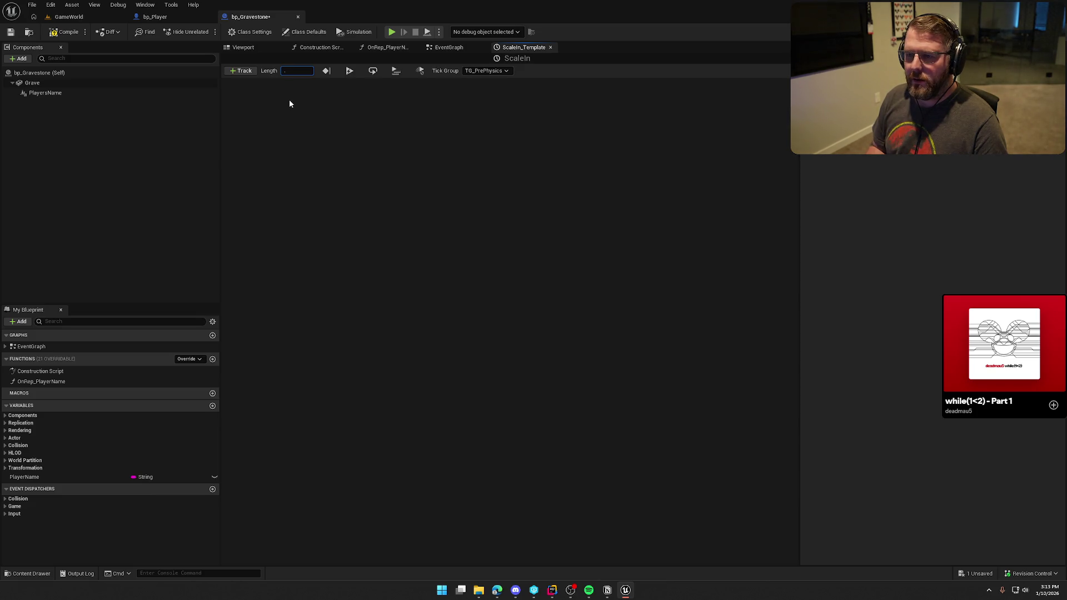
text(50)
click(241, 71)
click(253, 81)
text(Alpha)
key(Return)
Step: Key the Alpha curve at (0, 0) and (0.5, 1.0)
shift+click(311, 158)
right_click(375, 167)
click(391, 183)
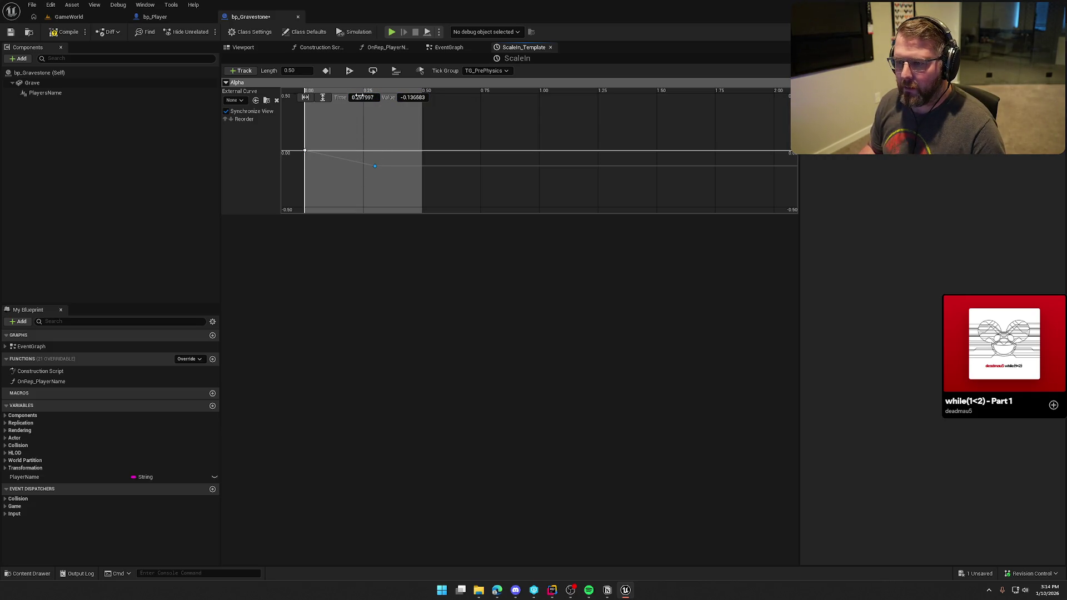
key(Tab)
text(1.0)
key(Return)
Step: Set the Alpha keys to Auto interpolation and bend the starting tangent for a smooth ease
click(323, 97)
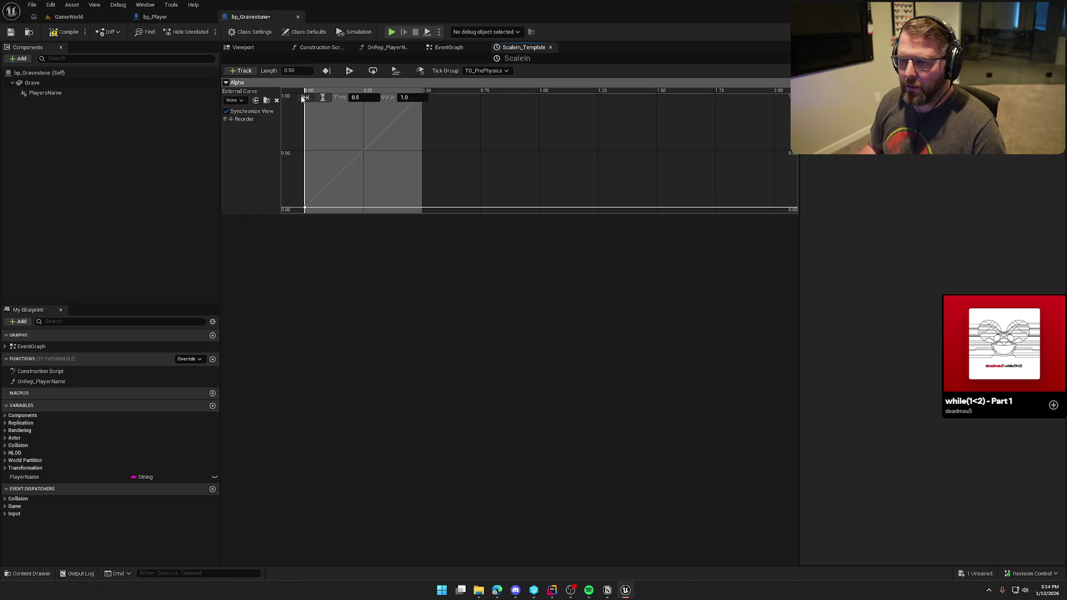
click(305, 97)
drag(413, 196, 395, 188)
right_click(407, 196)
click(419, 207)
key(f)
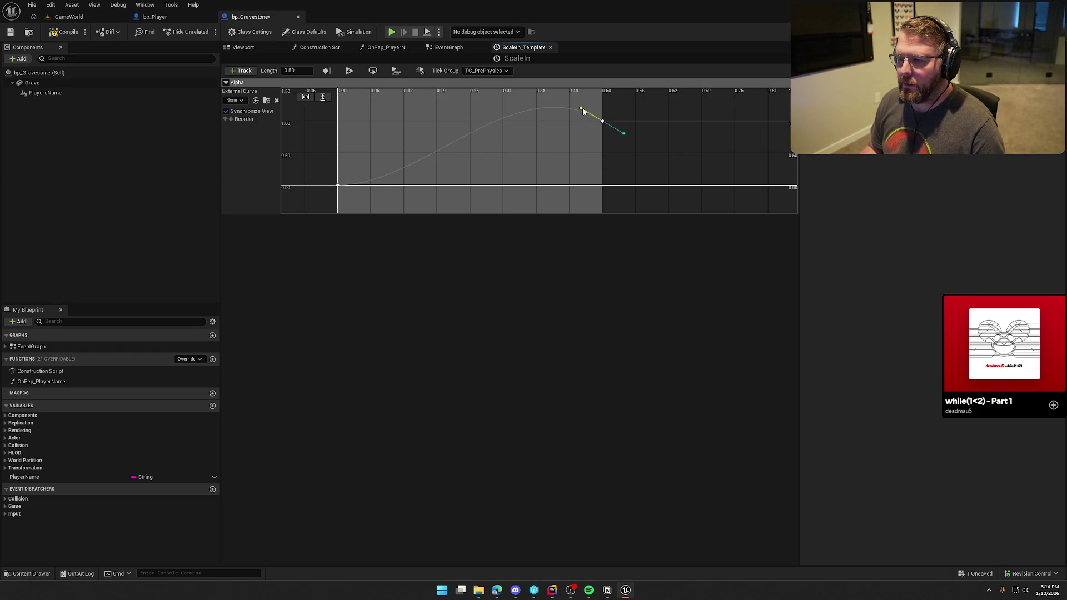
click(339, 186)
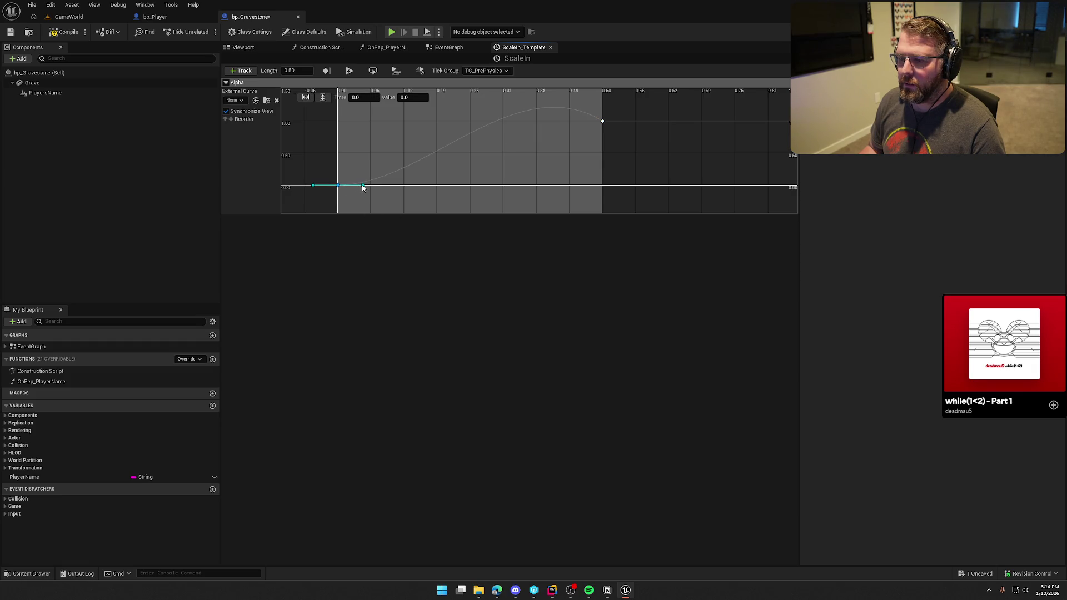
drag(362, 186, 362, 194)
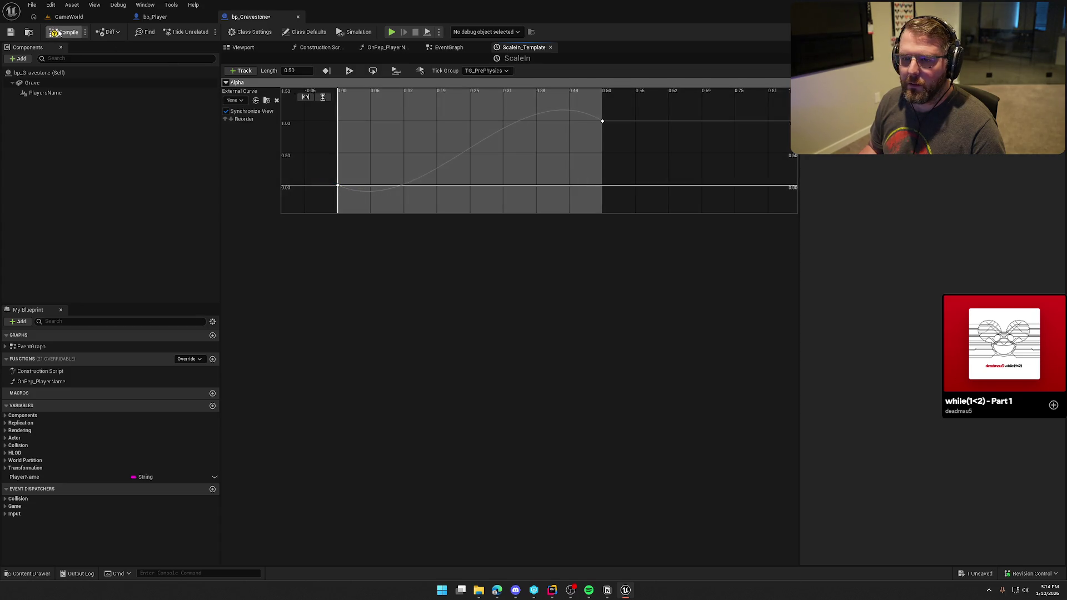
click(460, 49)
Step: Add a Set Actor Scale 3D node driven by ScaleIn's Update
mouse_move(545, 222)
mouse_down()
mouse_move(495, 215)
mouse_move(525, 224)
mouse_up()
text(set actor scale)
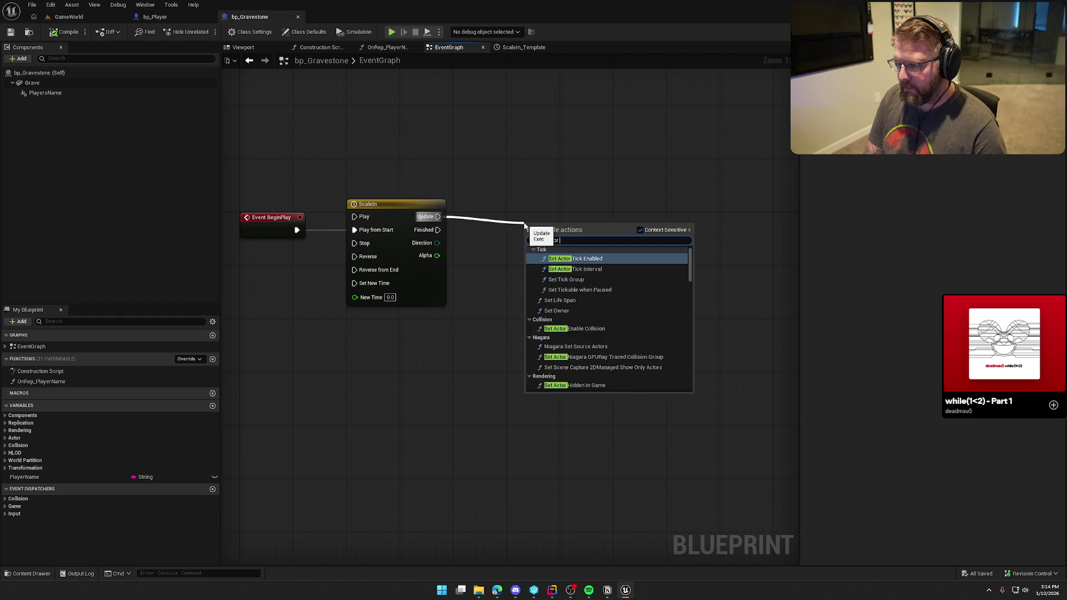
key(Return)
drag(591, 226, 684, 199)
drag(623, 248, 556, 258)
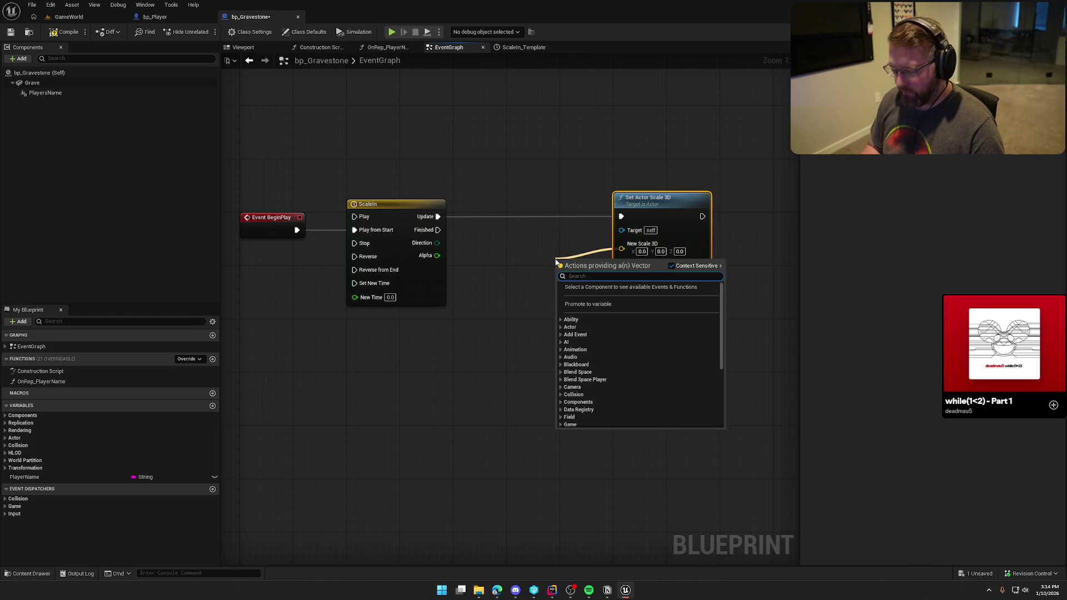
text(slerp)
key(Return)
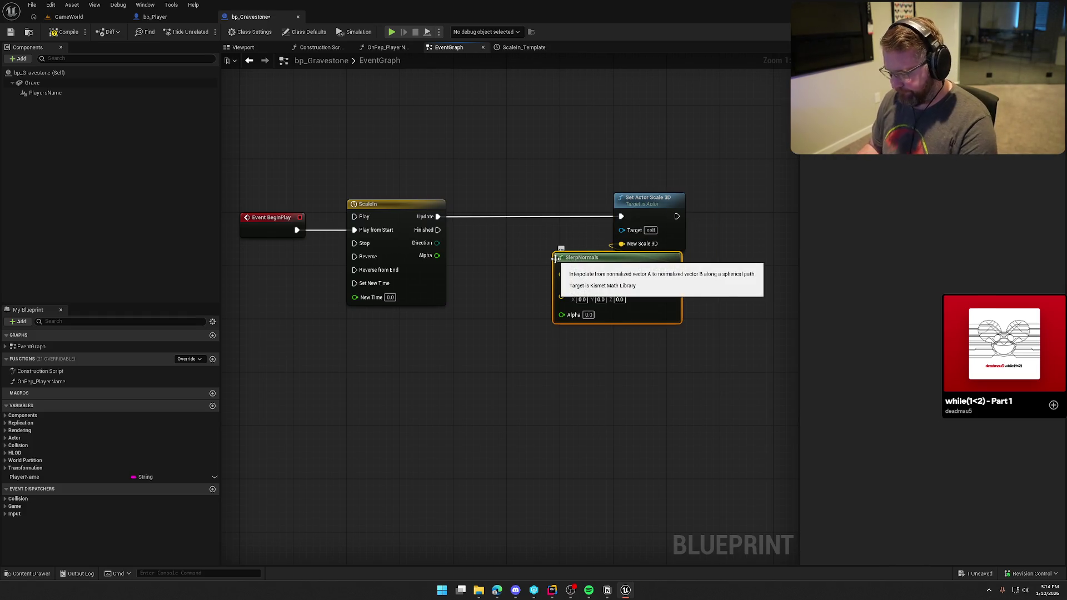
key(Delete)
Step: Feed New Scale 3D from a Lerp (Vector) from 0,0,0 to 1,1,1, using ScaleIn's Alpha
drag(622, 249, 552, 273)
text(ler)
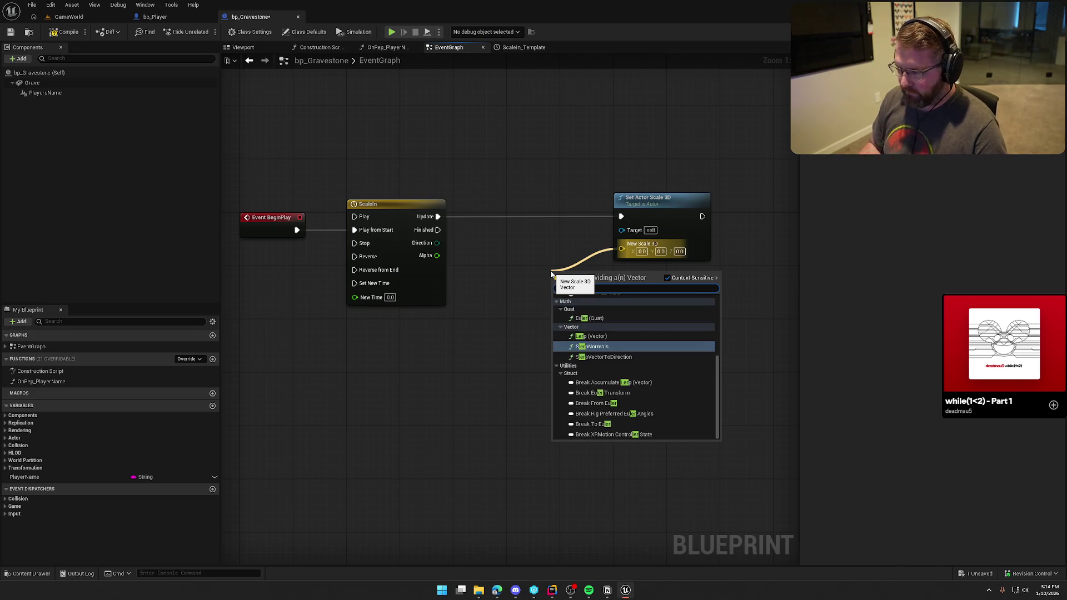
text(p)
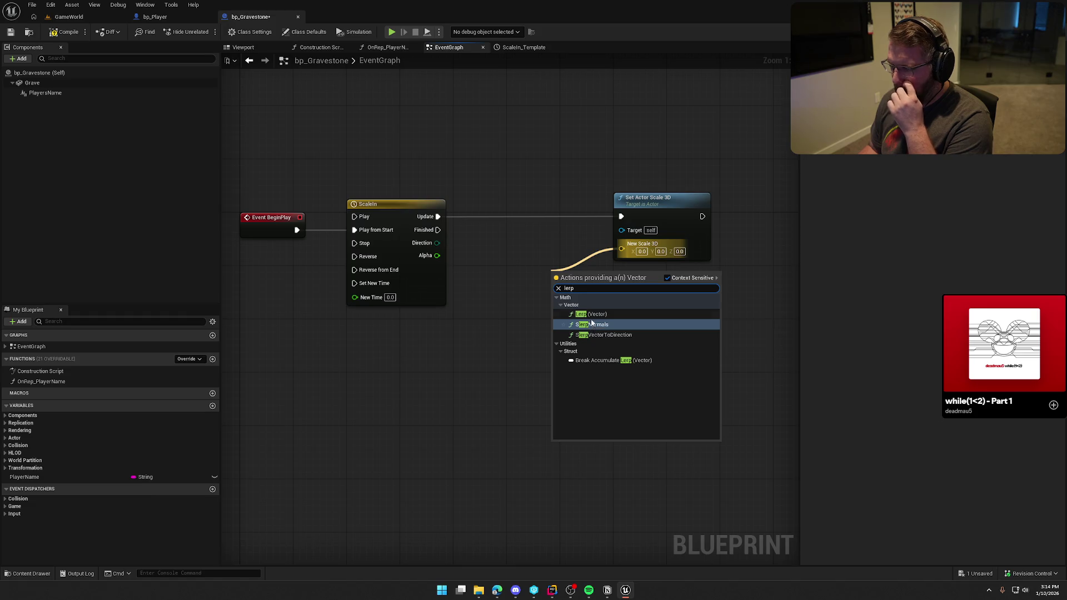
click(590, 314)
drag(556, 317, 437, 256)
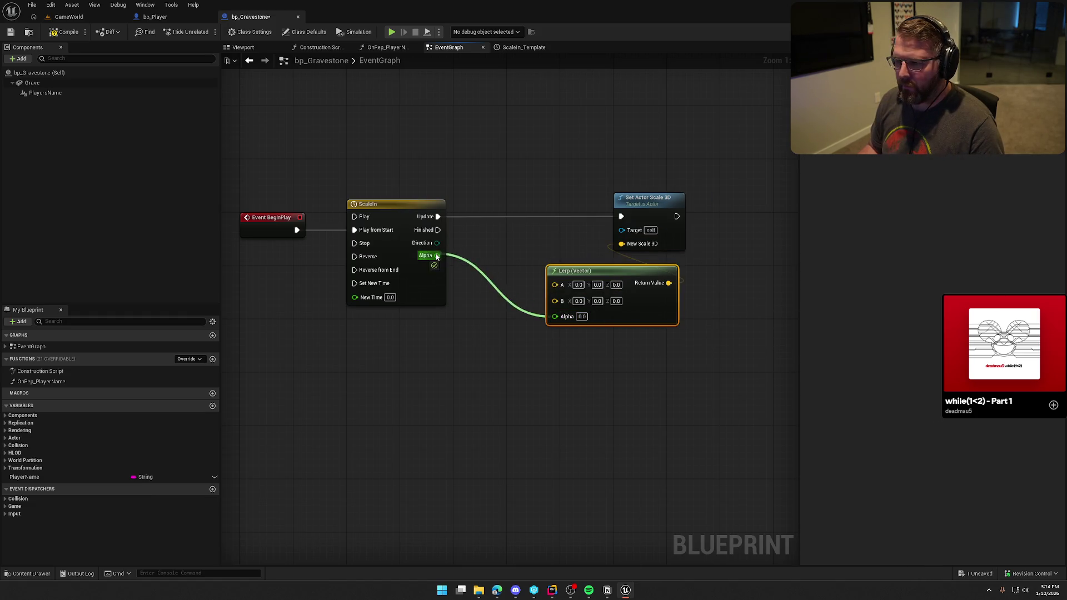
drag(579, 275, 506, 229)
mouse_move(524, 185)
mouse_down()
mouse_move(545, 171)
mouse_move(527, 165)
mouse_up()
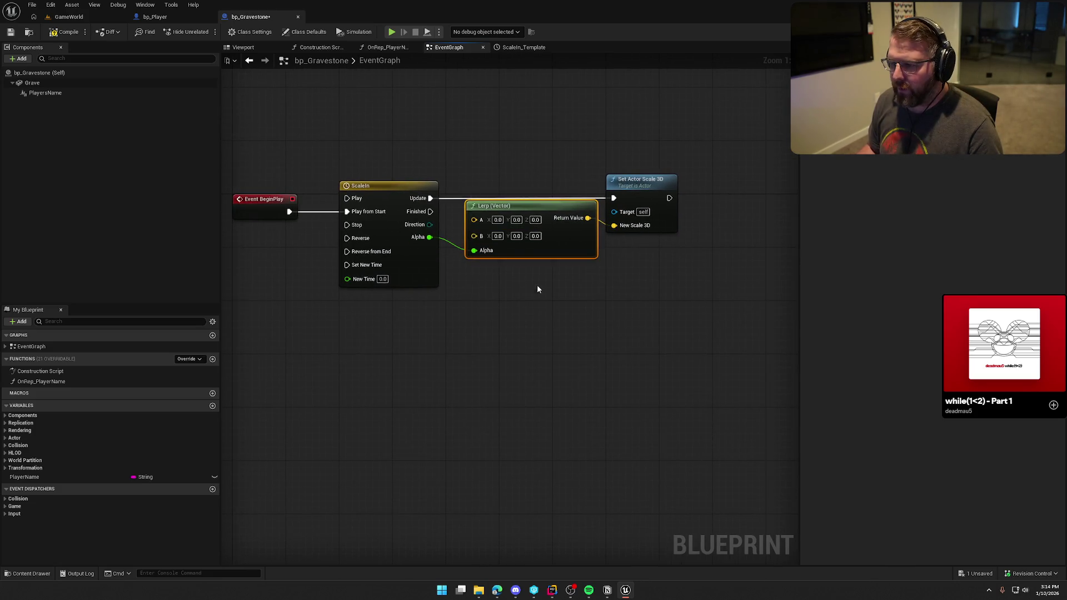
click(498, 236)
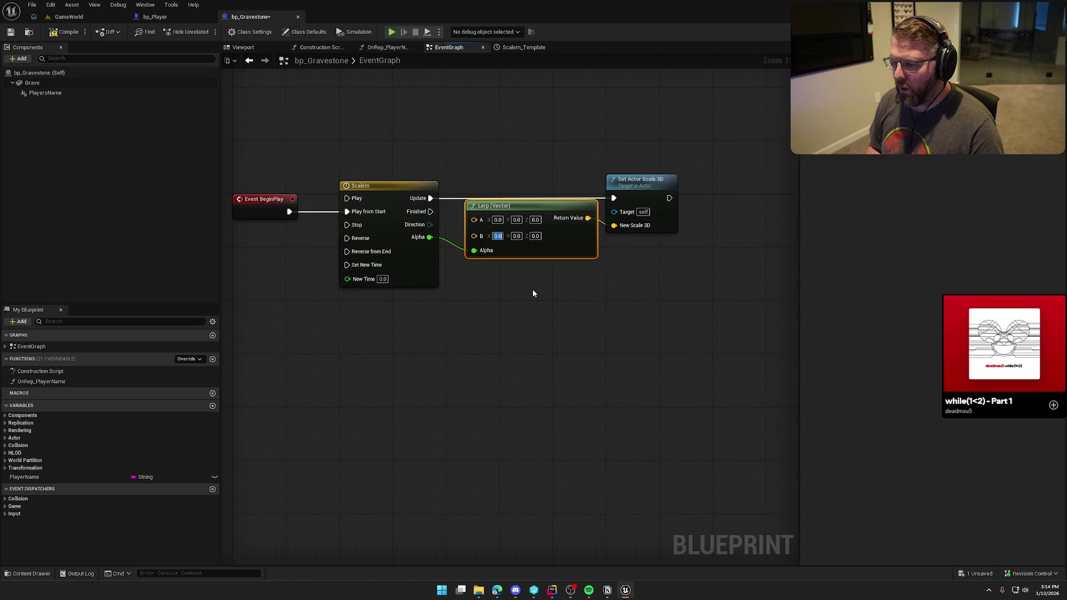
text(1)
key(Tab)
key(Tab)
text(1)
key(shift+Tab)
text(1)
click(536, 294)
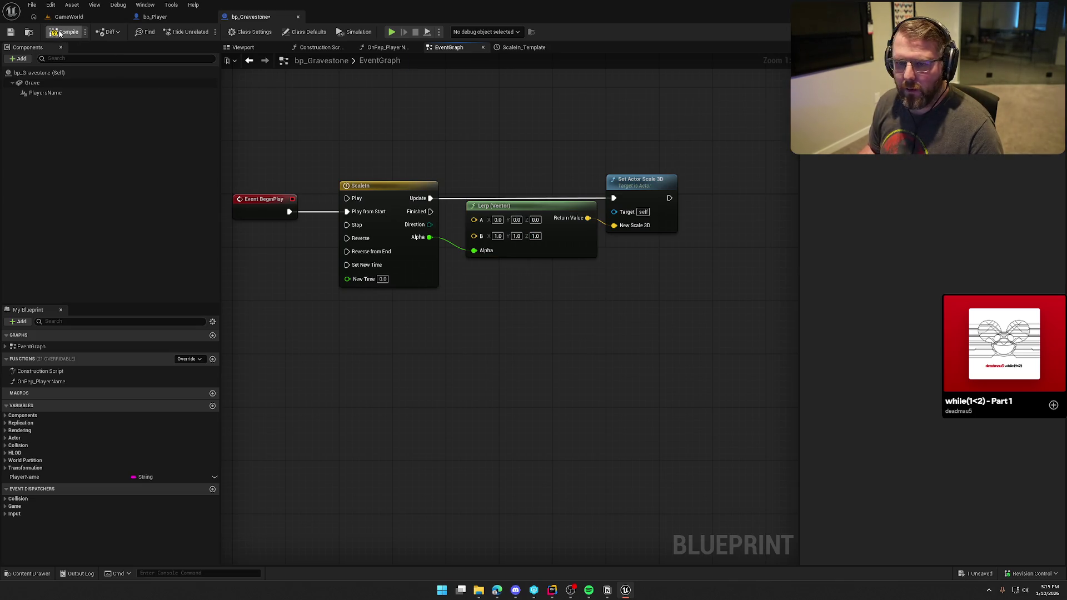
click(155, 17)
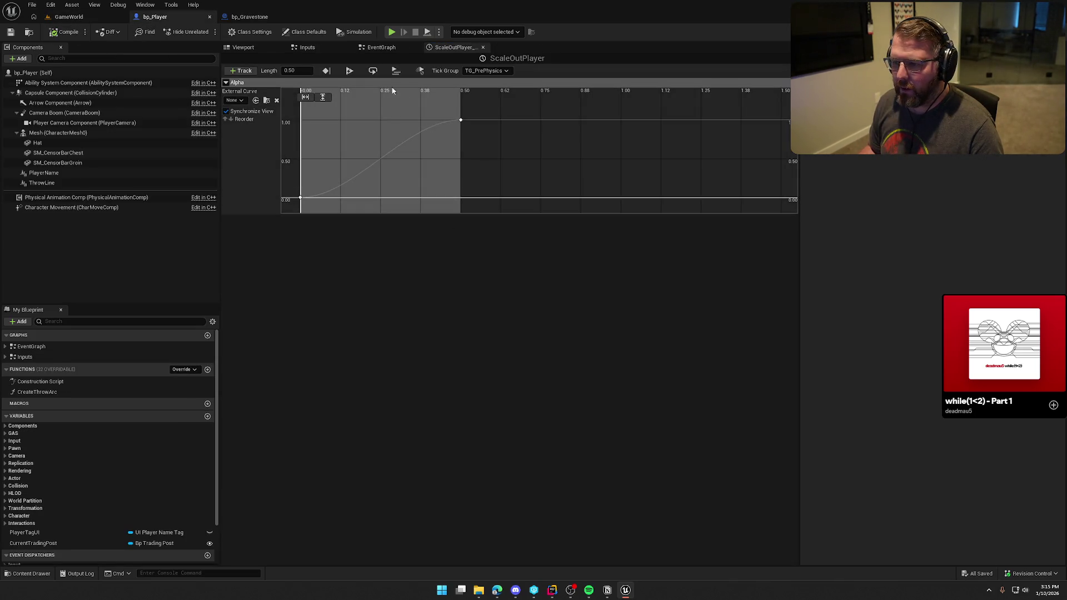
Step: Set the ScaleOutPlayer timeline length to 0.25 and move its final key to time 0.25
click(393, 48)
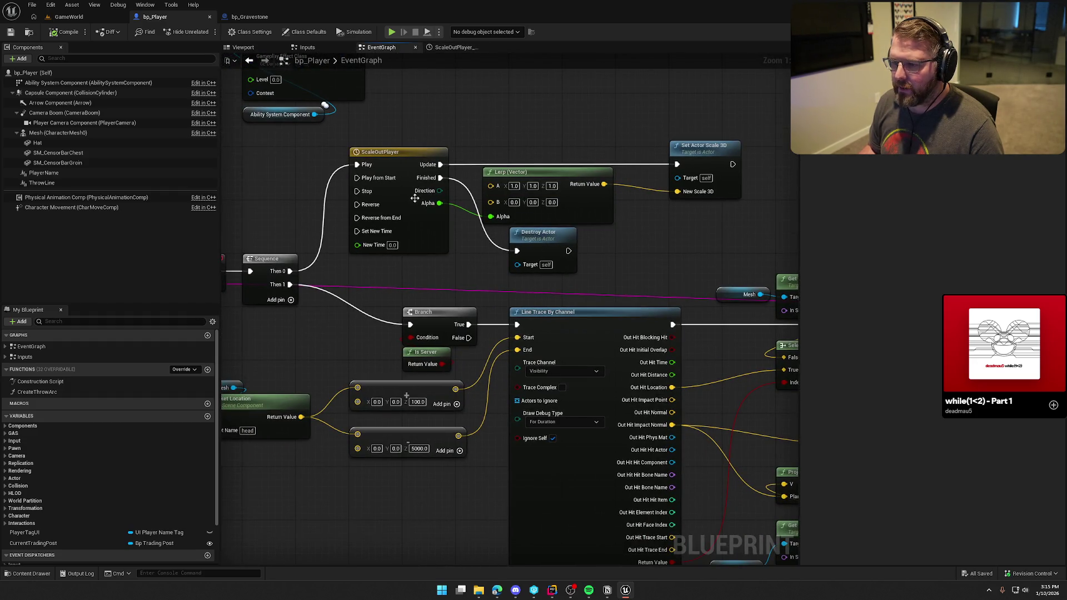
double_click(401, 163)
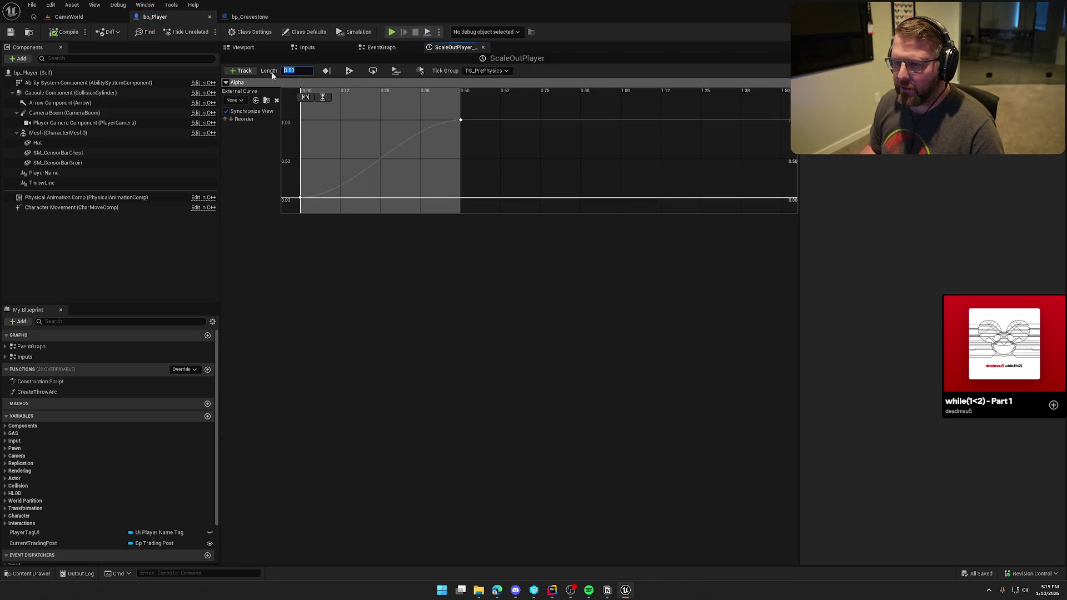
text(0.25)
key(Return)
click(461, 120)
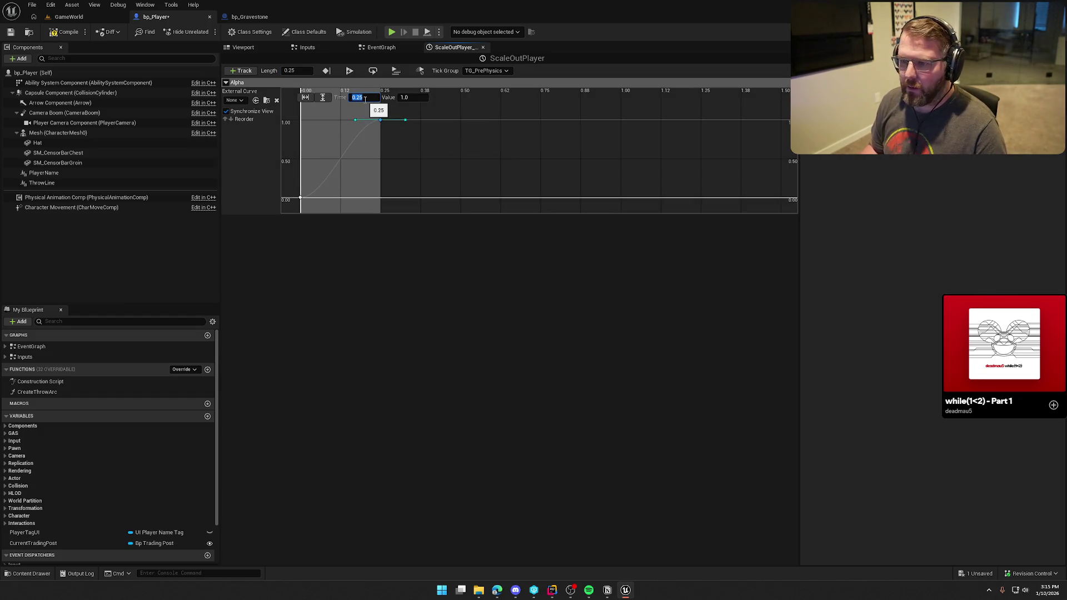
click(53, 36)
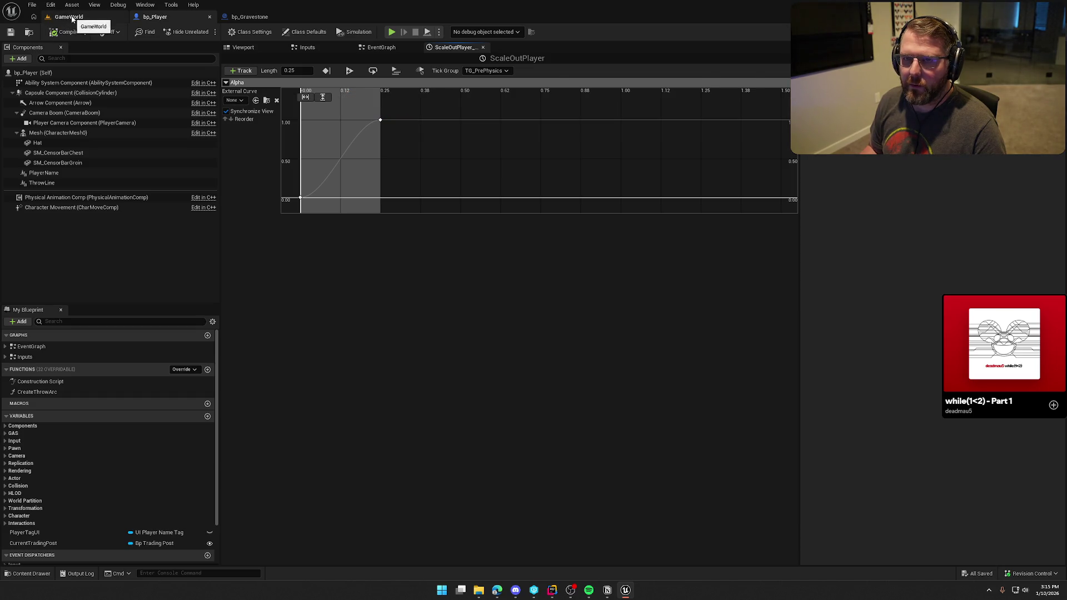
Step: Playtest the GameWorld level through the death sequence, then stop it
click(69, 17)
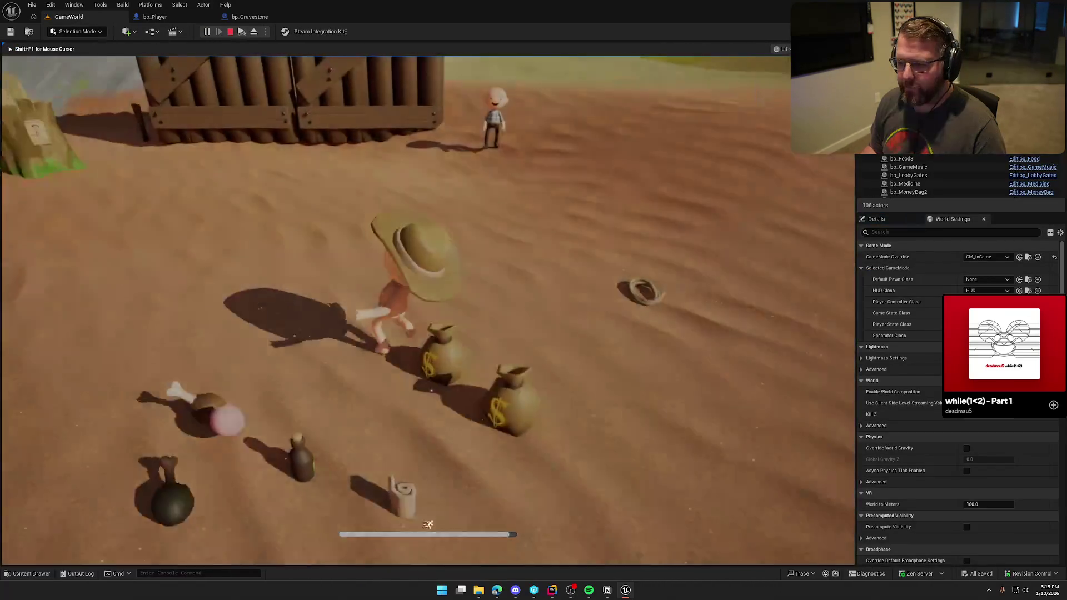
key(super)
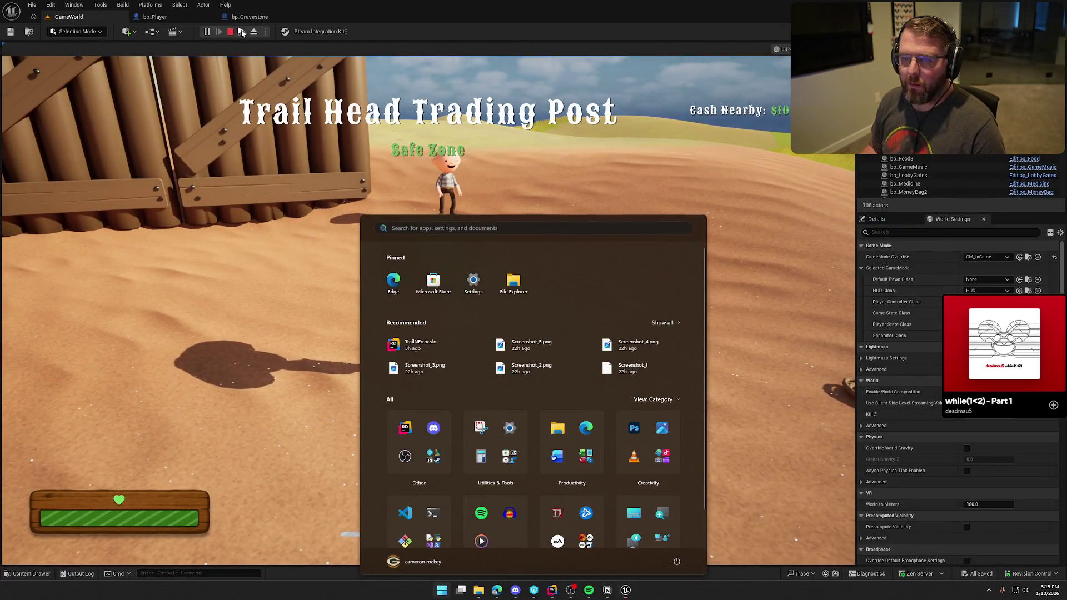
key(super)
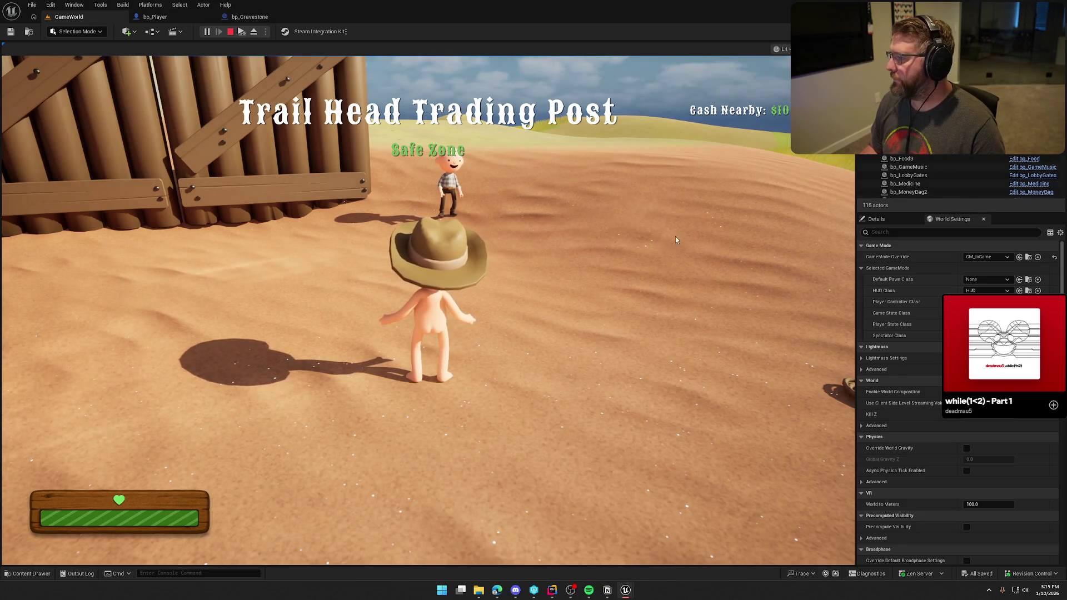
click(677, 240)
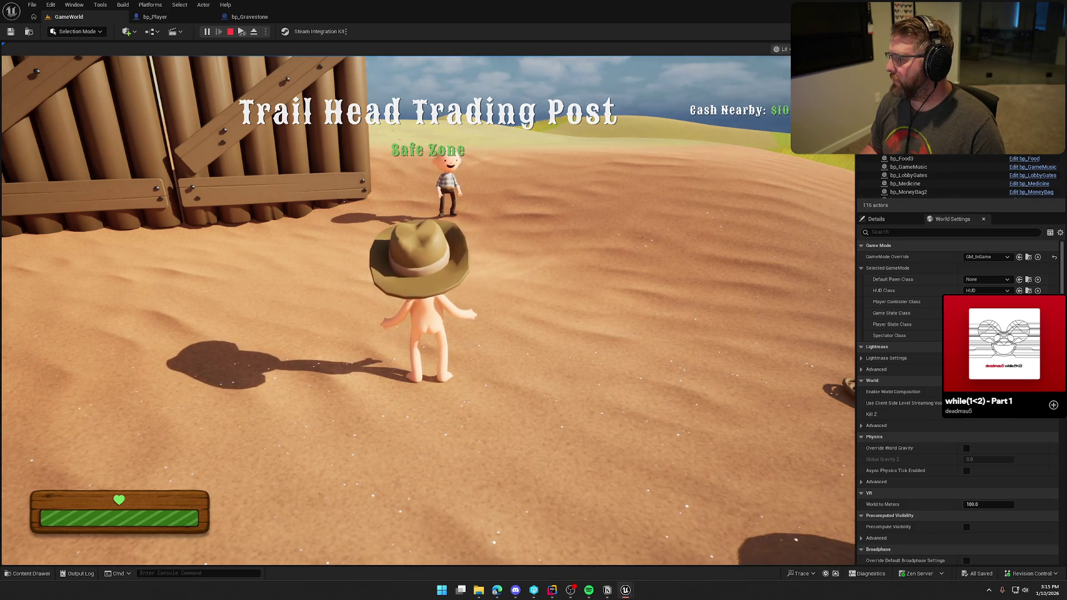
key(super)
key(super)
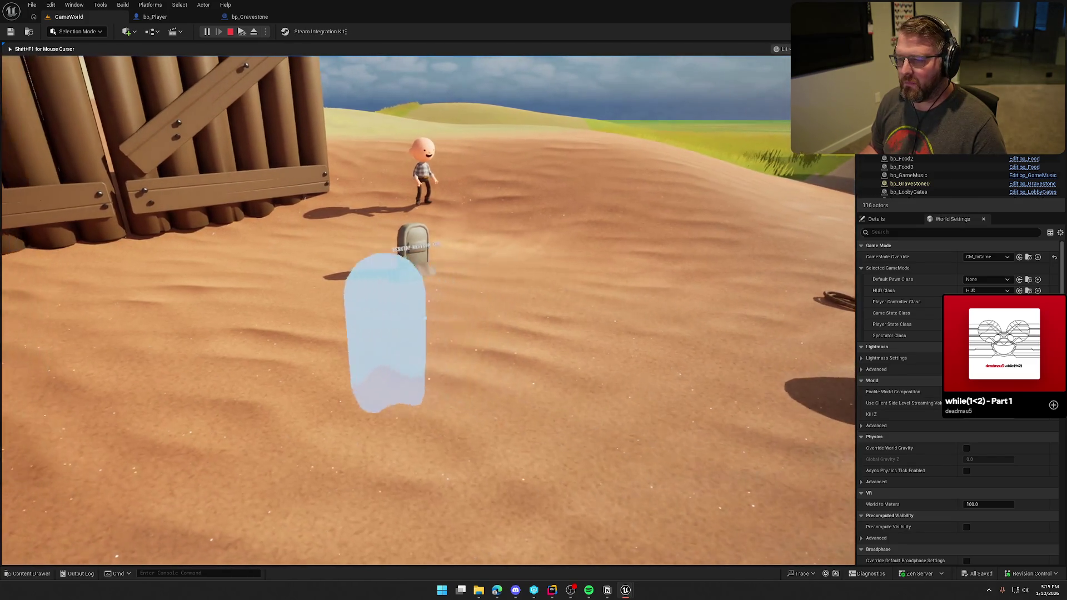
key(Escape)
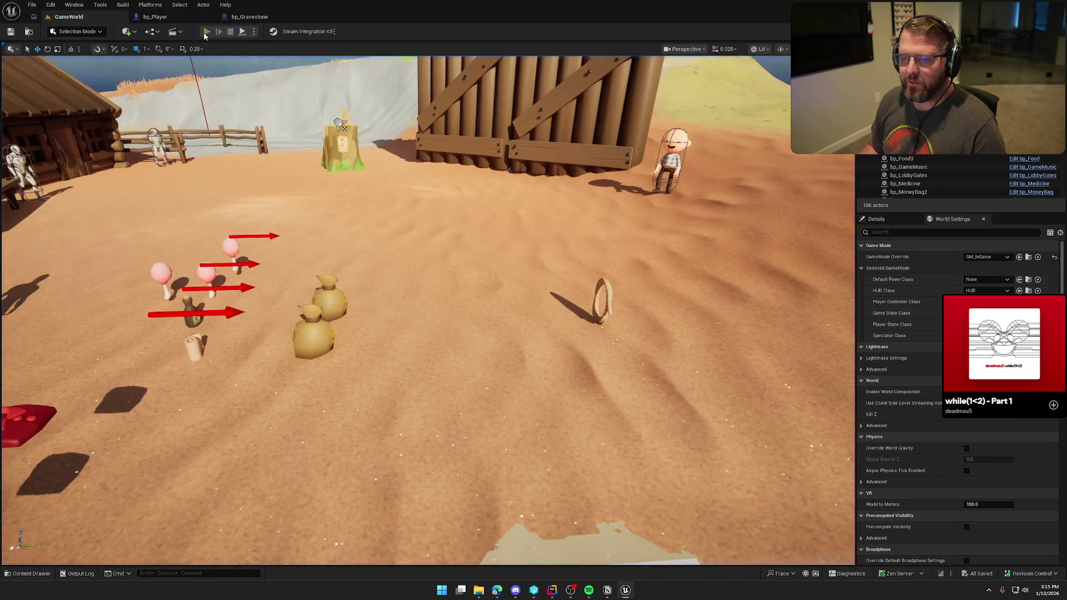
Step: Play the level again and end the session once the ghost and gravestone appear
click(206, 32)
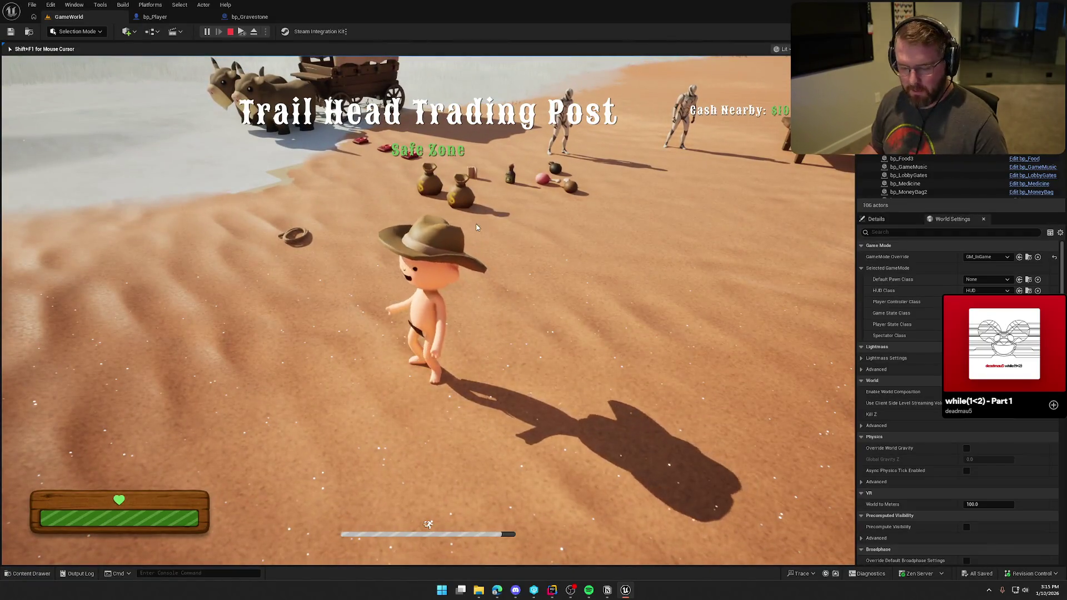
key(super)
key(super)
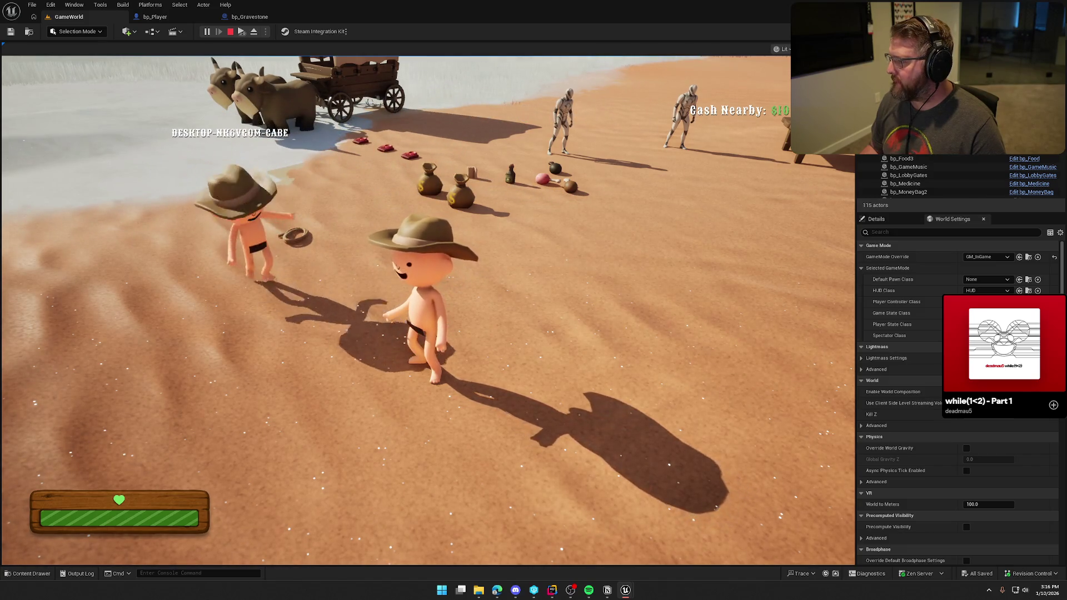
key(super)
key(super)
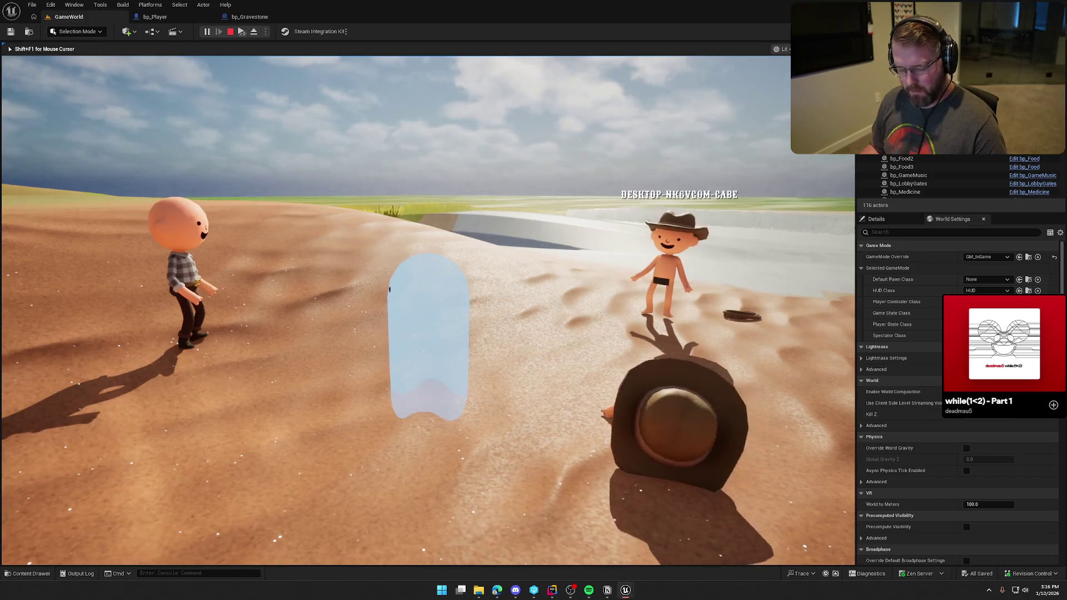
key(super)
key(super)
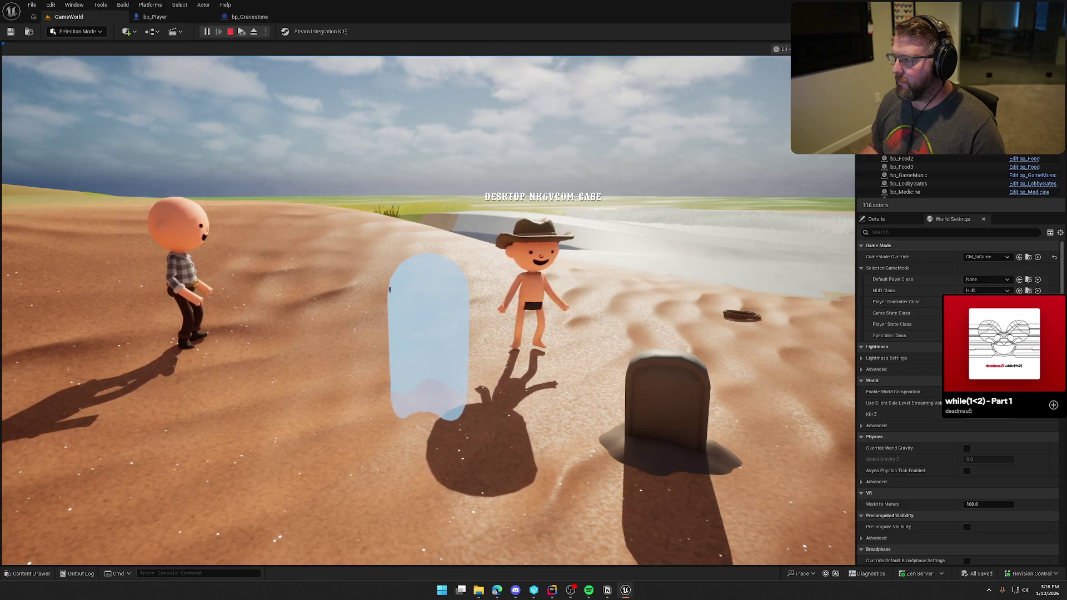
key(Escape)
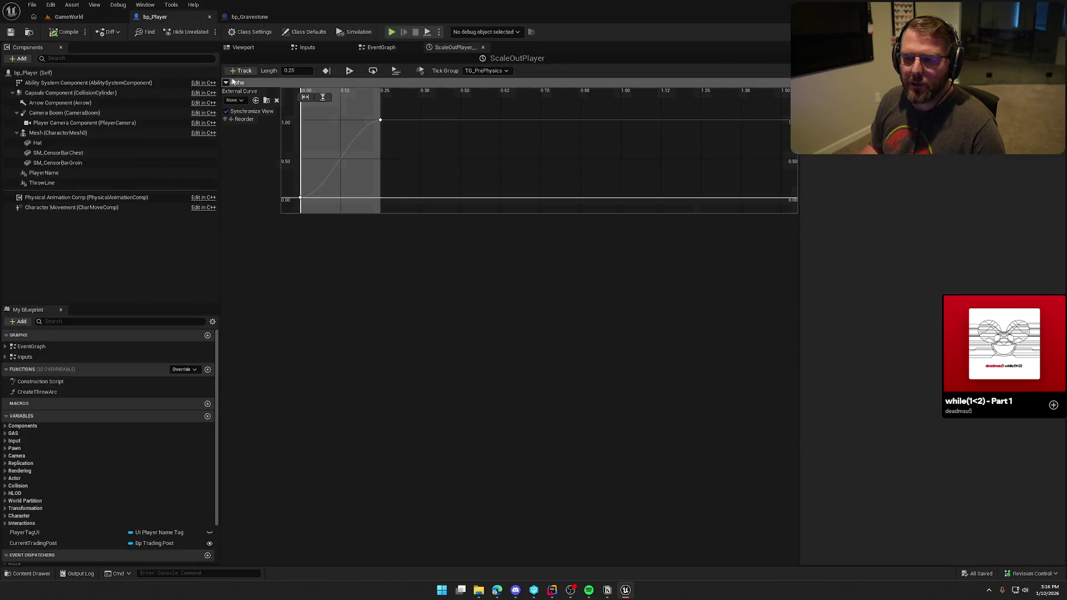
Step: Change the player's Lerp (Vector) B to 1,1,0, compile bp_Player, and play GameWorld
click(397, 46)
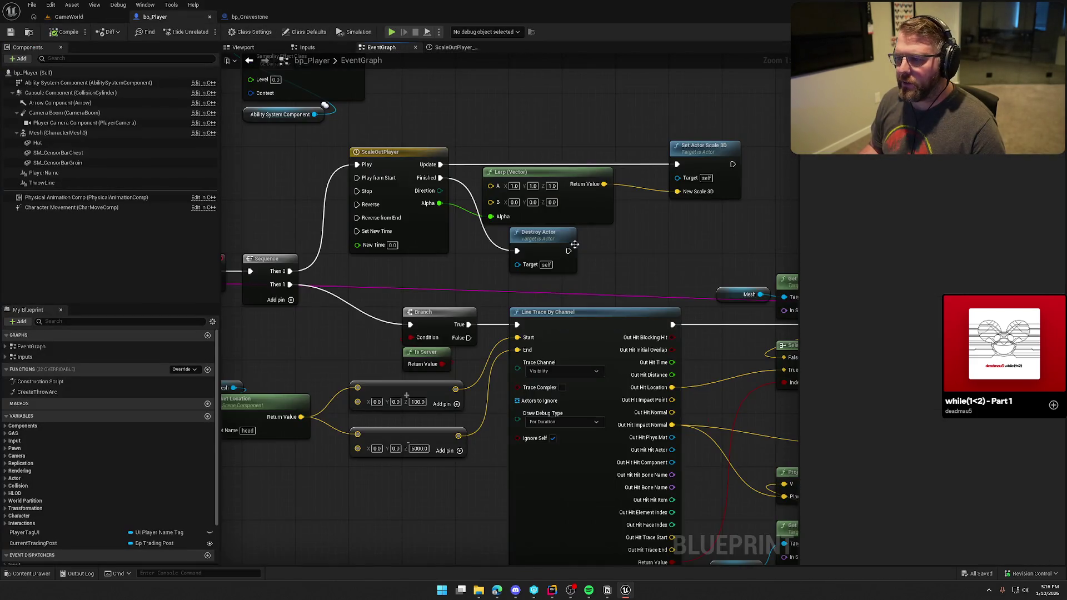
scroll(570, 228, up, 2)
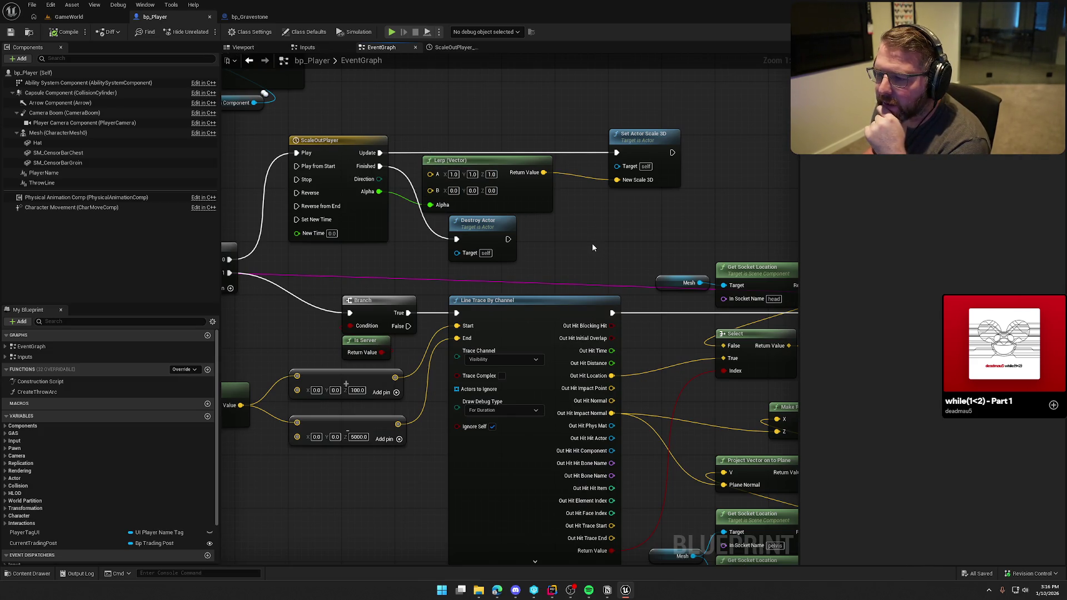
click(453, 191)
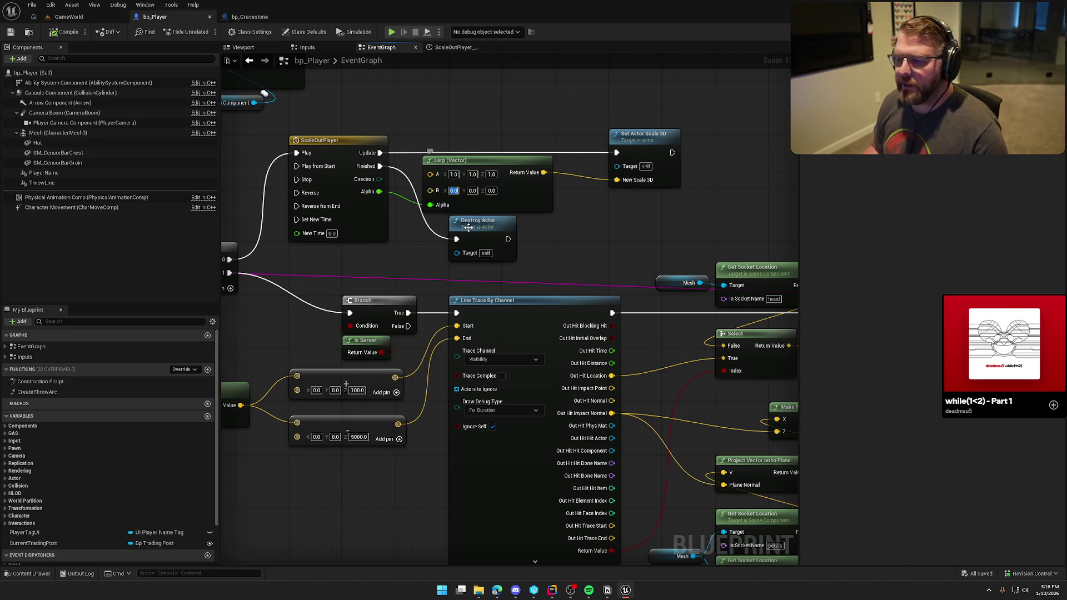
text(1)
click(583, 245)
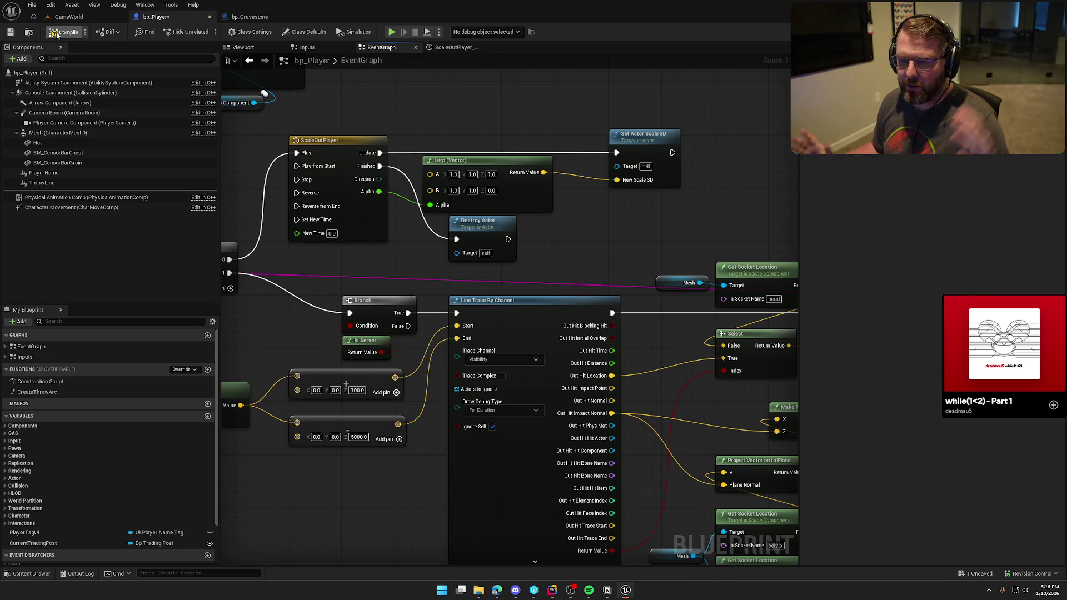
click(56, 35)
click(69, 17)
click(207, 32)
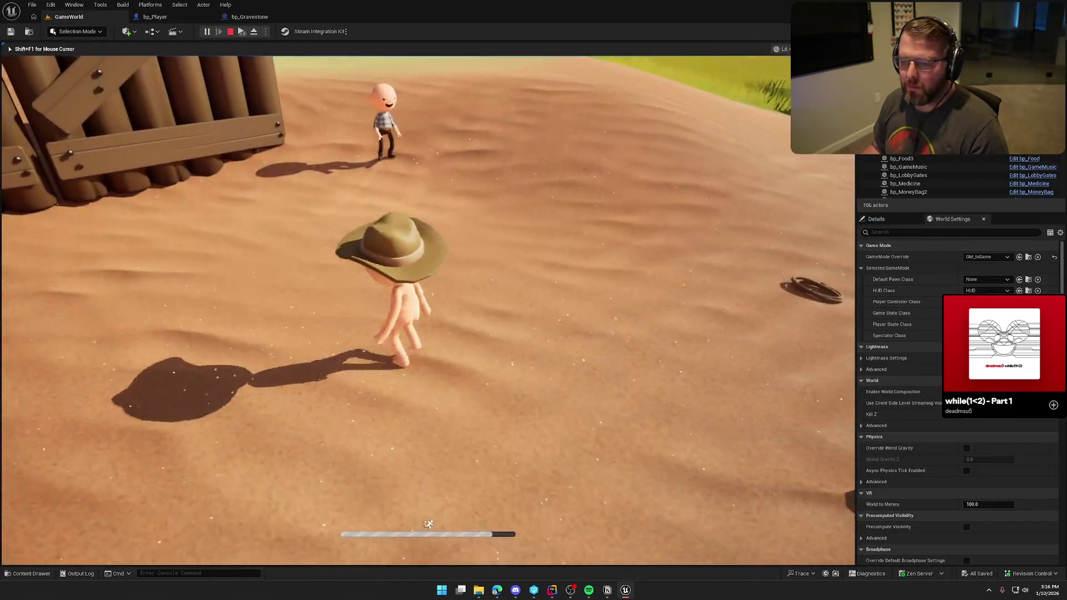
Step: Try the in-game console's command history in the running playtest, then stop it
key(super)
click(593, 202)
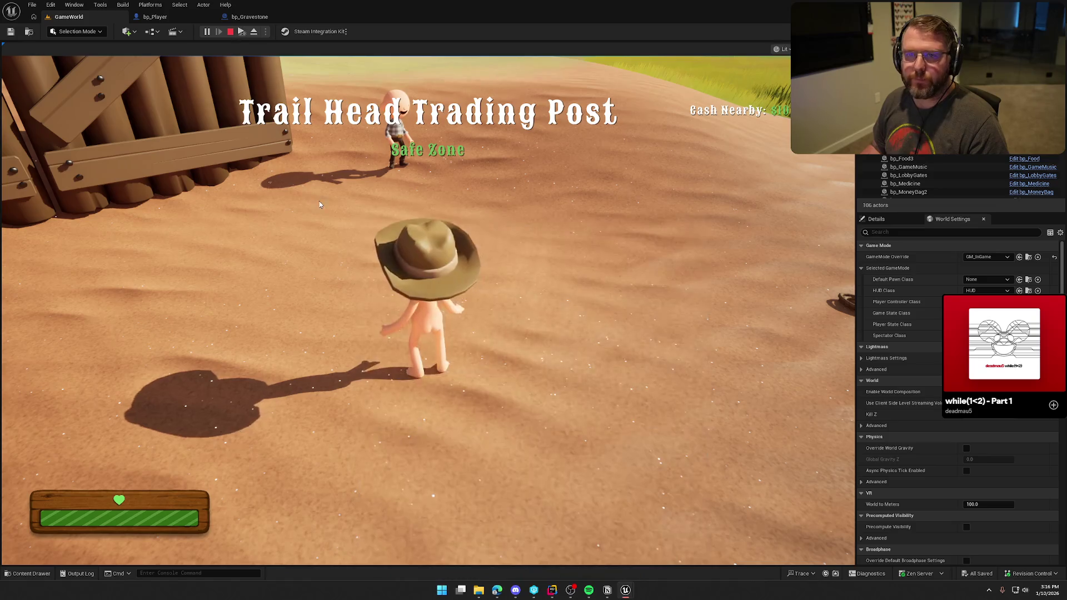
click(598, 251)
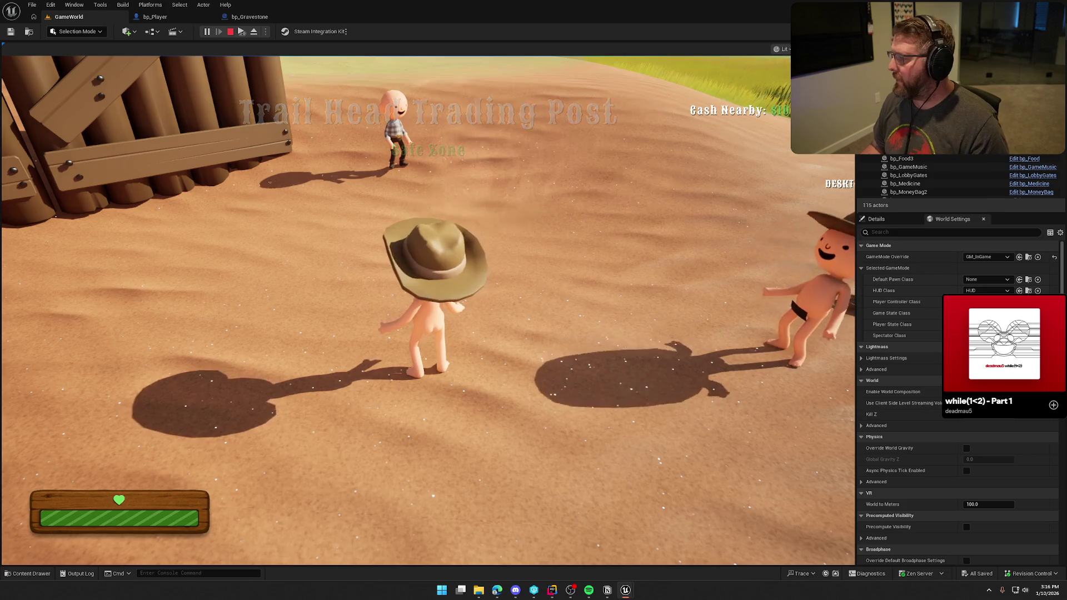
key(super)
key(Escape)
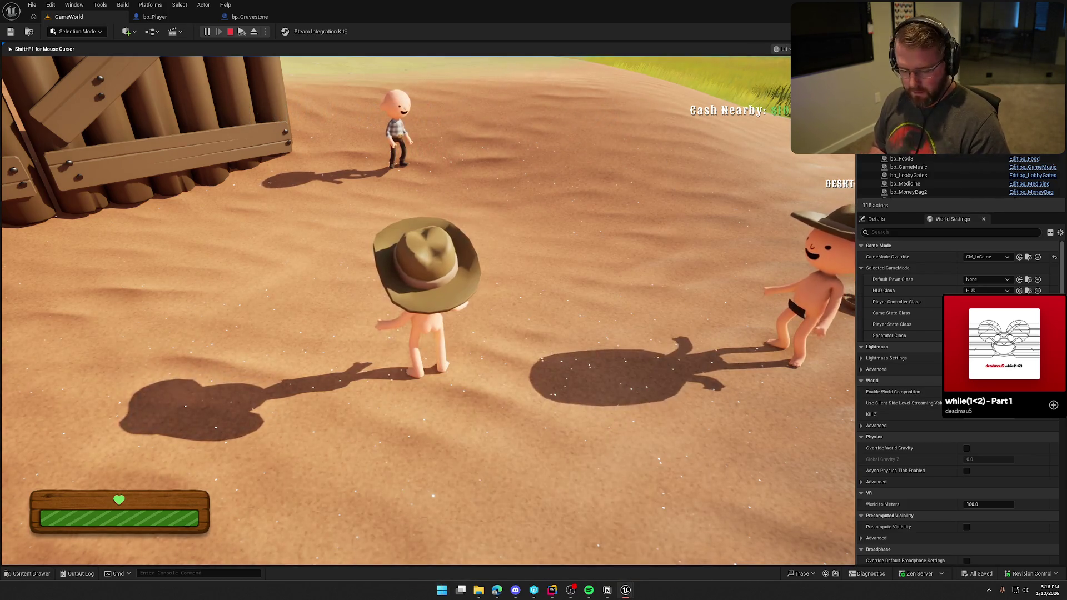
key(grave)
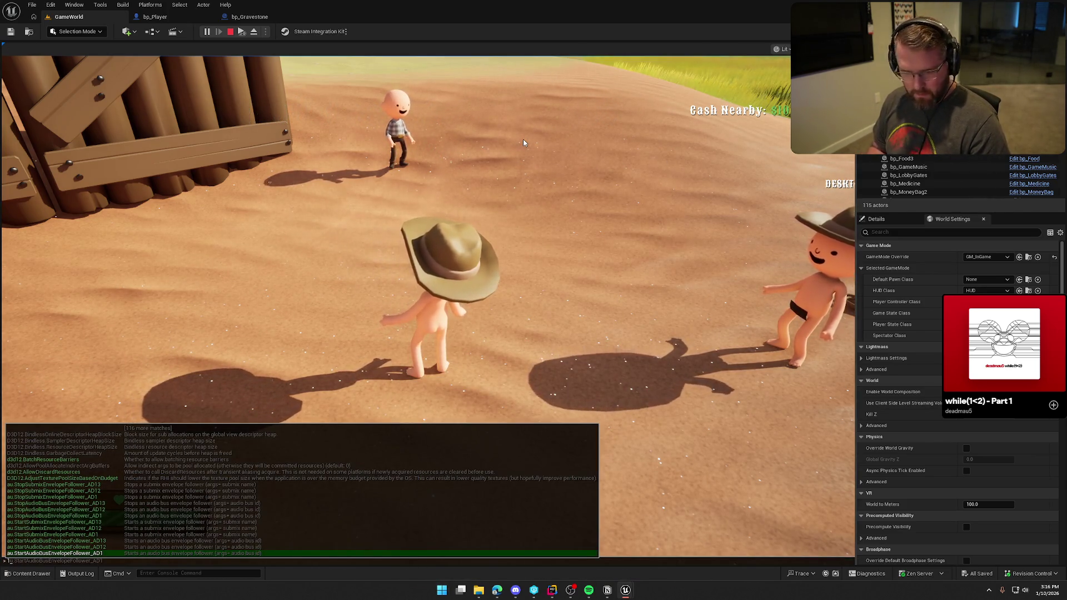
key(Up)
key(Escape)
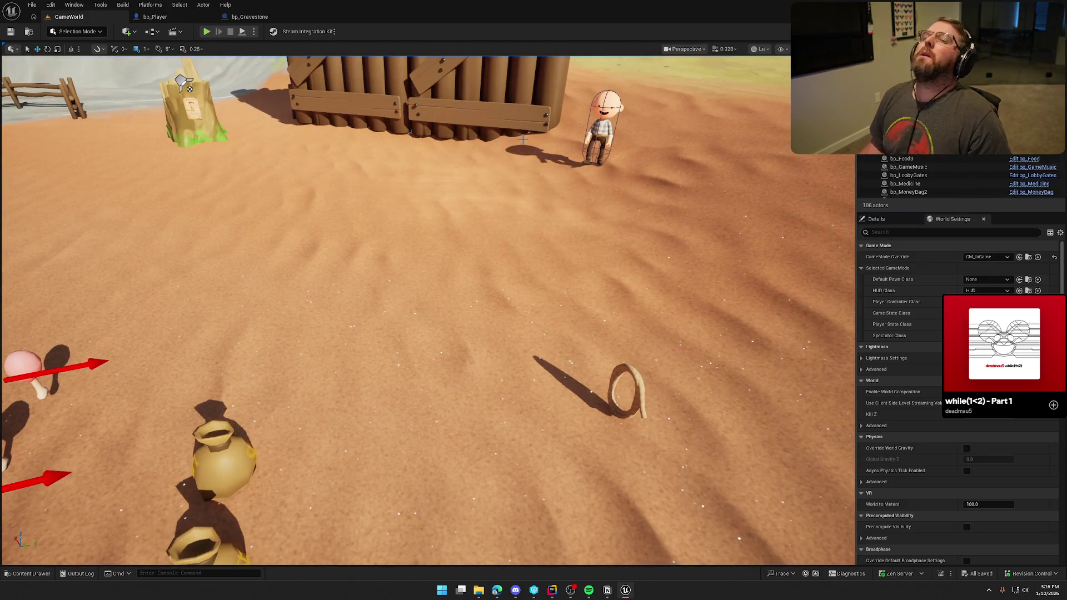
Step: Start a fresh playtest, run KillPlayer to turn the player into a ghost, then reopen bp_Player
key(alt+p)
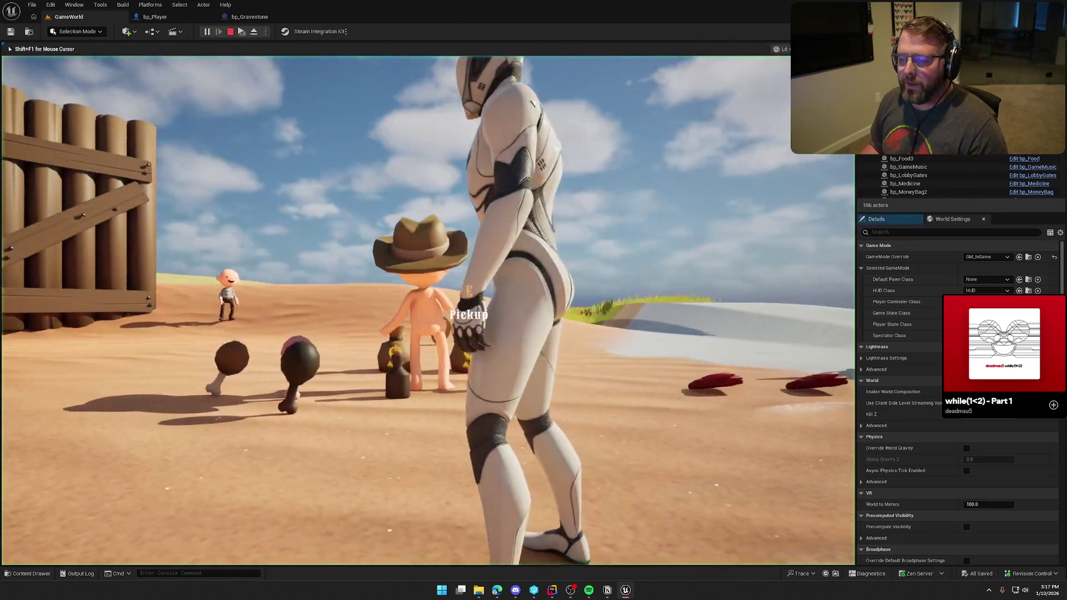
key(super)
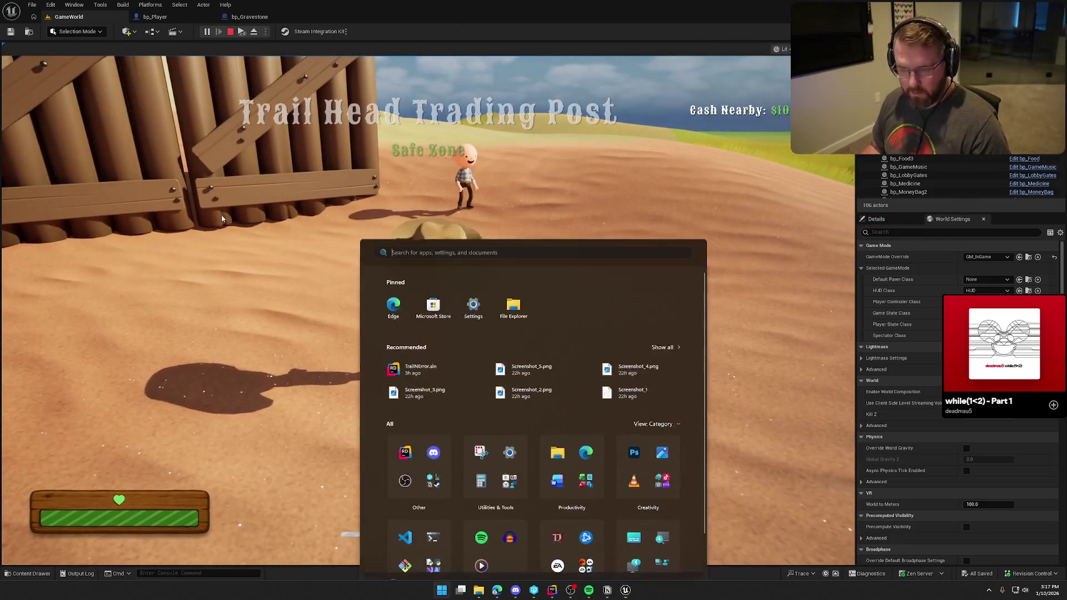
key(super)
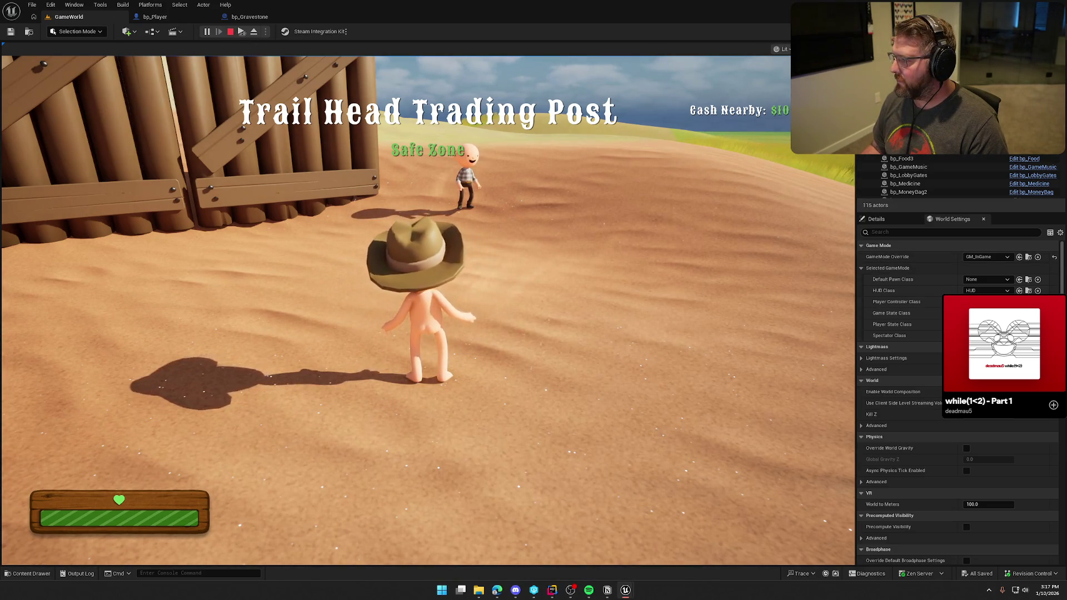
key(super)
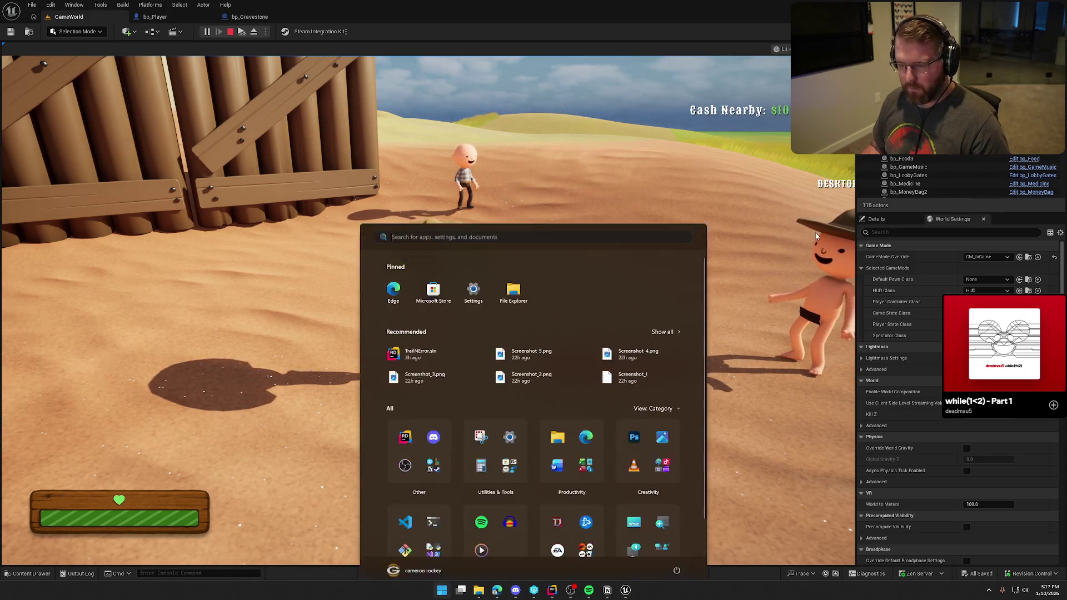
key(super)
key(grave)
key(Up)
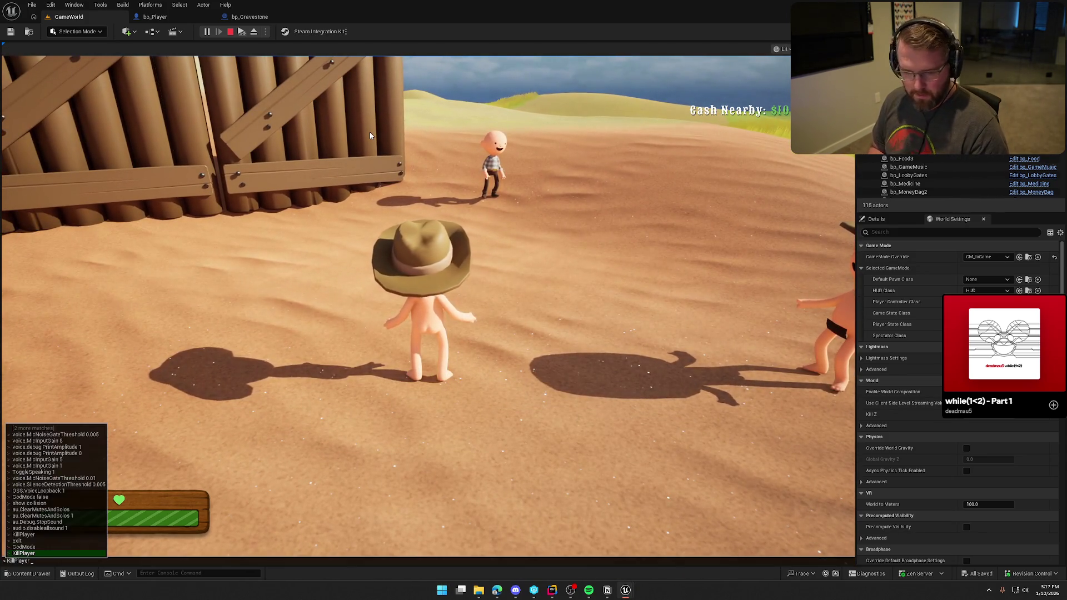
key(Return)
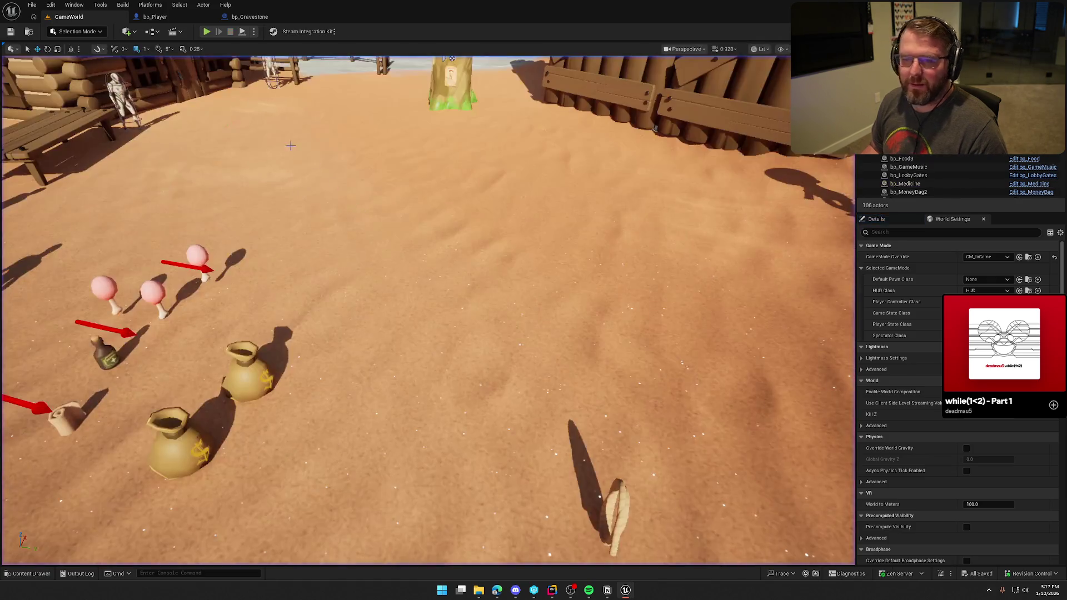
key(shift+F1)
click(155, 16)
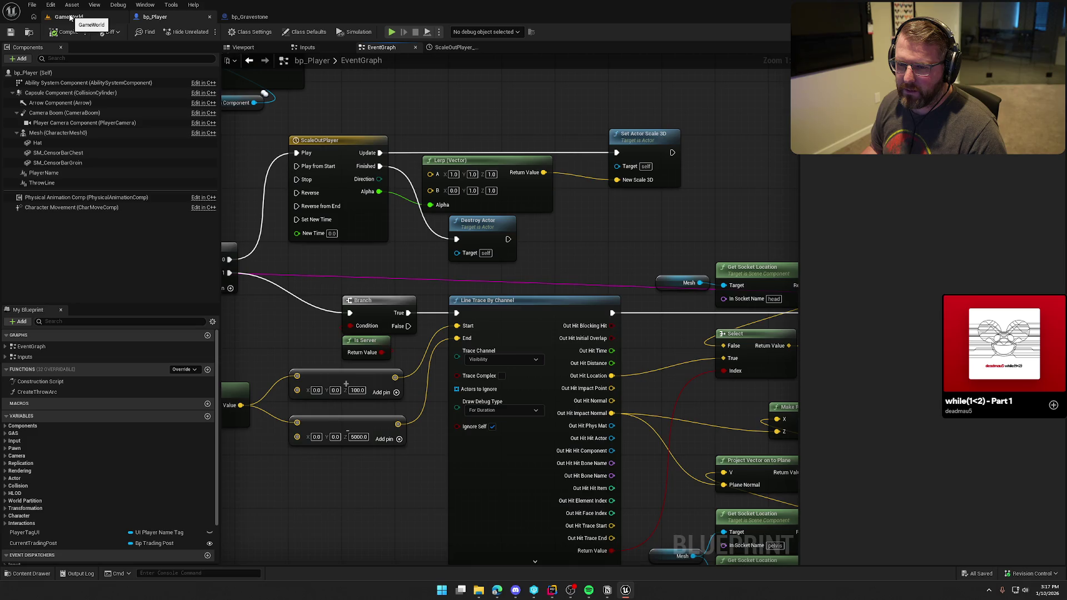
Step: In the running GameWorld game, run KillPlayer, walk the ghost toward its body, then end the playtest
click(71, 18)
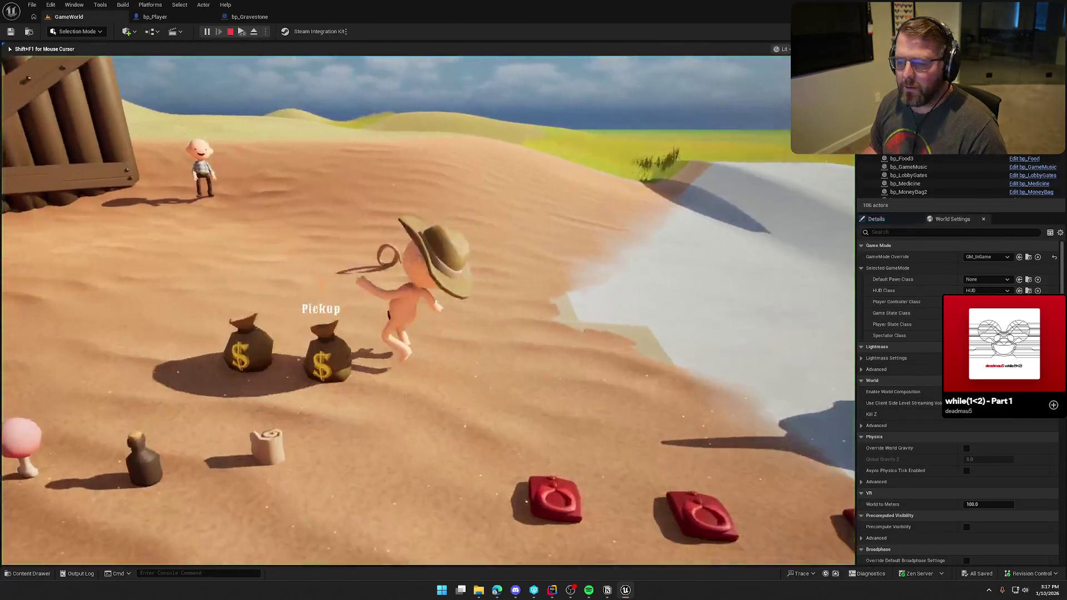
key(super)
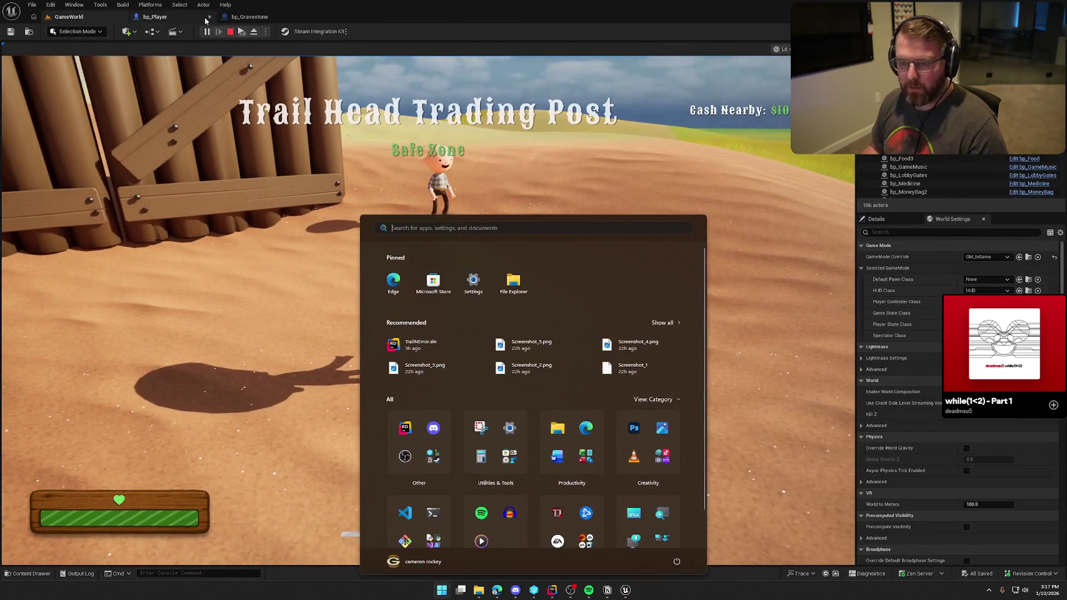
key(super)
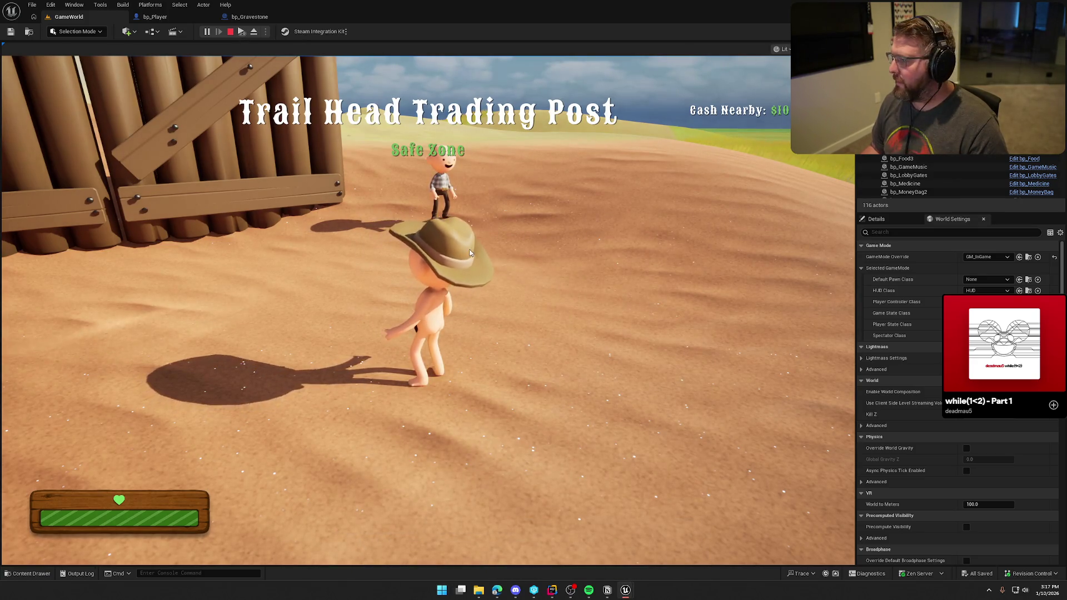
click(470, 253)
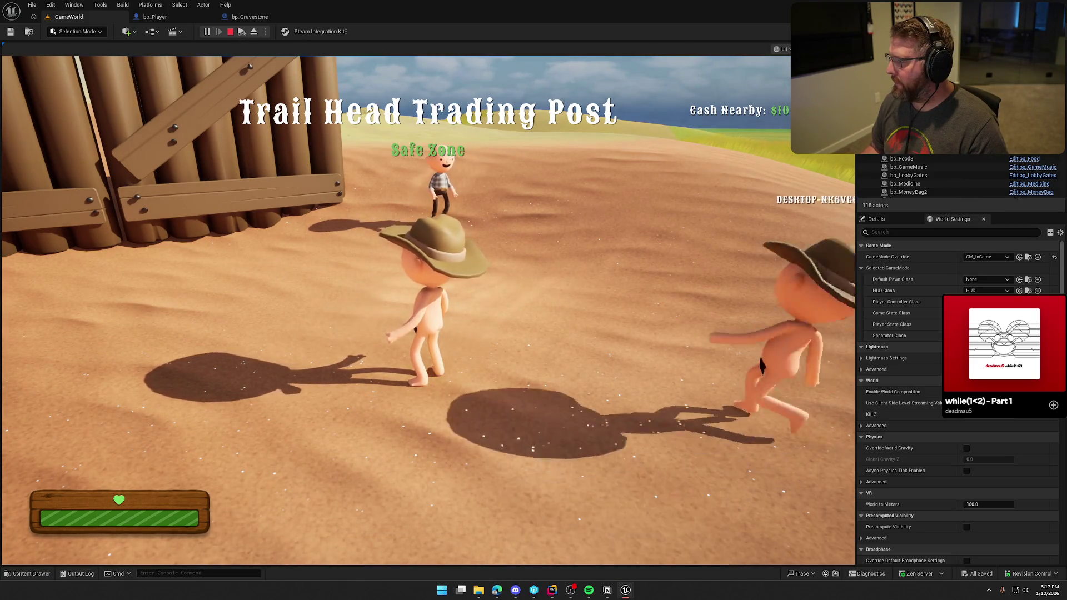
key(super)
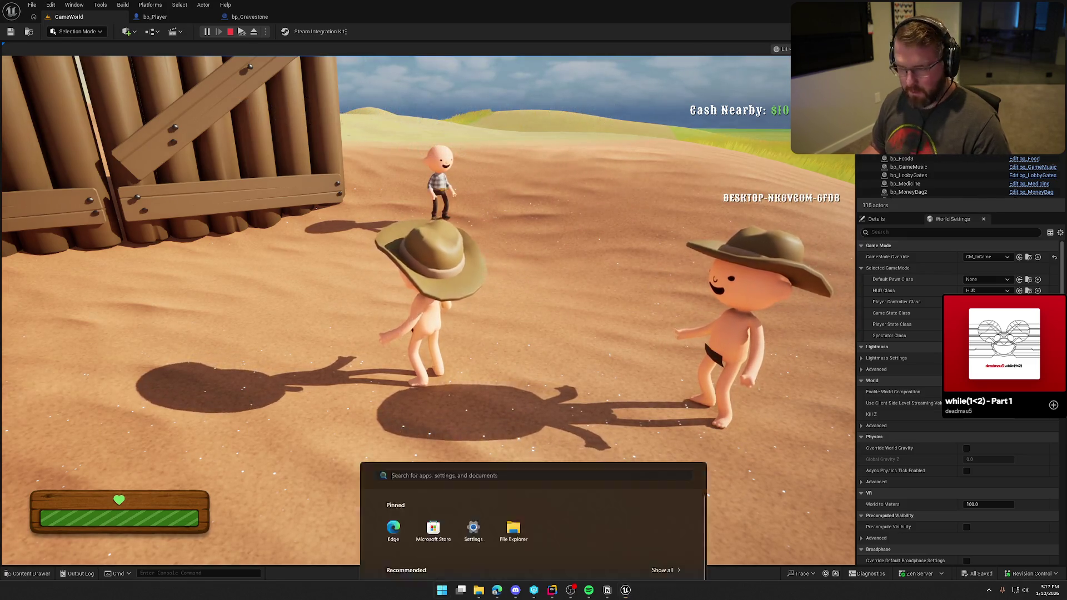
key(super)
key(grave)
key(Up)
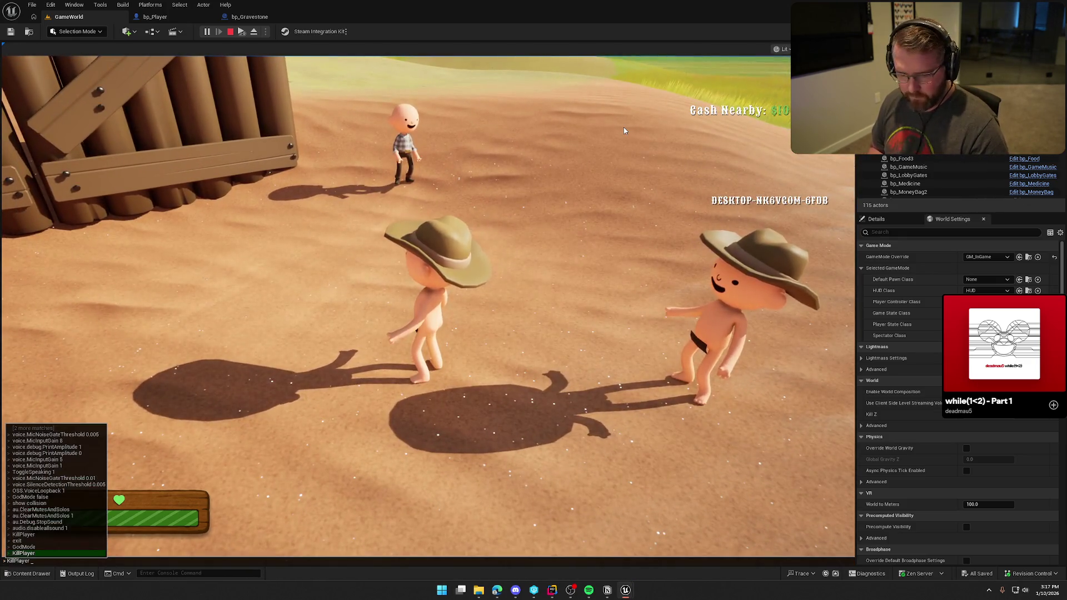
key(Return)
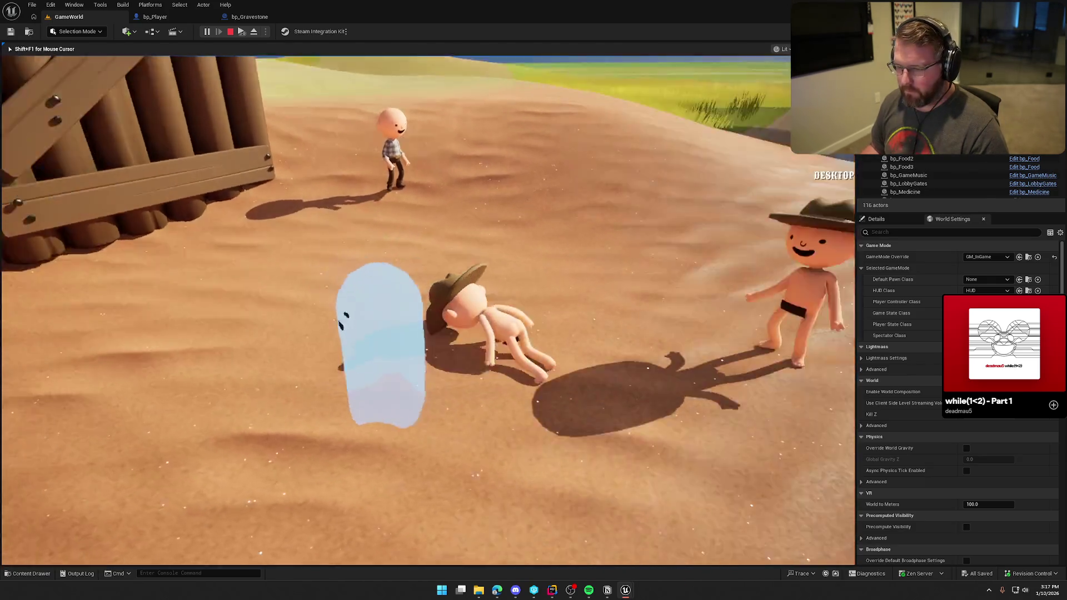
key(w)
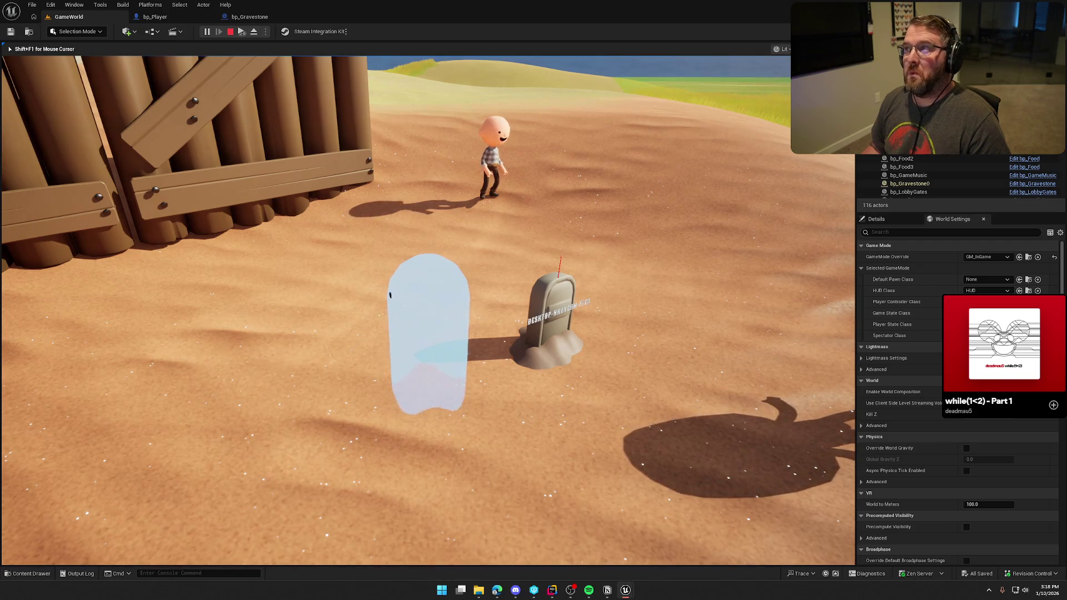
key(Escape)
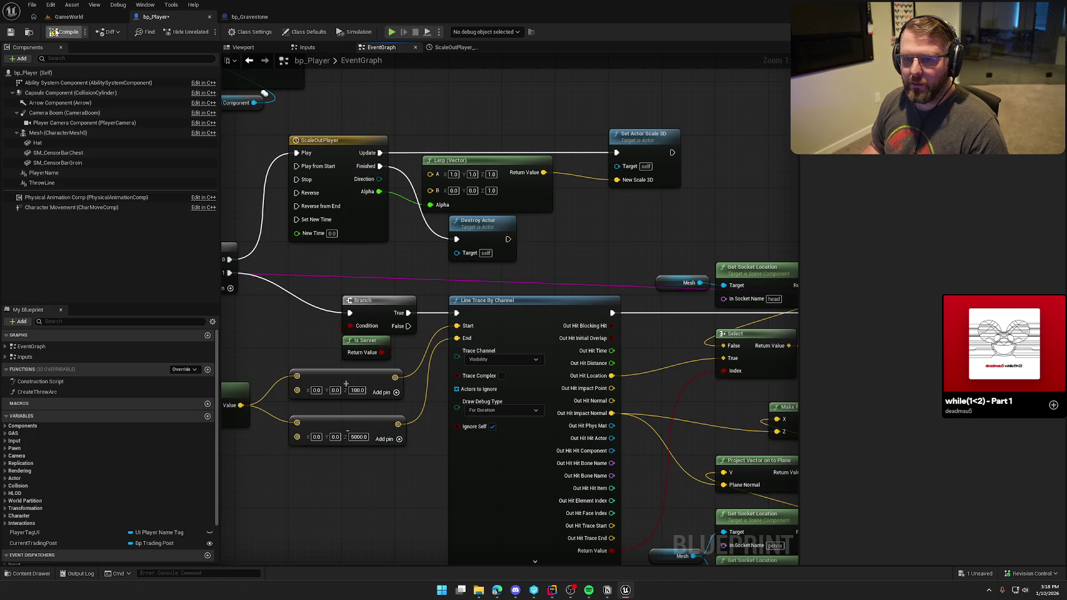
Step: Run a new GameWorld playtest until the fallen body becomes a gravestone, then stop and reopen bp_Player
click(68, 17)
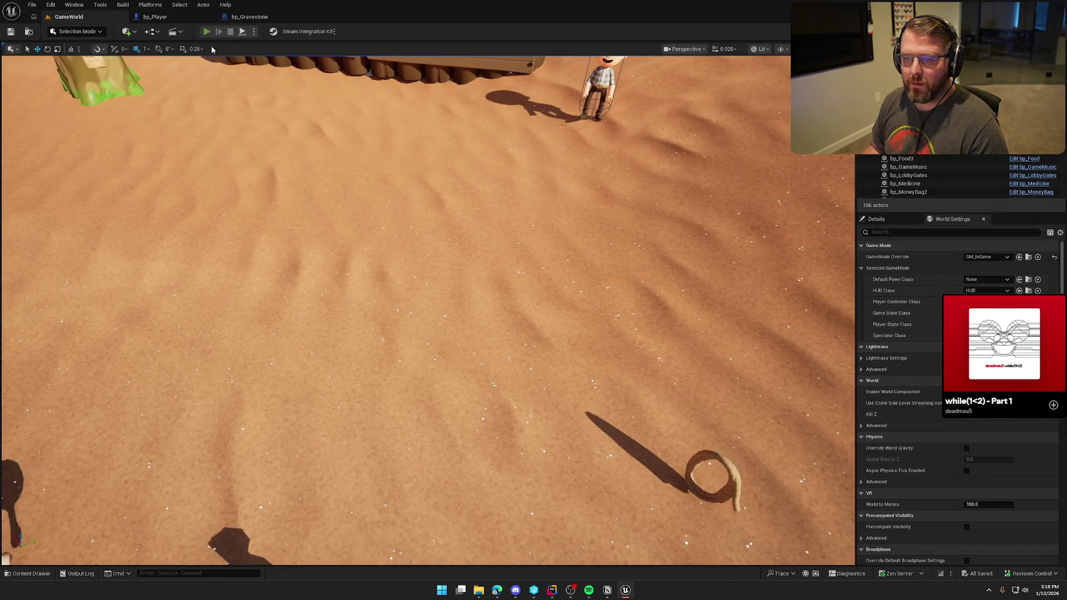
click(207, 31)
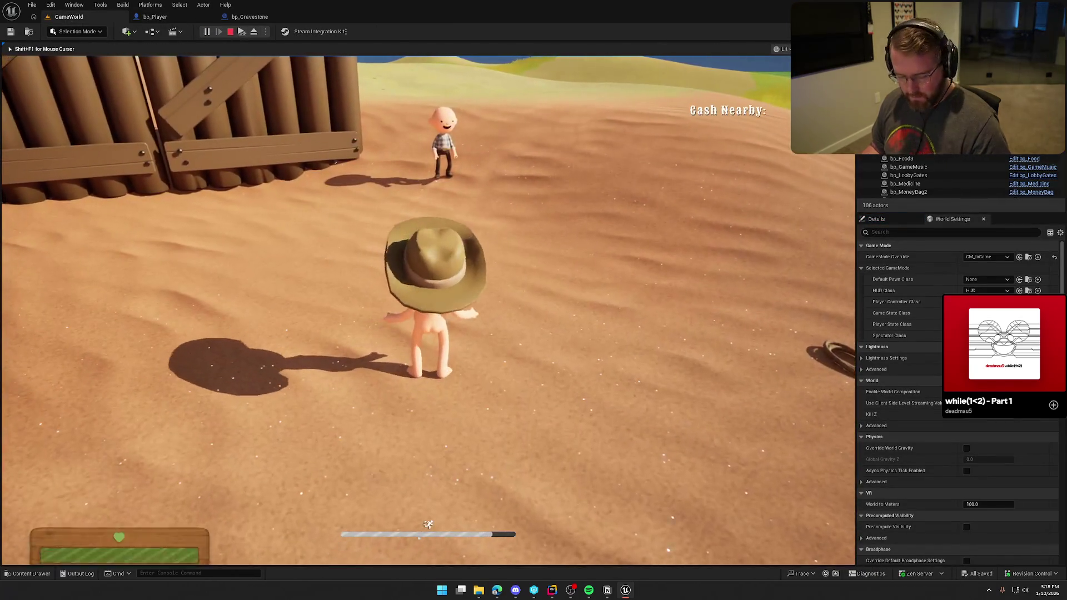
key(super)
key(Escape)
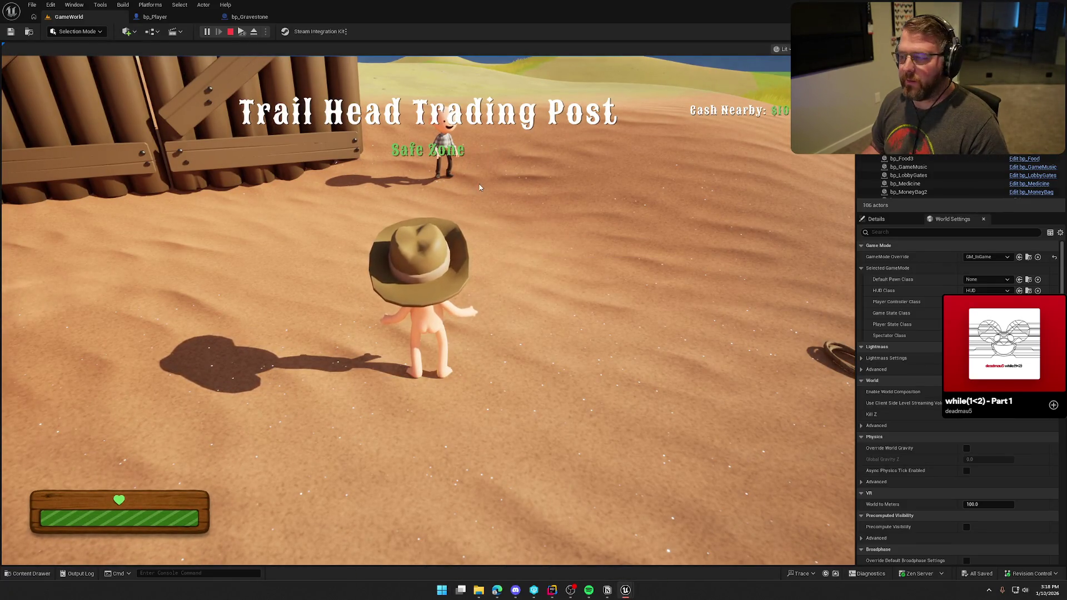
click(500, 175)
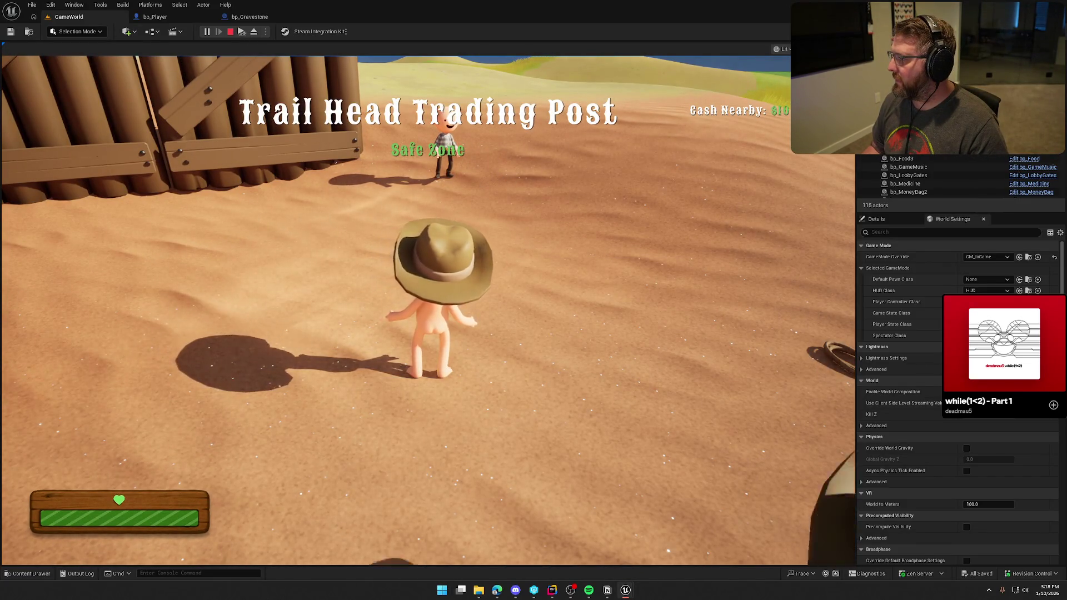
key(super)
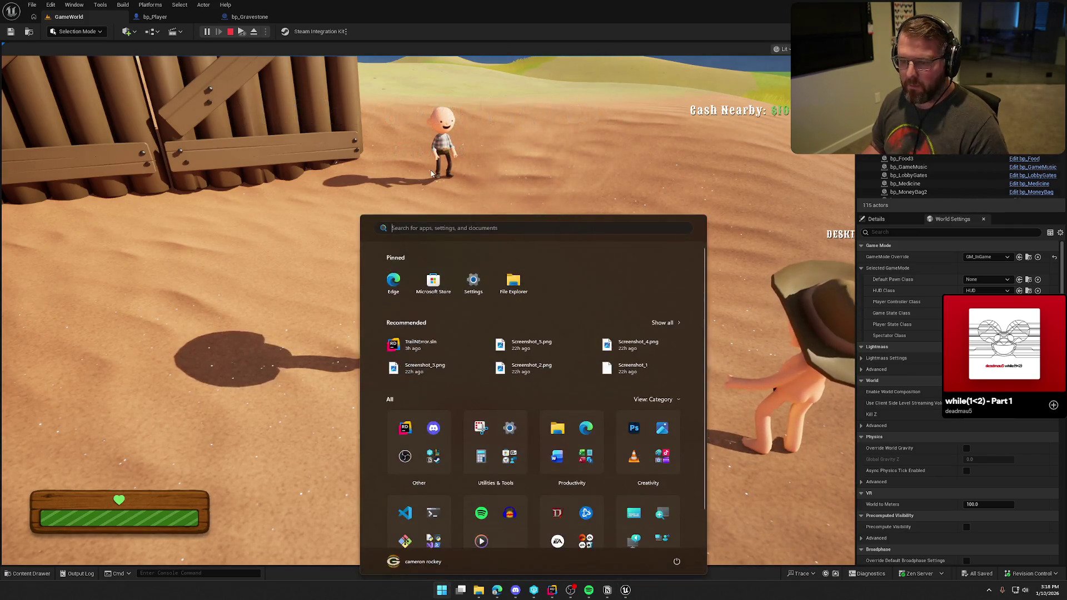
key(Escape)
click(436, 174)
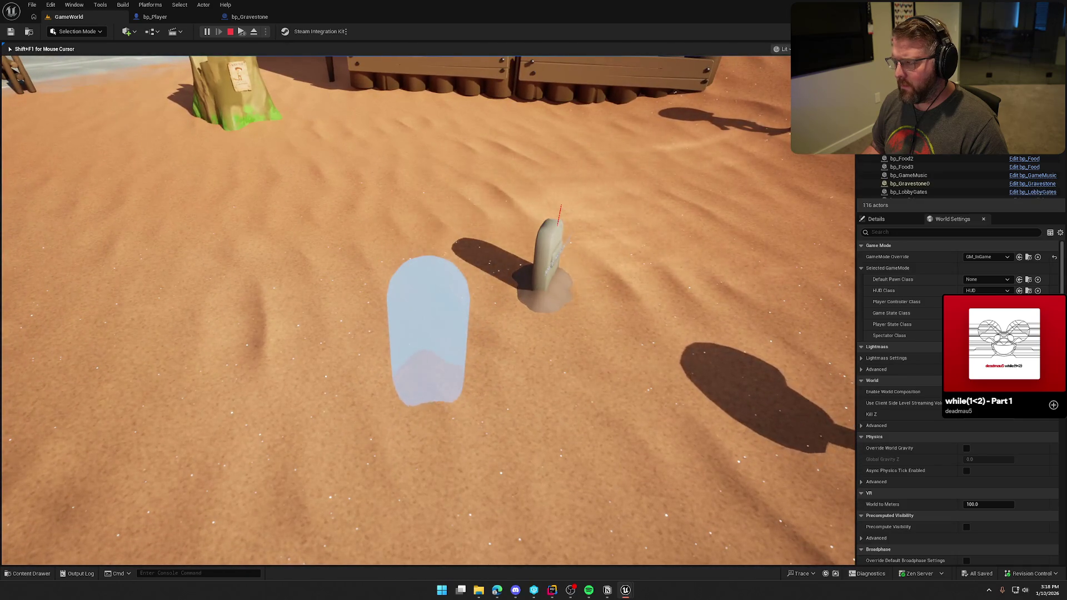
key(Escape)
click(155, 17)
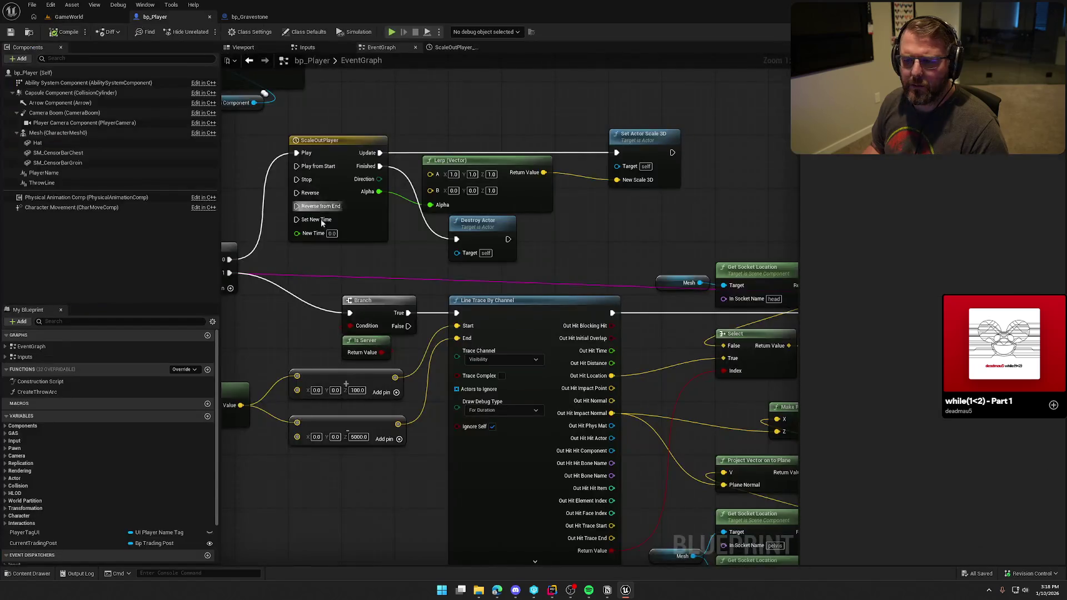
Step: Change the Lerp (Vector) B's Z field to 0 so B reads 0, 0, 0
text(0)
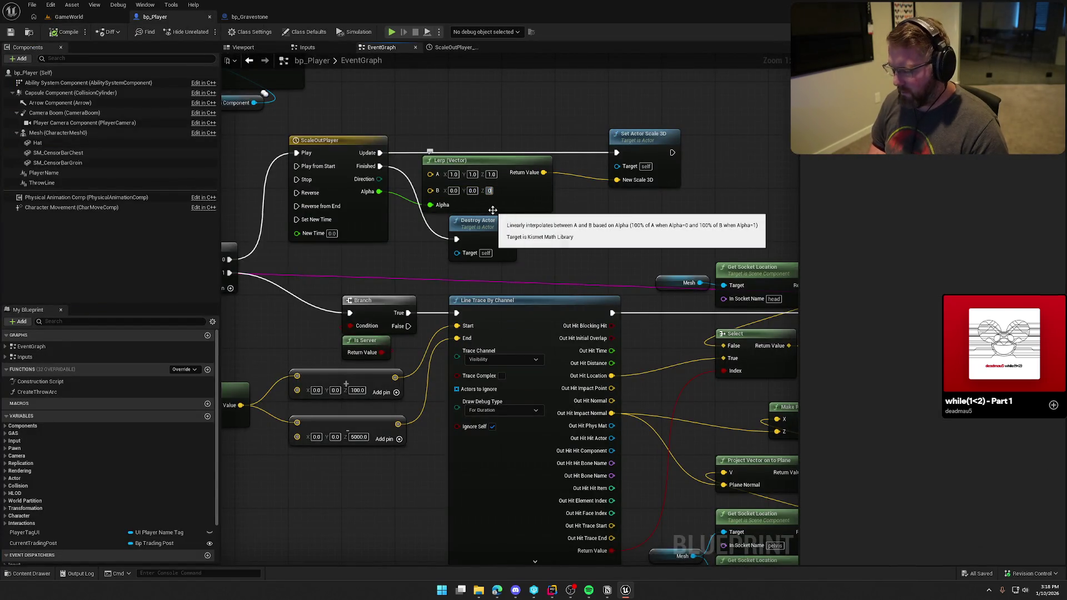
key(Return)
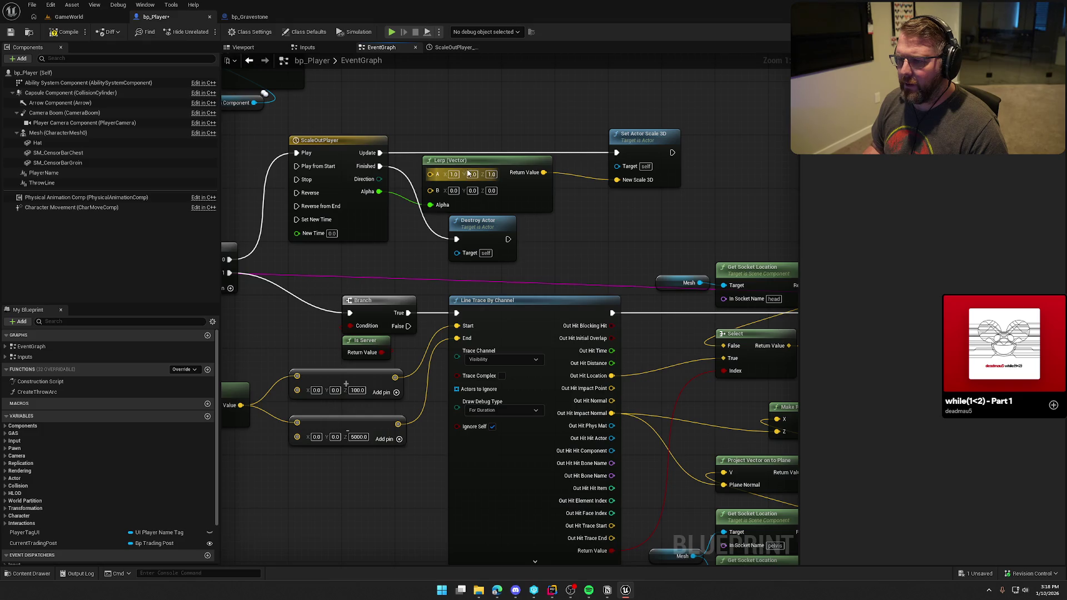
drag(497, 129, 532, 137)
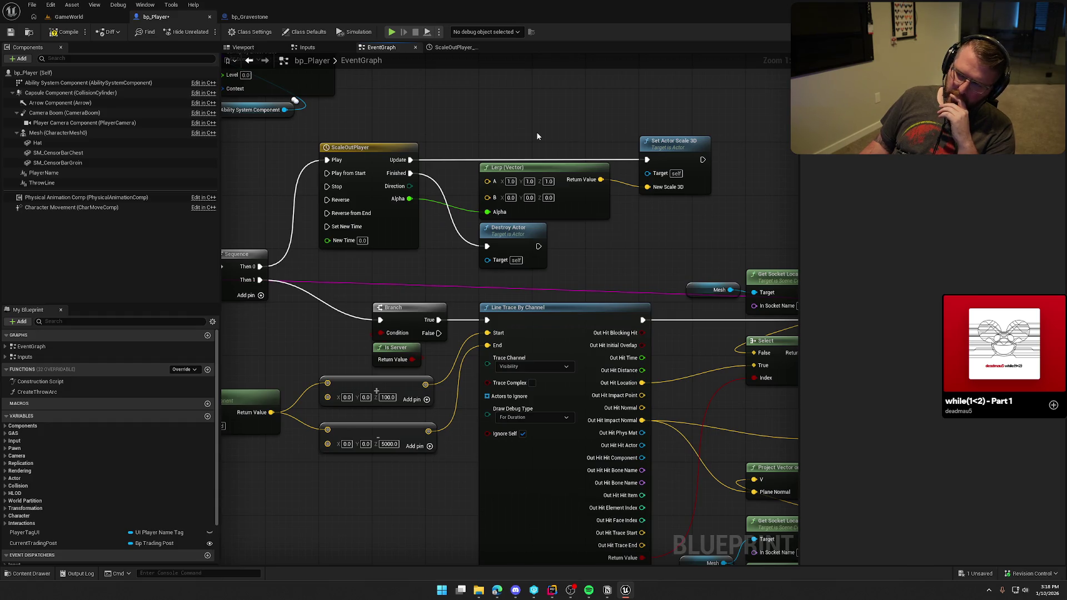
click(57, 19)
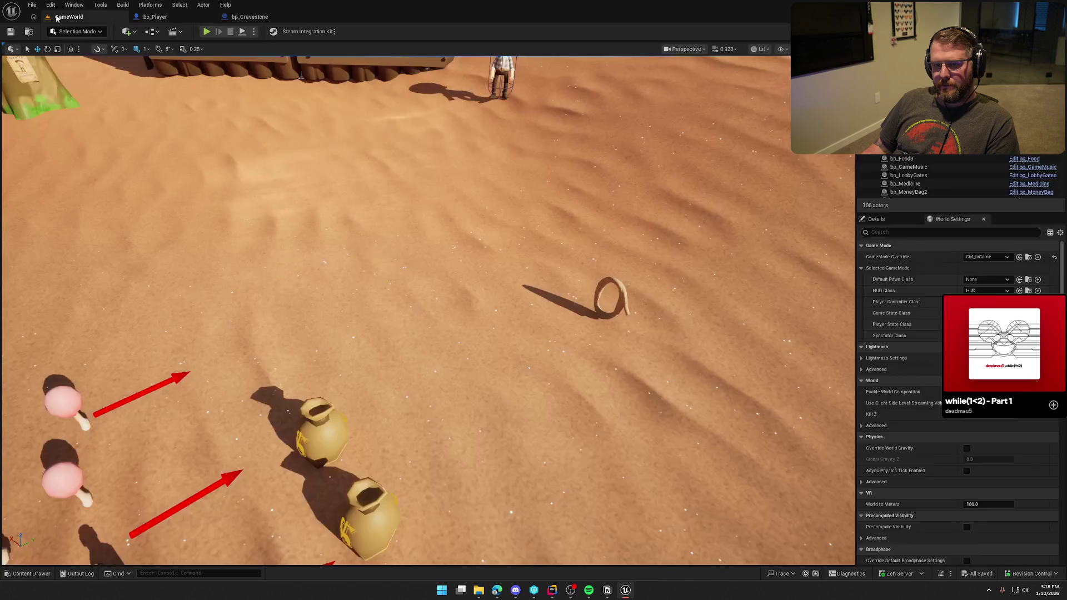
Step: Play the level and run KillPlayer from the console to see the ghost beside its named gravestone
click(207, 32)
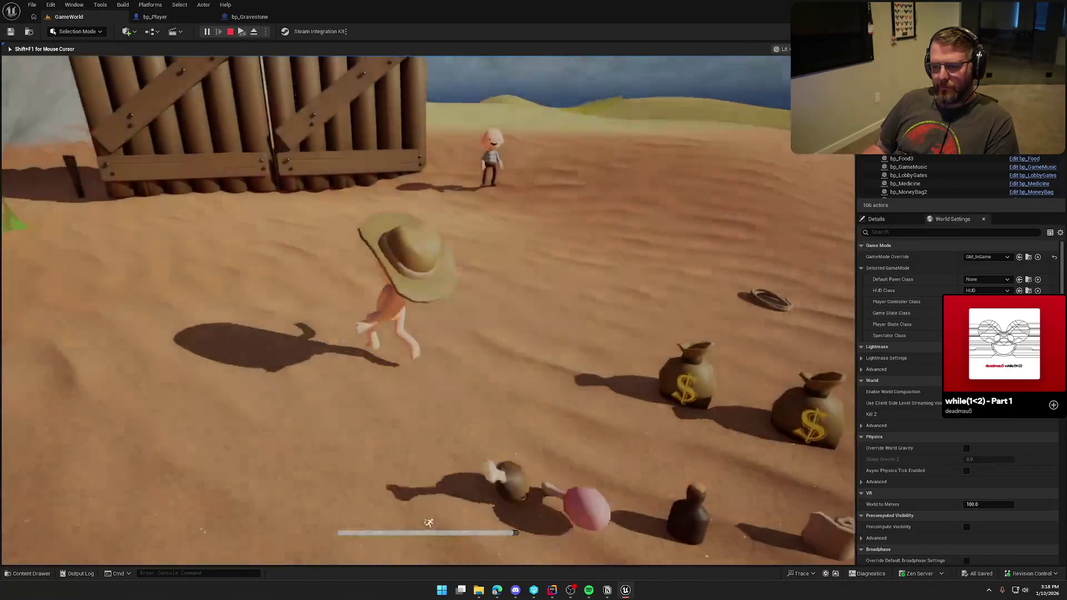
key(super)
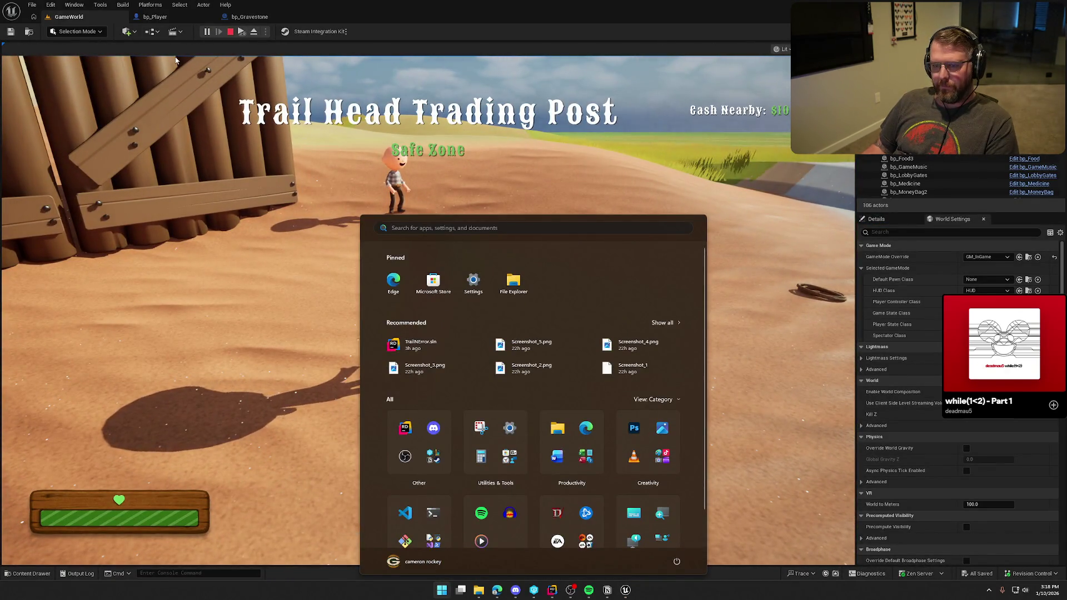
key(super)
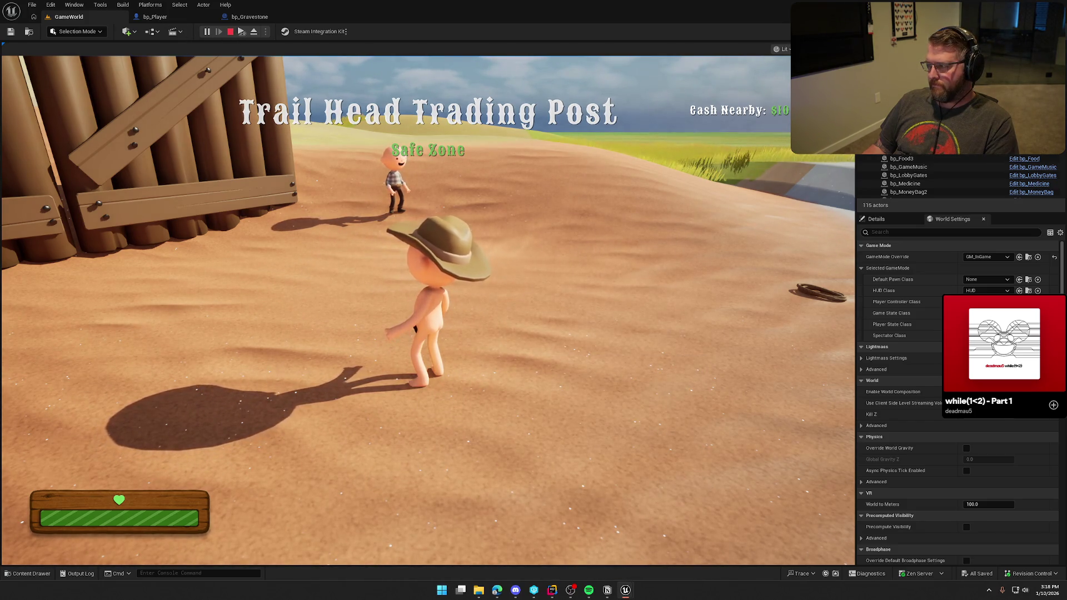
key(super)
key(super)
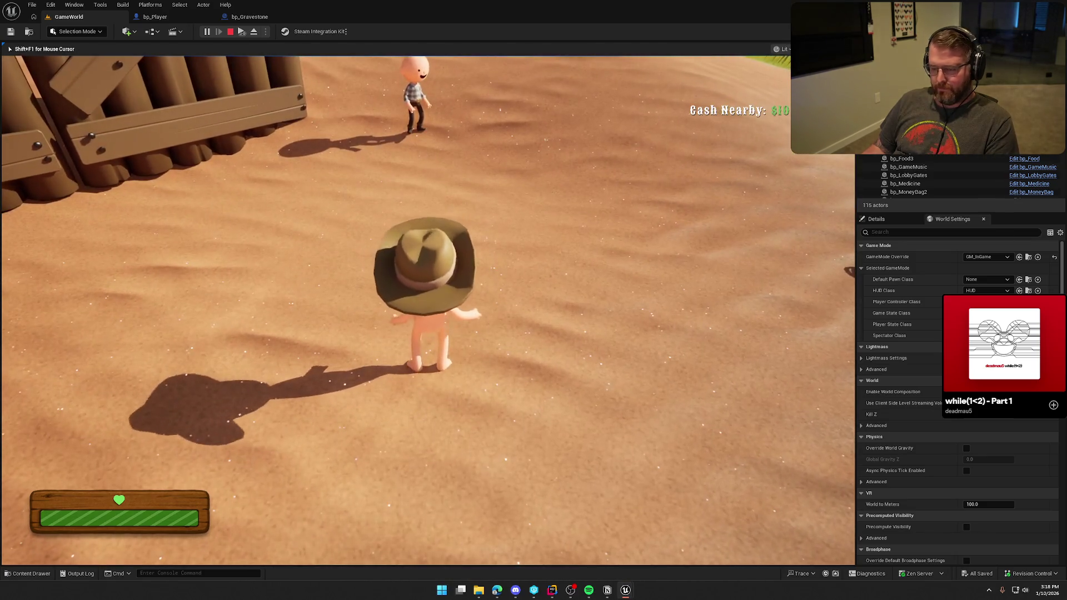
key(grave)
key(Up)
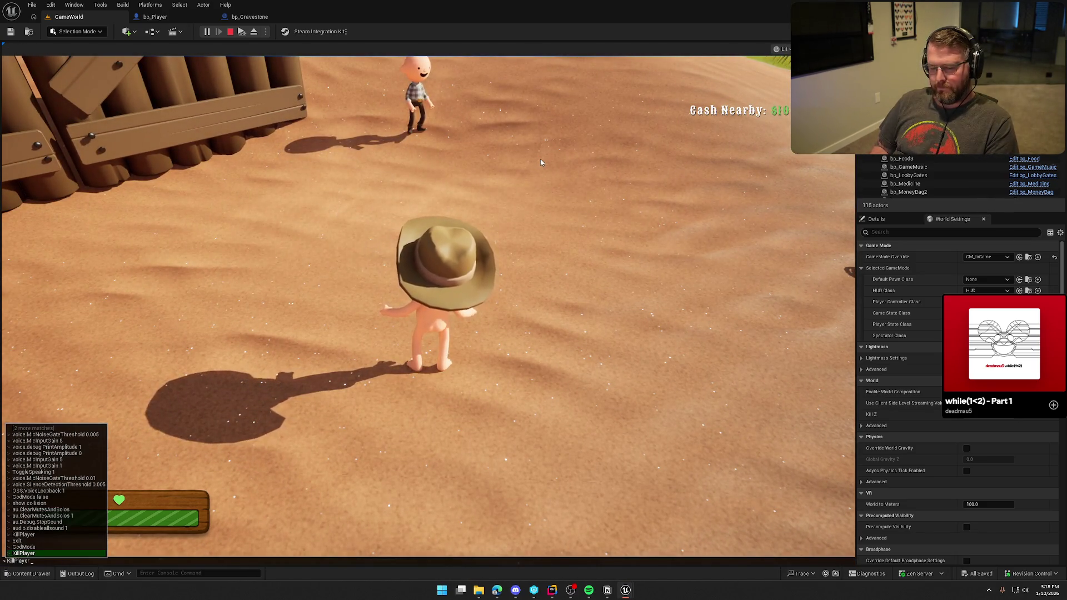
key(Return)
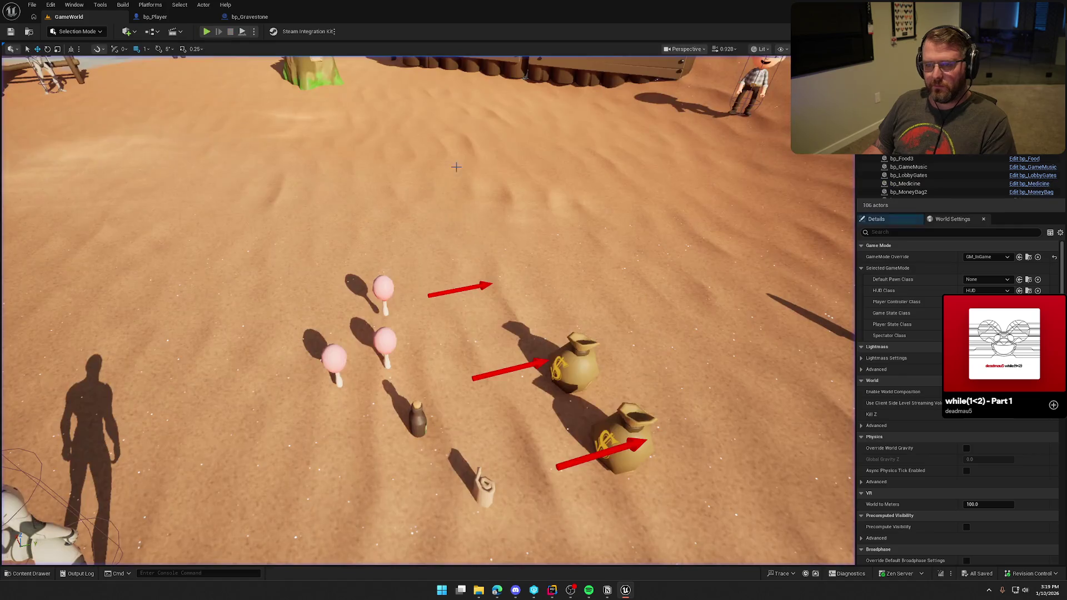
key(shift+F1)
click(156, 17)
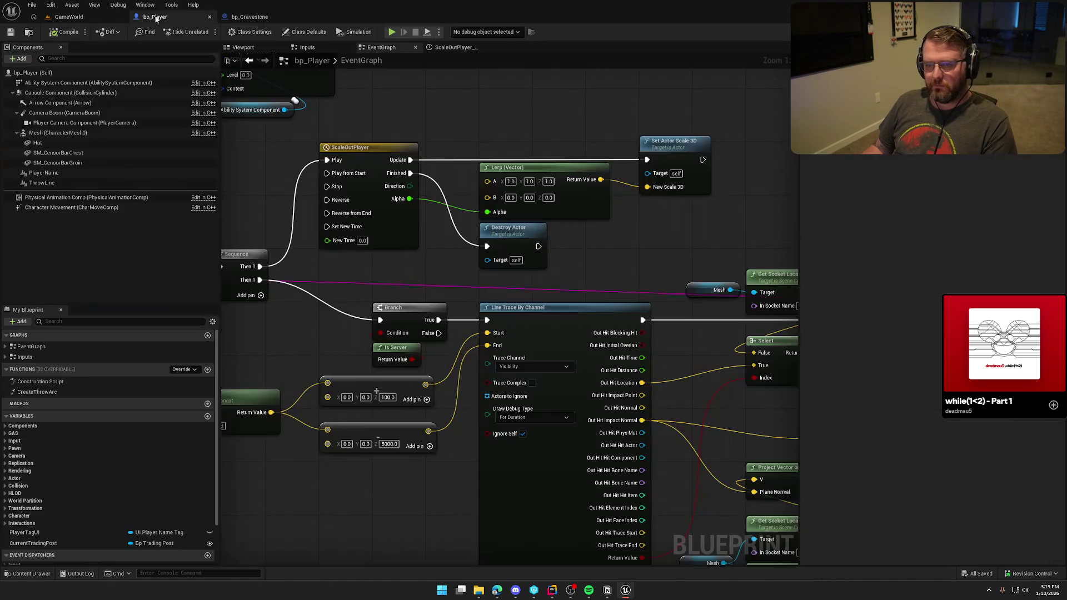
Step: Delete the ScaleOutPlayer timeline, Lerp and Set Actor Scale 3D nodes from bp_Player's graph
mouse_move(625, 240)
mouse_down()
mouse_move(722, 239)
mouse_move(398, 215)
mouse_up()
mouse_move(778, 261)
mouse_down()
mouse_move(665, 266)
mouse_move(612, 232)
mouse_move(690, 232)
mouse_up()
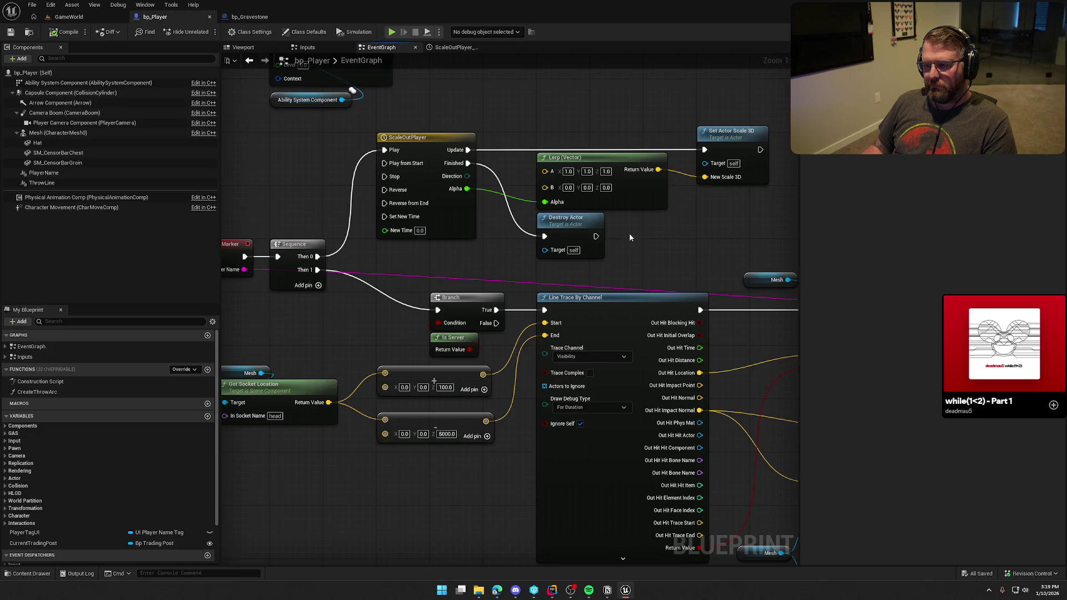
drag(410, 115, 717, 189)
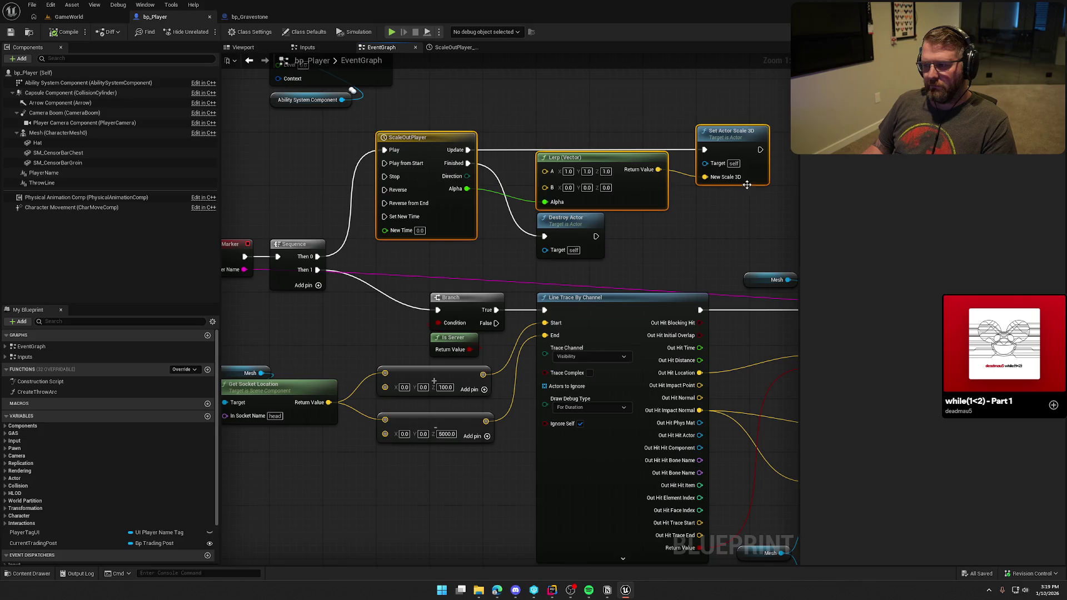
key(Delete)
drag(572, 211, 613, 160)
mouse_move(362, 242)
mouse_down()
mouse_move(408, 248)
mouse_move(400, 210)
mouse_up()
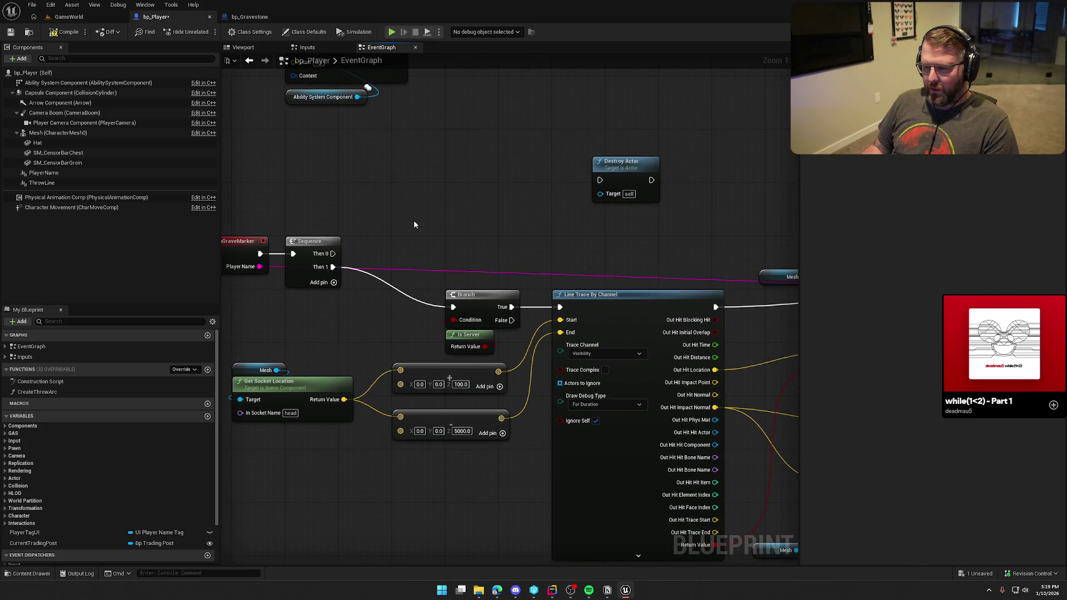
Step: Add a Set Actor Enable Collision node off Sequence Then 0
drag(332, 254, 401, 193)
text(set actor enable)
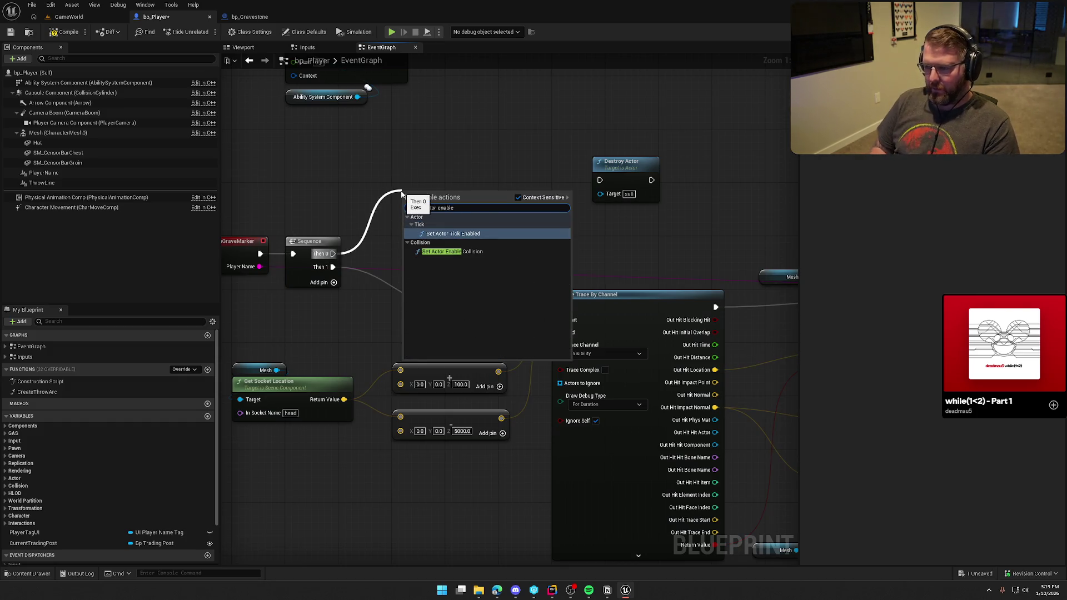
key(Down)
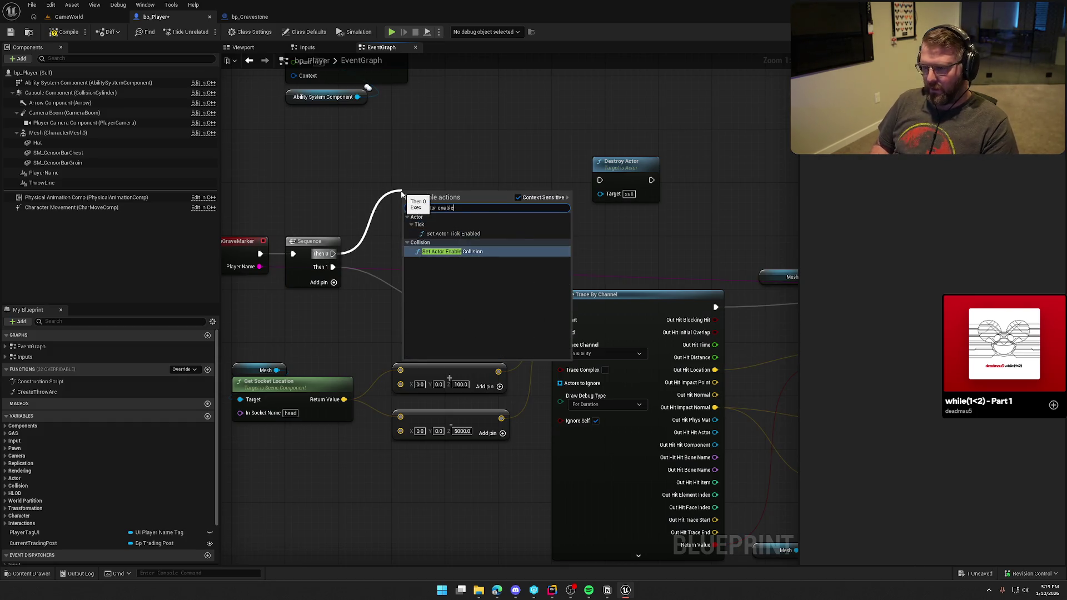
key(Return)
drag(446, 205, 443, 166)
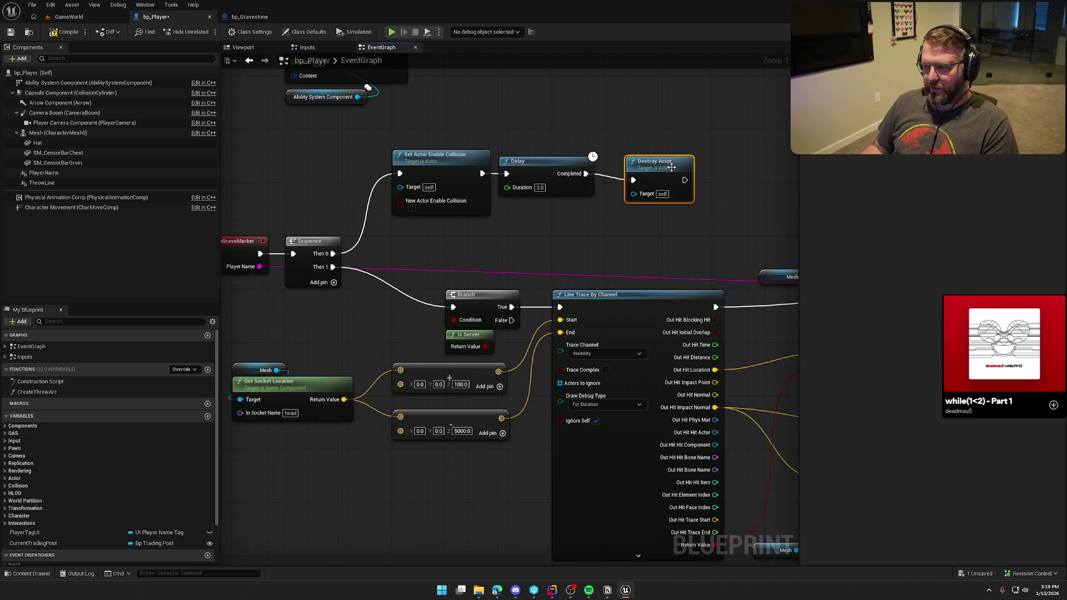
click(77, 17)
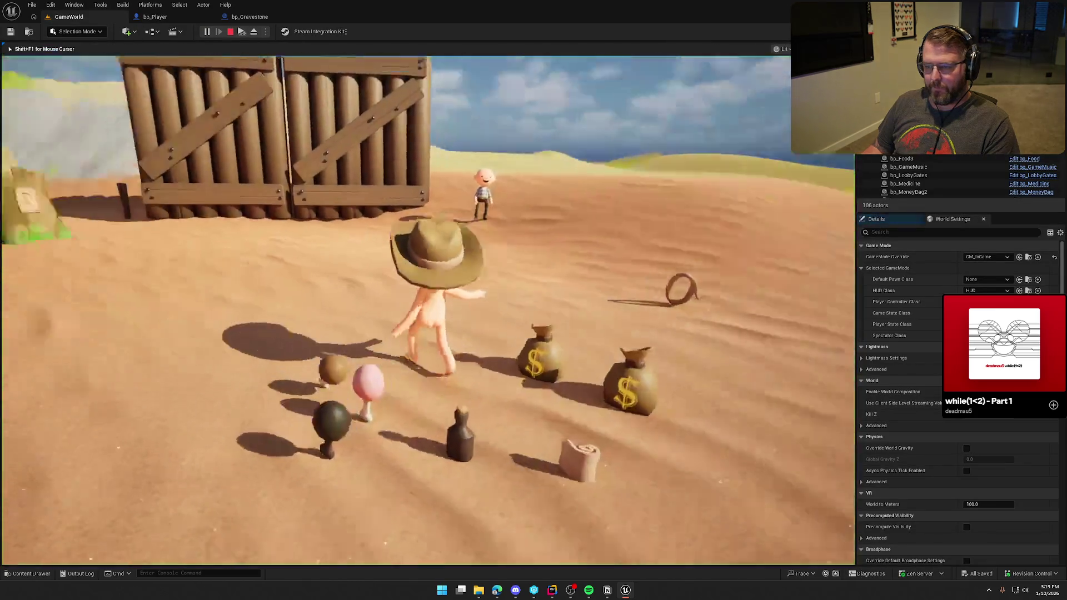
Step: Walk the ghost forward toward the dead body in the running playtest
key(super)
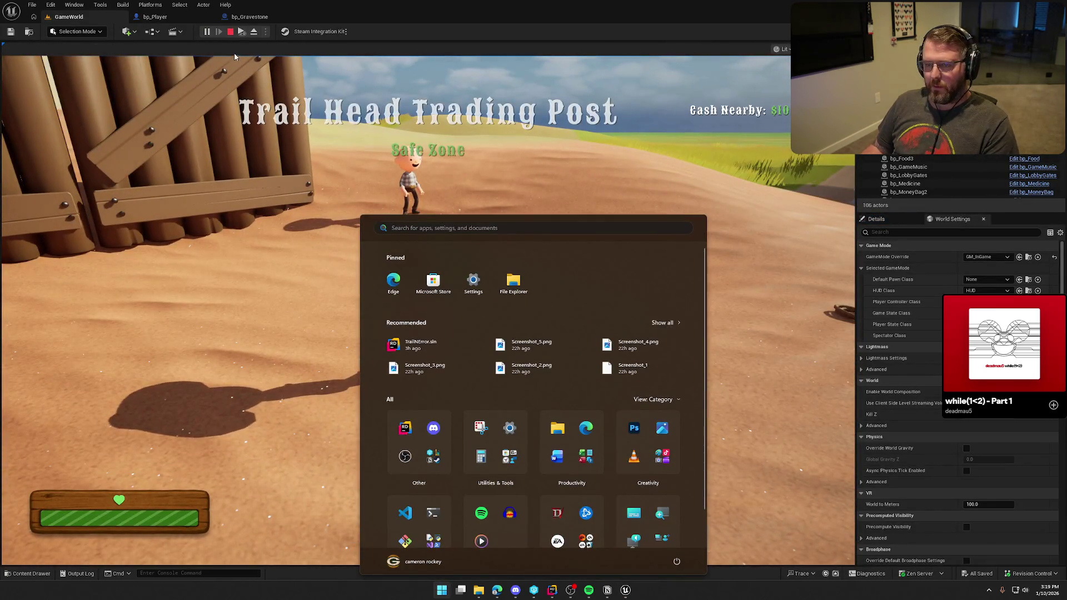
key(super)
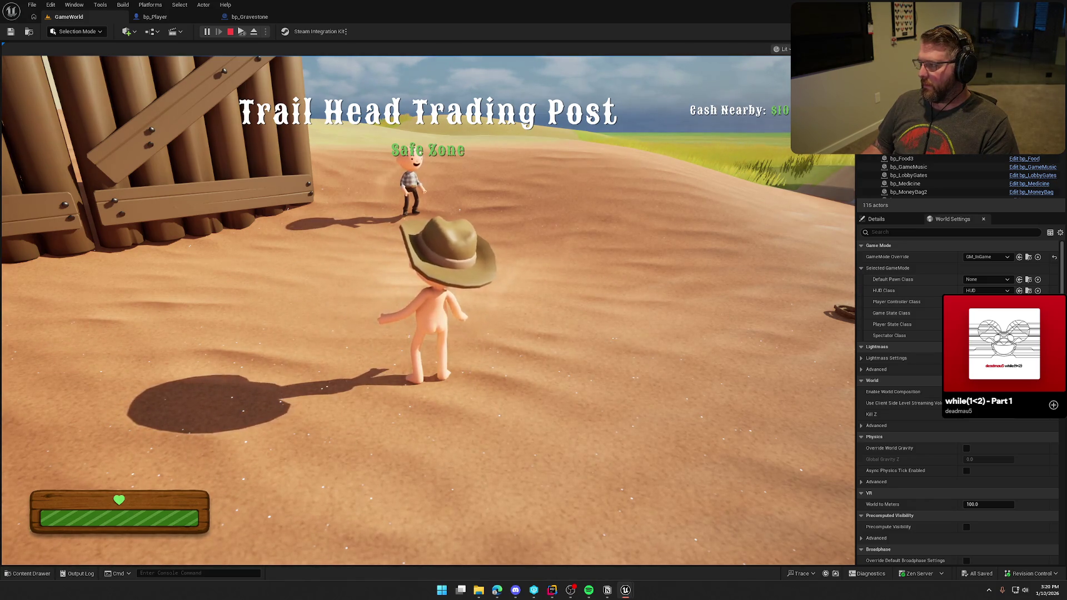
key(super)
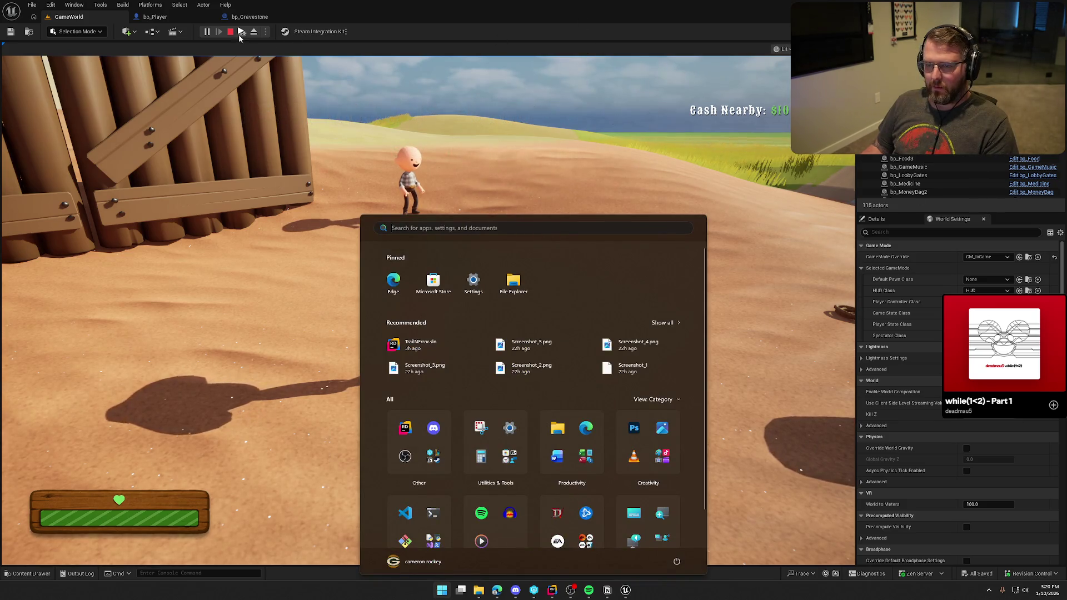
click(326, 159)
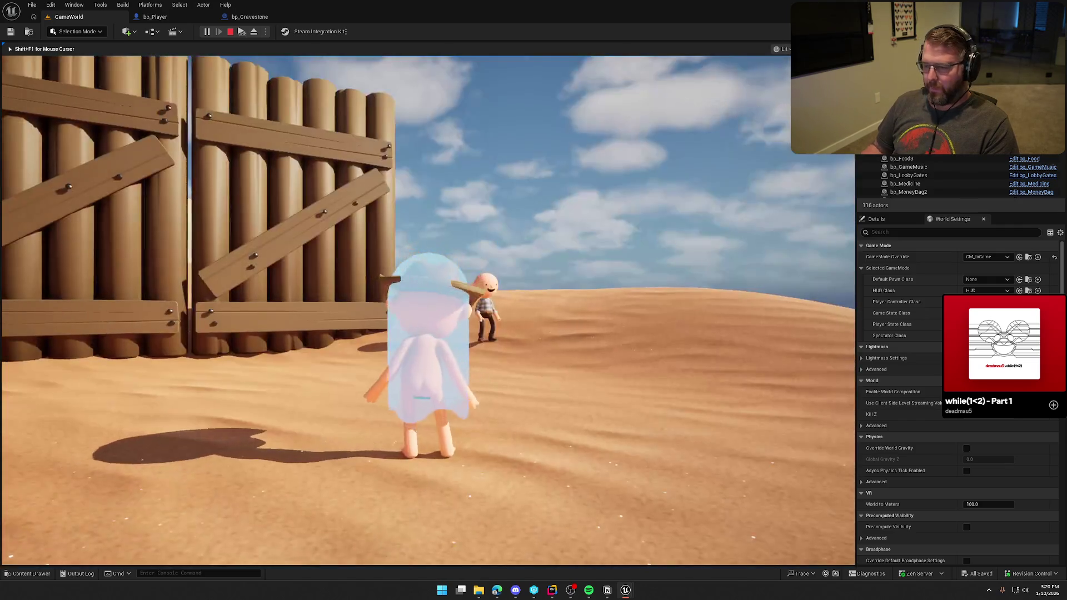
key(w)
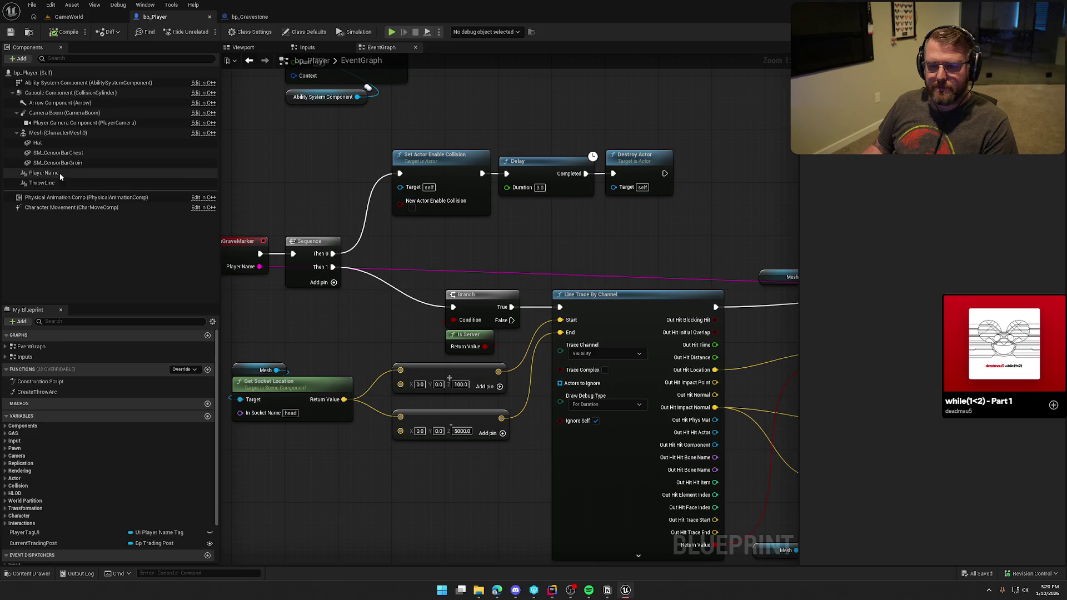
Step: Add a Set Visibility node driven by a PlayerName component getter
click(43, 173)
mouse_move(43, 173)
mouse_down()
mouse_move(341, 127)
mouse_move(411, 131)
mouse_up()
text(set visi)
key(Return)
Step: Wire Sequence Then 0 into Set Visibility, placing it ahead of the collision, delay and destroy chain
drag(454, 201, 462, 158)
drag(510, 192, 649, 191)
drag(427, 113, 332, 254)
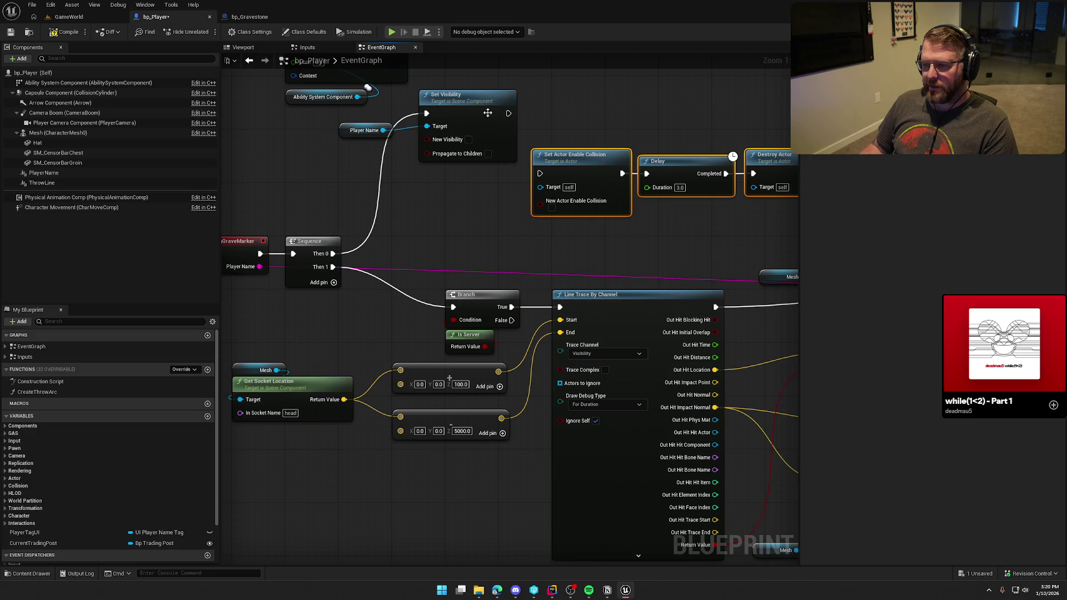
mouse_move(477, 104)
mouse_down()
mouse_move(471, 166)
mouse_move(482, 167)
mouse_move(451, 172)
mouse_up()
drag(352, 131, 413, 144)
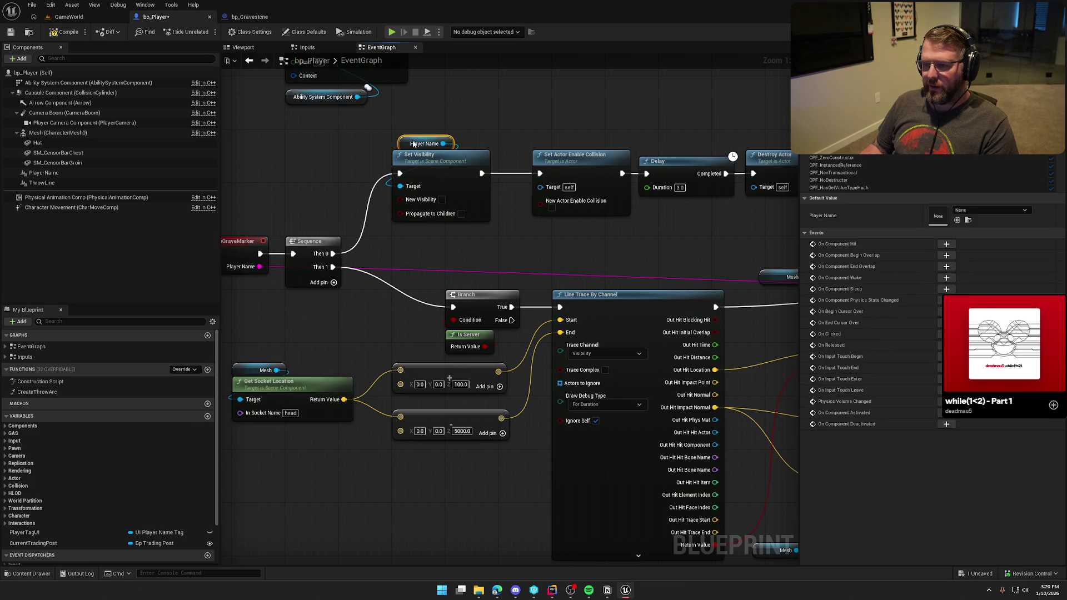
click(427, 102)
drag(492, 125, 409, 111)
drag(500, 169, 468, 168)
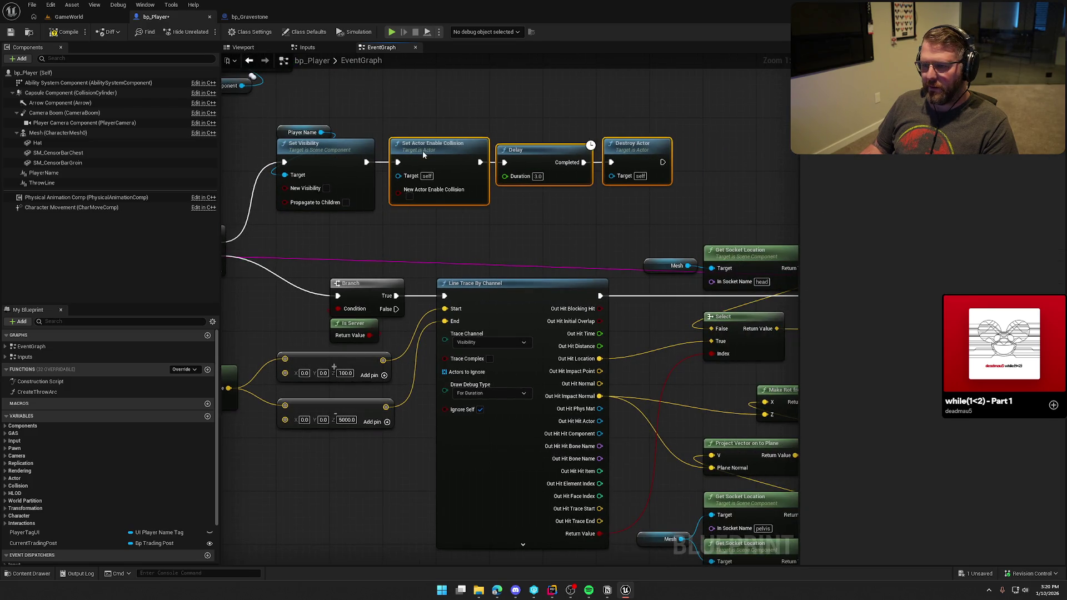
click(69, 17)
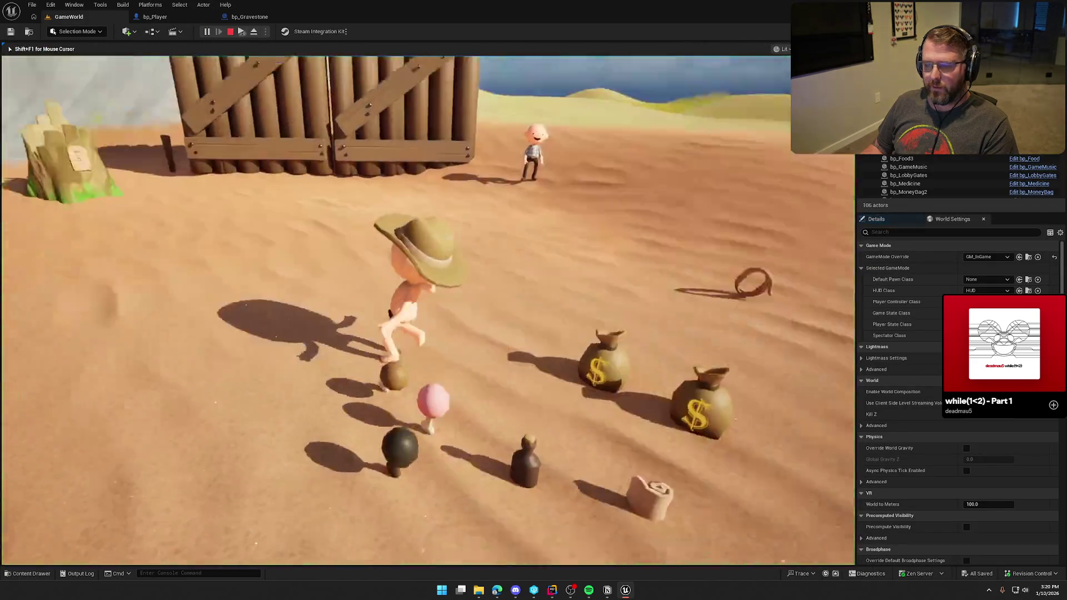
Step: Play until the player dies, becoming a ghost beside a gravestone, then stop Play-In-Editor
key(super)
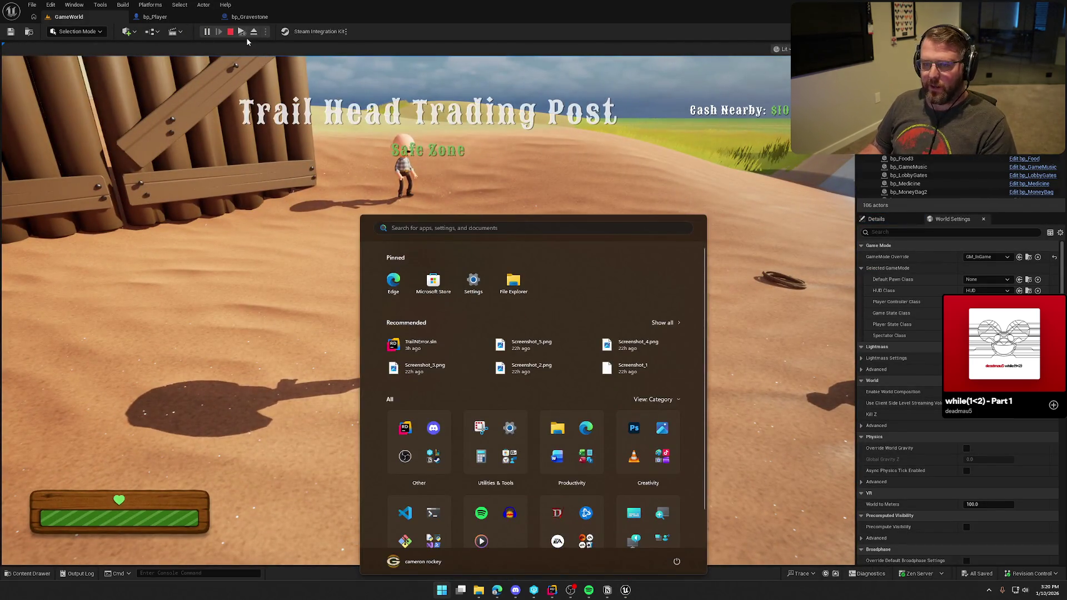
click(343, 166)
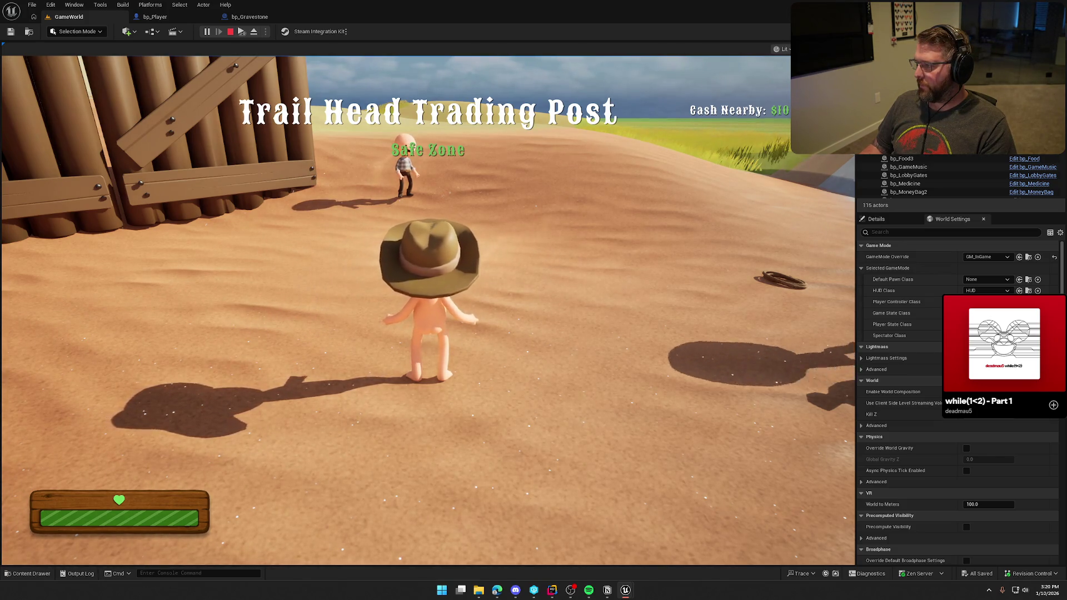
key(super)
click(589, 189)
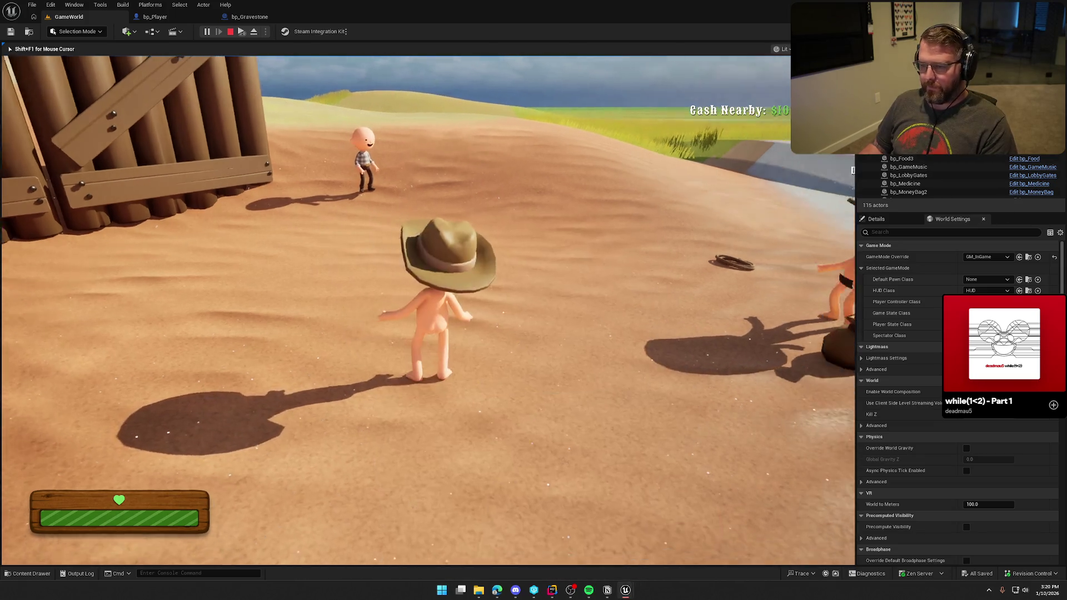
click(589, 189)
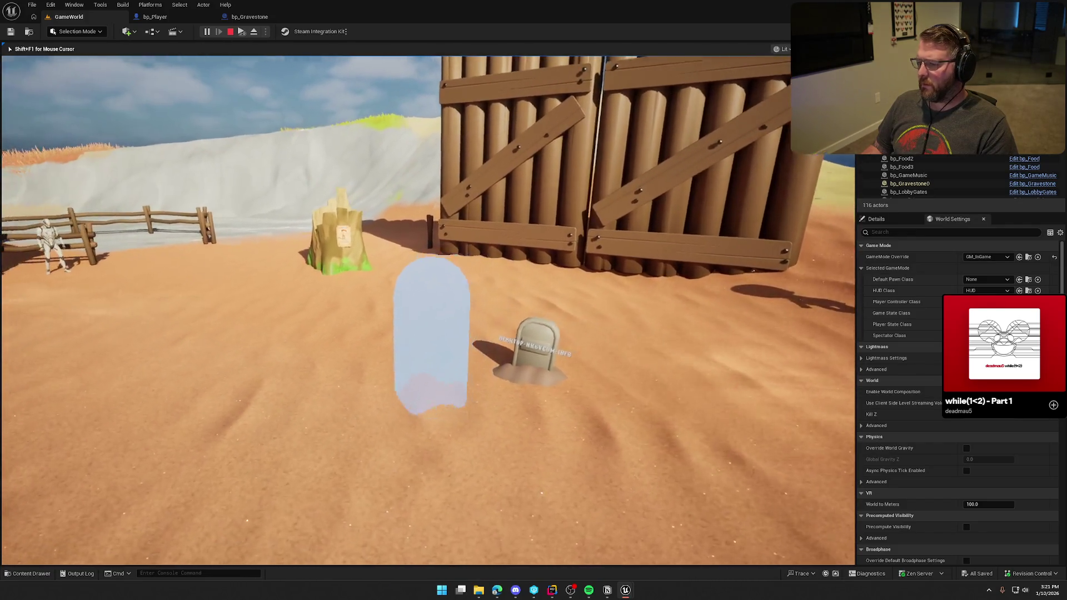
key(Escape)
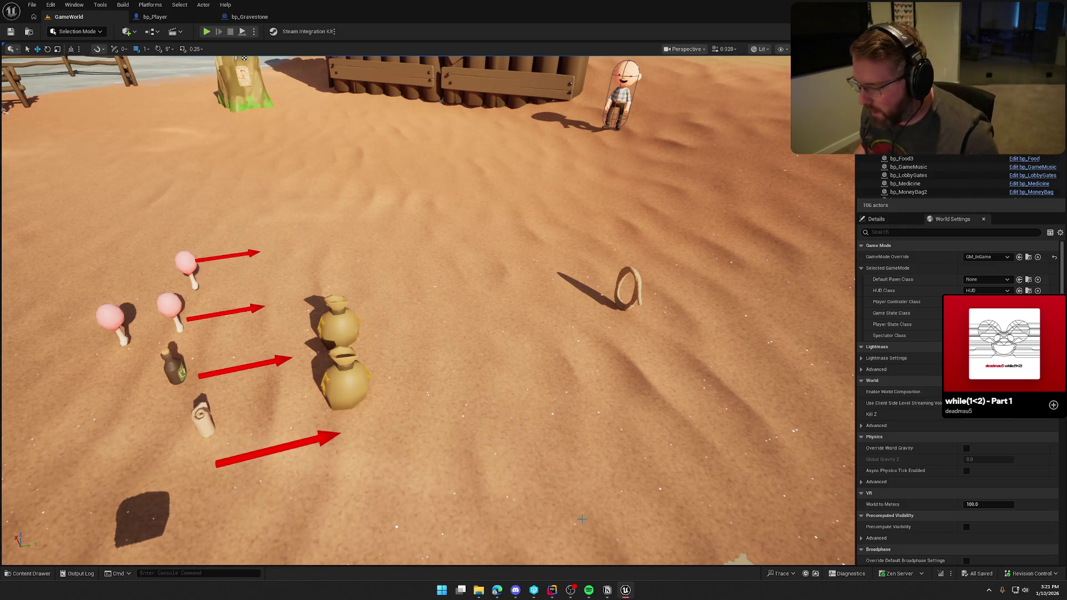
Step: Add a UE_LOG(LogTemp, Warning) line to AddRoutePoint in PlayerStateMain.cpp, logging the pawn's name and location
click(552, 590)
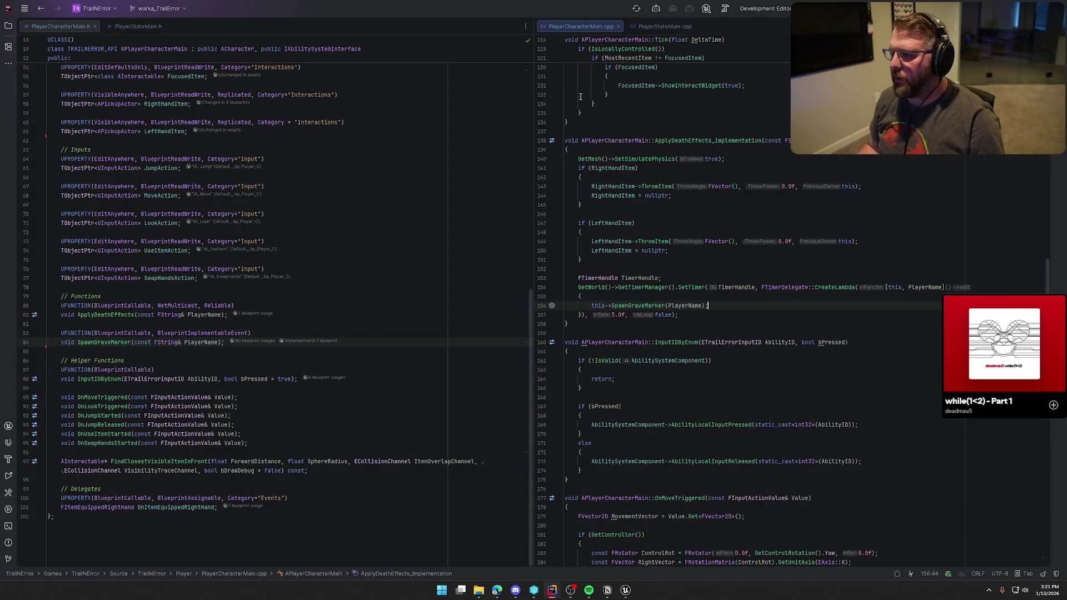
click(649, 26)
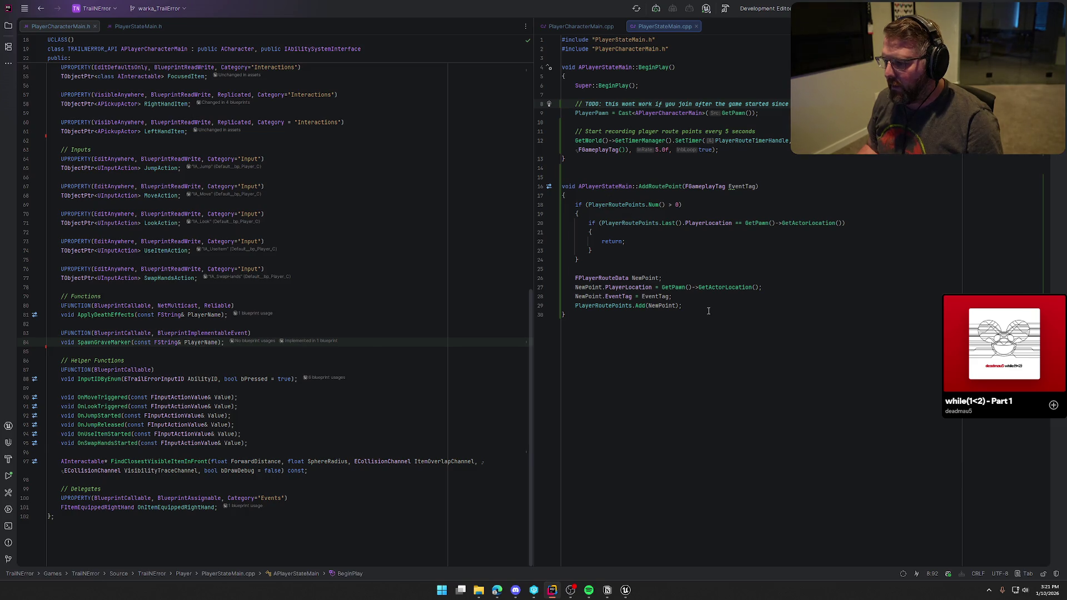
key(Return)
key(Return)
text(U)
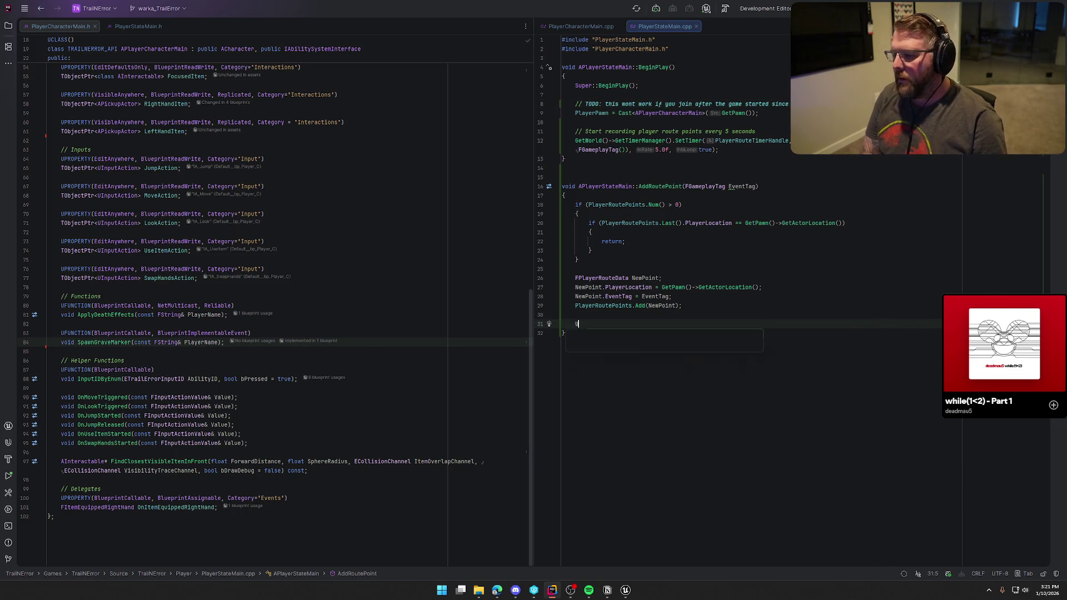
text(E_LOG()
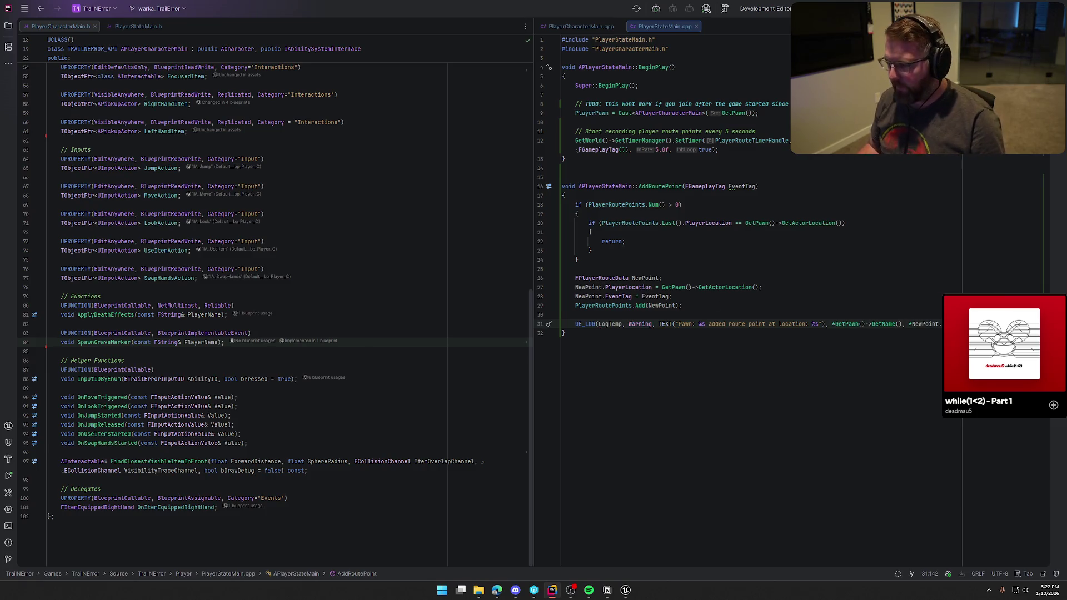
click(626, 590)
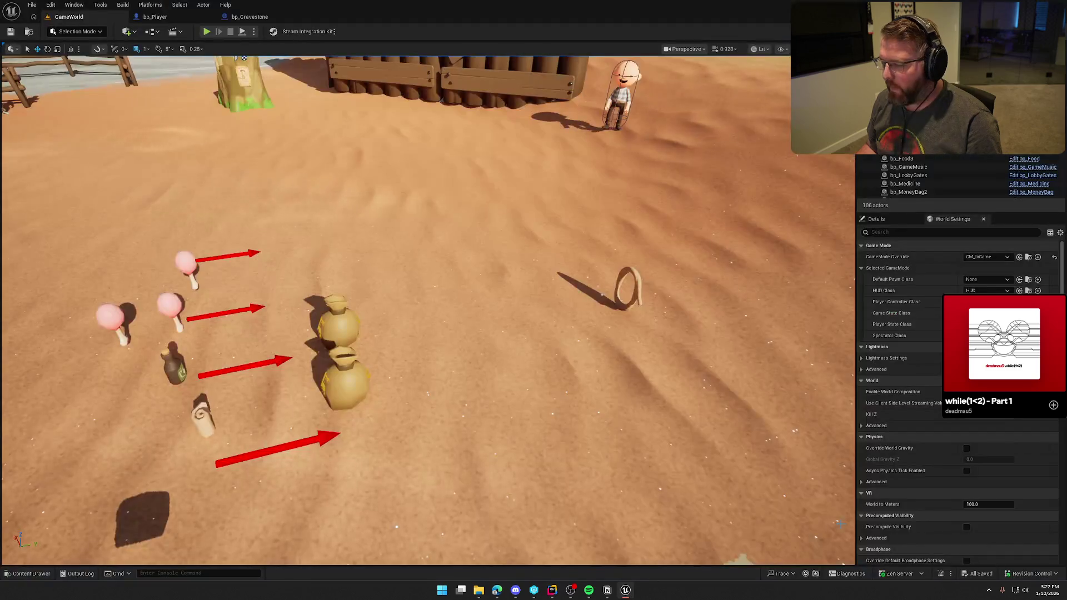
Step: Recompile the route-logging C++ change with Live Coding and check the output log
key(ctrl+alt+F11)
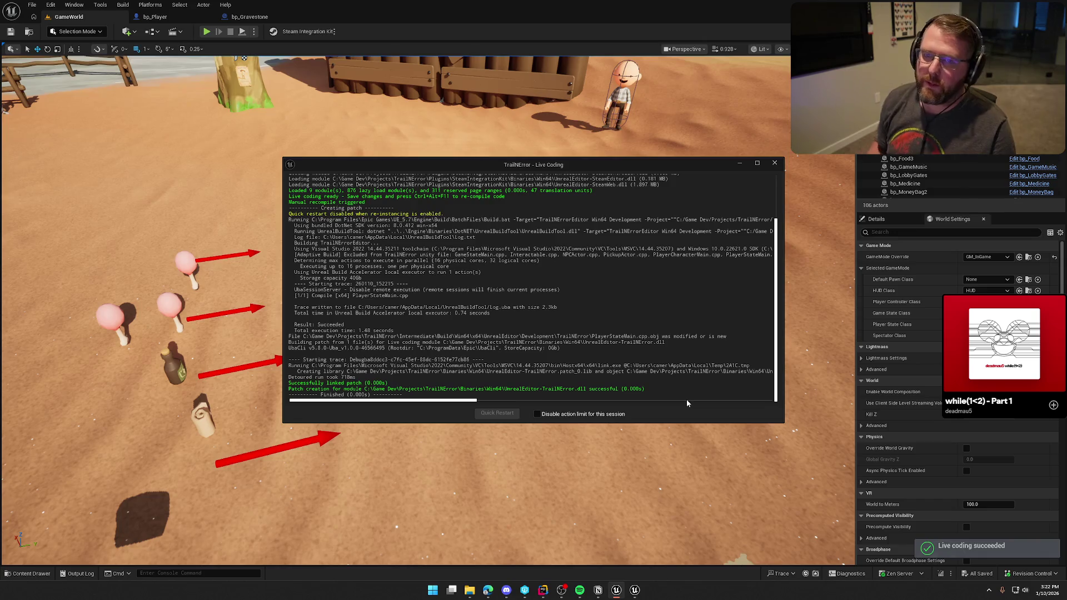
click(775, 163)
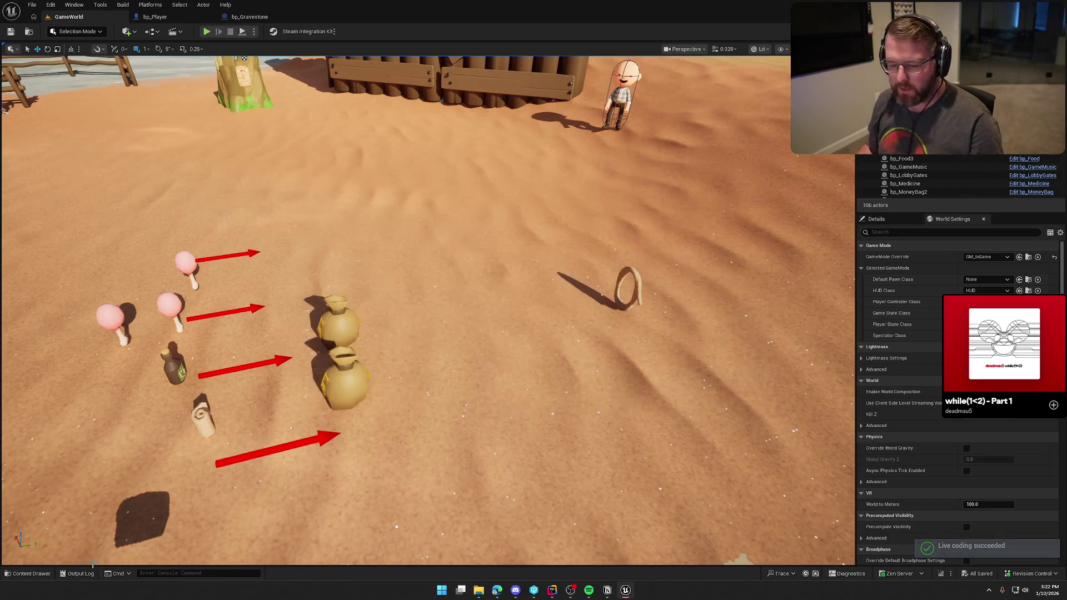
click(77, 574)
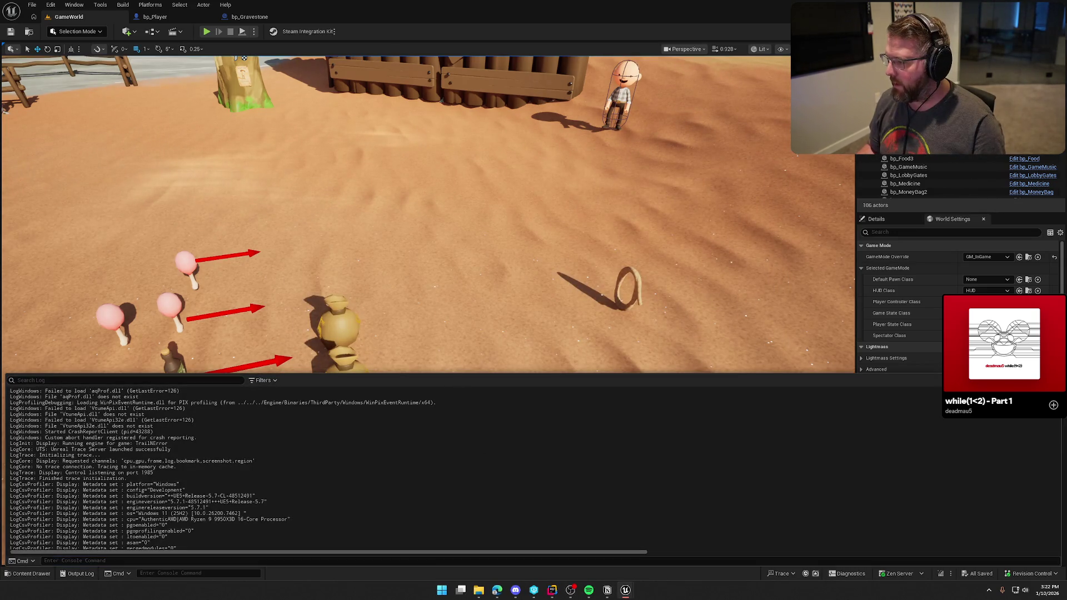
click(566, 194)
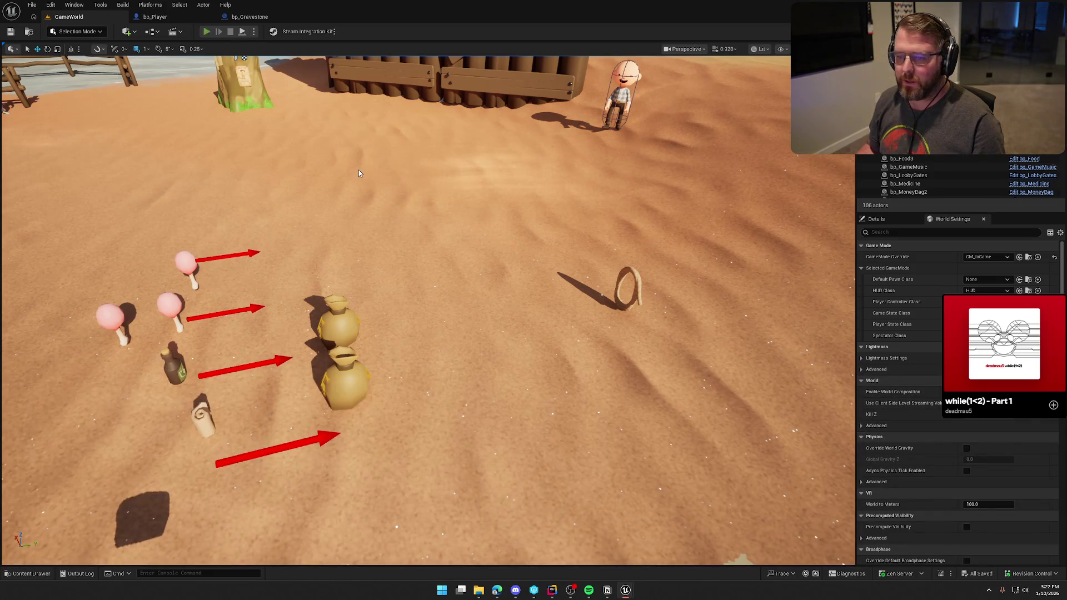
Step: Start a play-in-editor session and walk the character toward the NPC
click(206, 31)
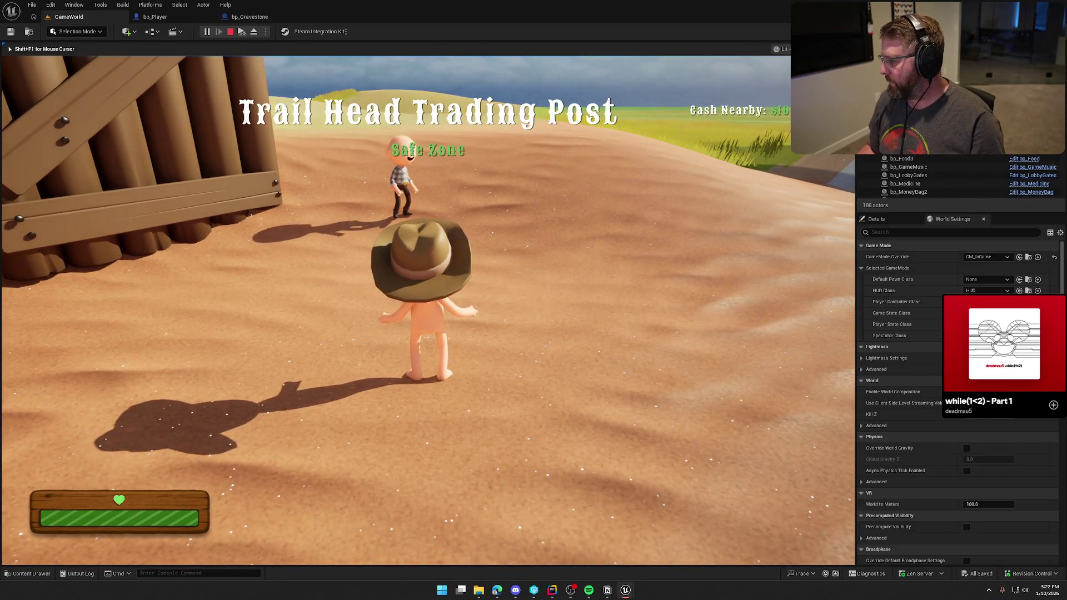
key(a)
key(w)
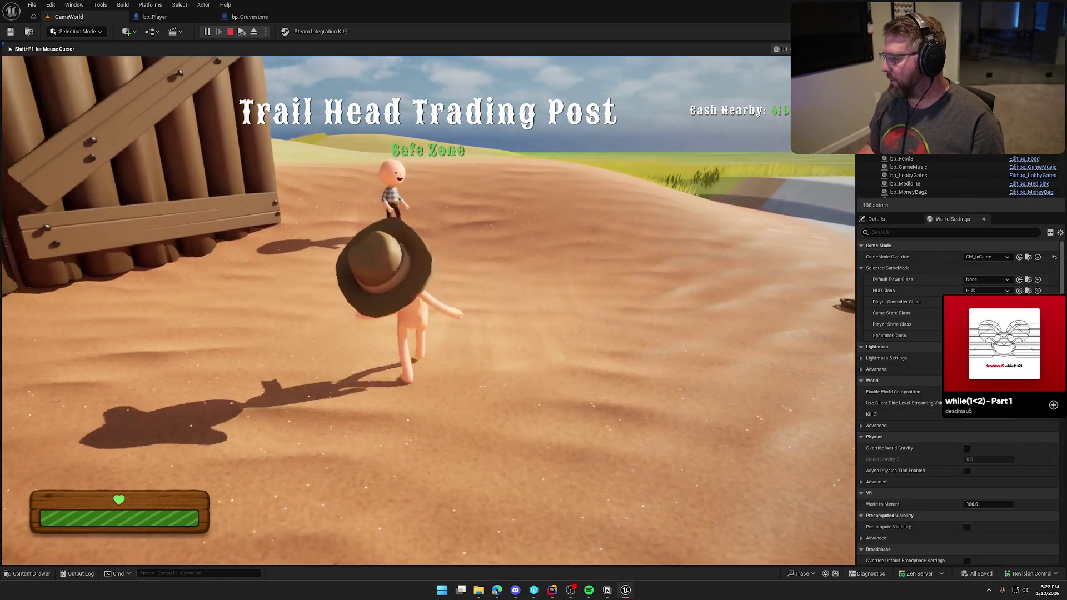
key(super)
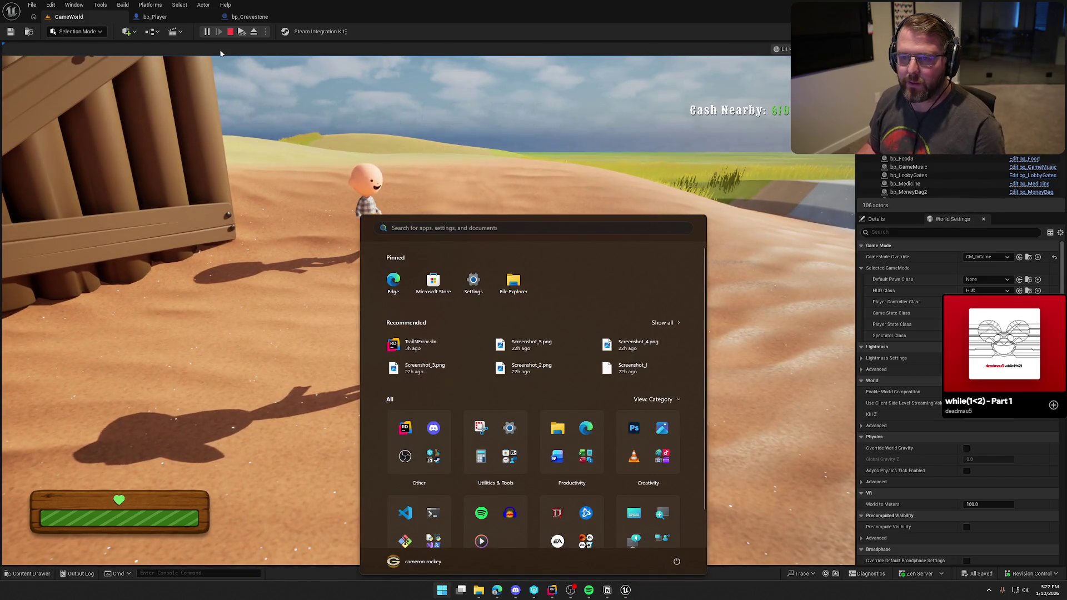
key(Escape)
Step: Run KillPlayer from the in-game console, then move the ghost across the sand
click(612, 142)
key(grave)
key(Up)
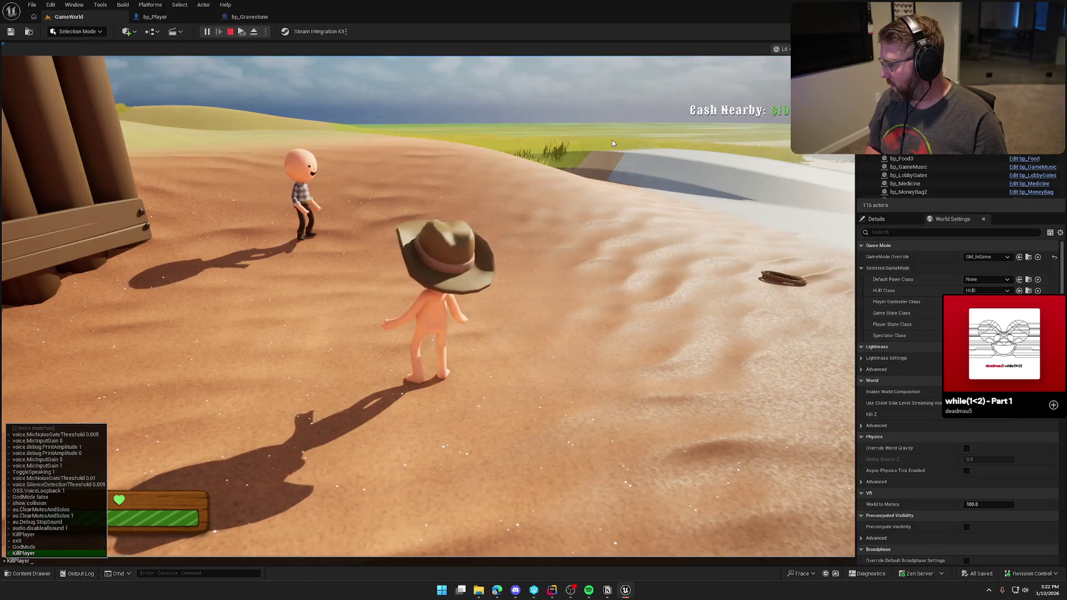
key(Return)
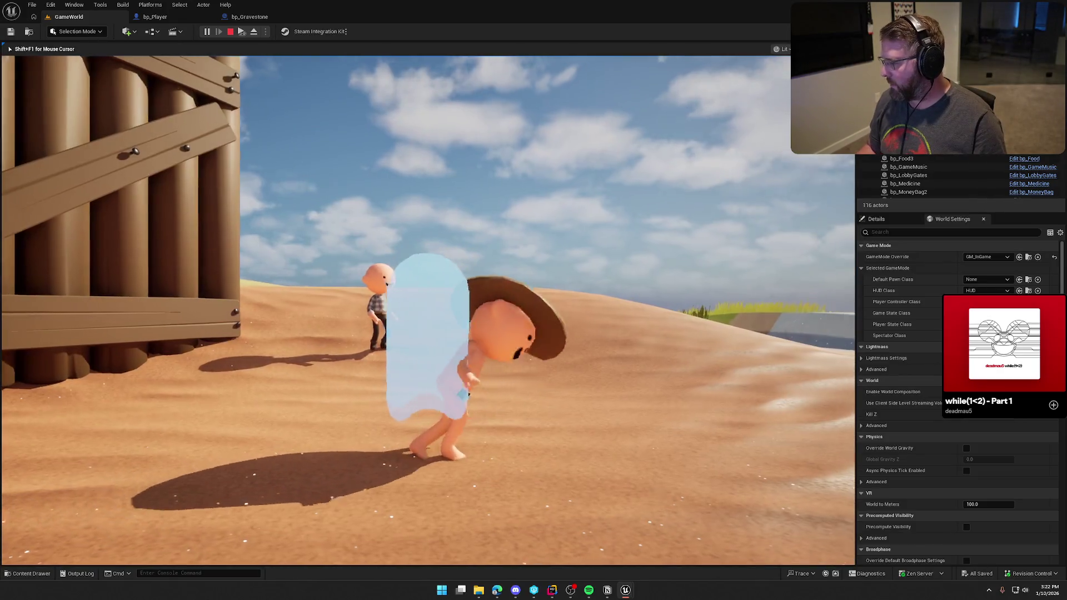
key(w)
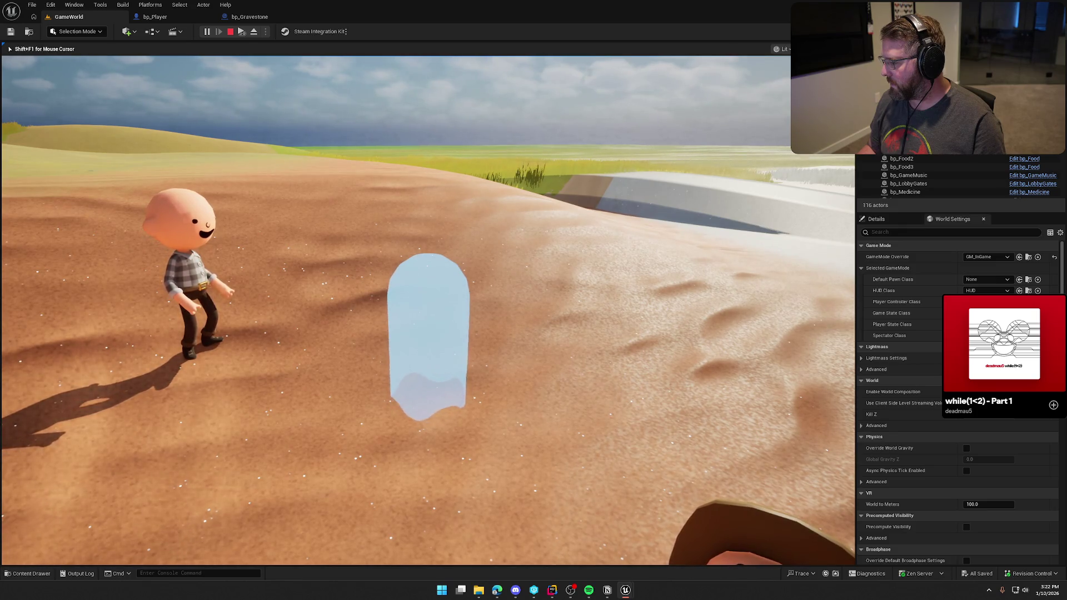
key(s)
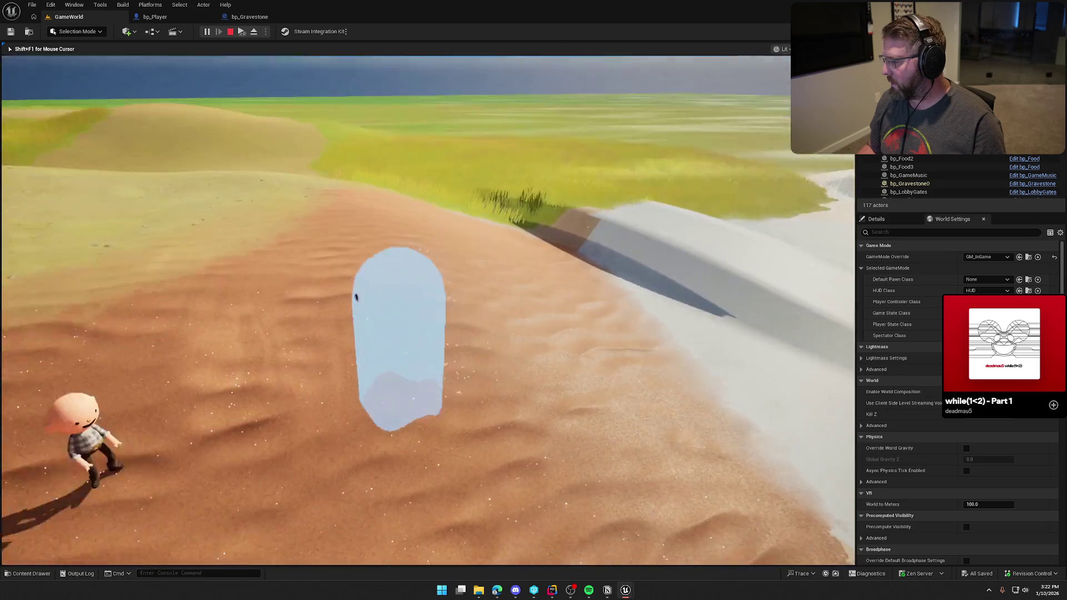
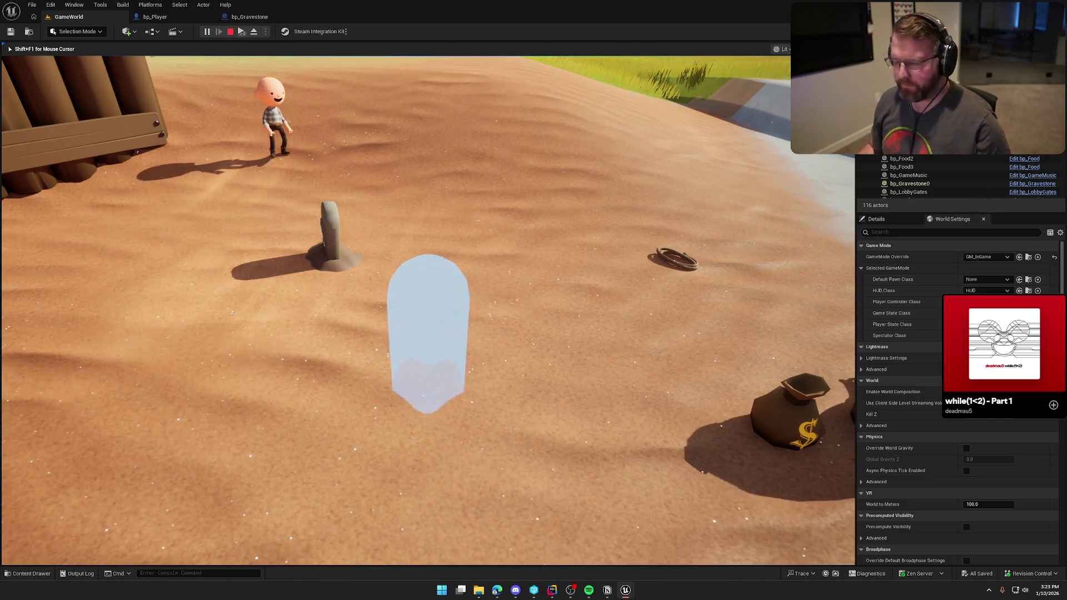
Step: End the Play In Editor session by the gravestone and return to GameWorld editing
key(alt+Tab)
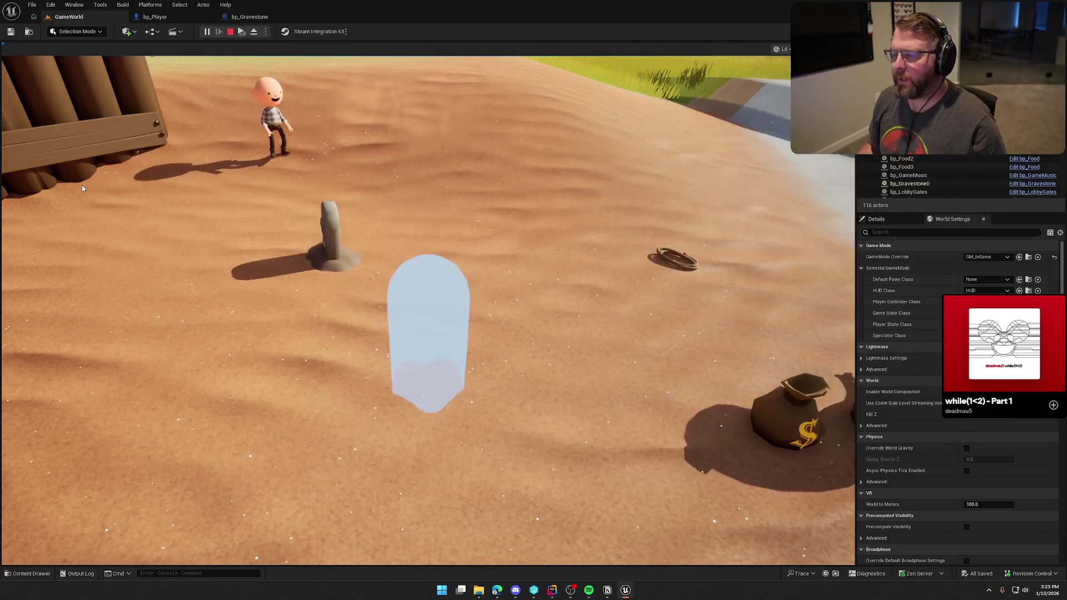
click(83, 189)
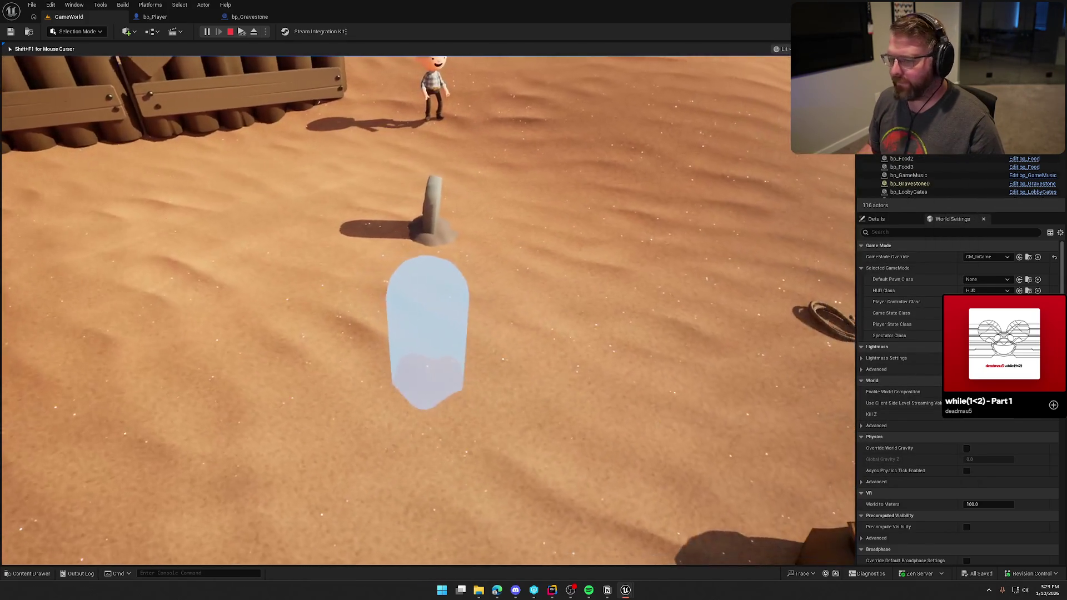
key(alt+Tab)
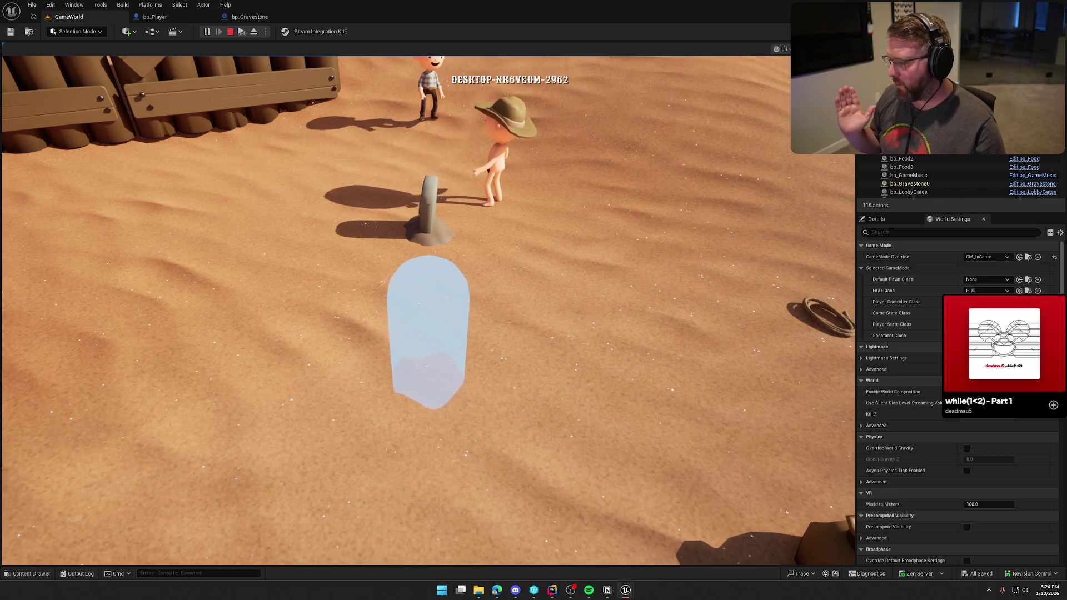
key(Escape)
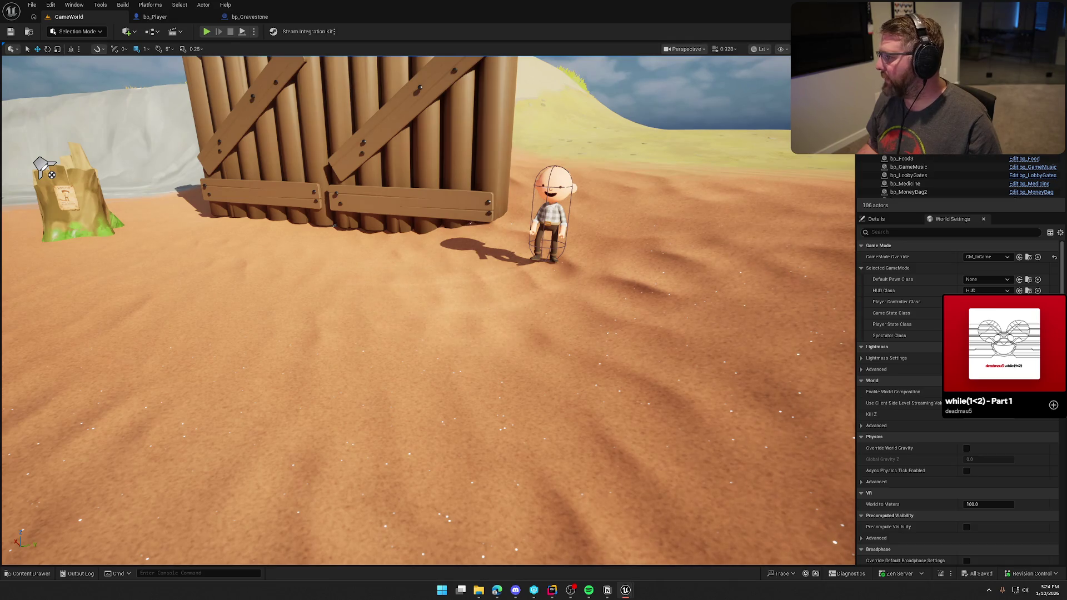
Step: Close the bp_Player Blueprint tab
drag(36, 161, 62, 158)
drag(478, 272, 478, 293)
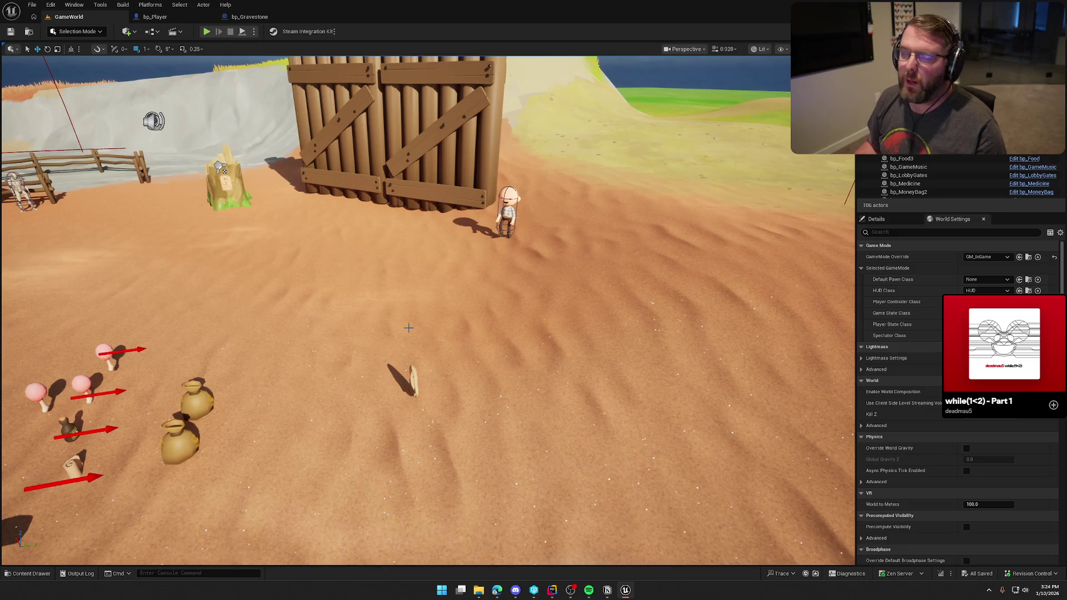
click(156, 16)
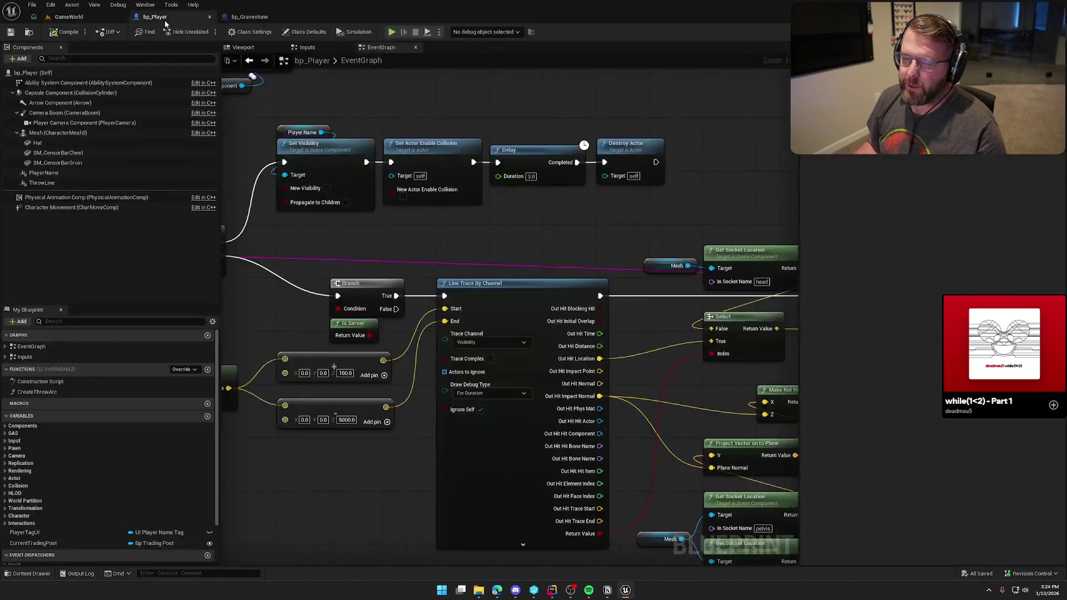
click(259, 17)
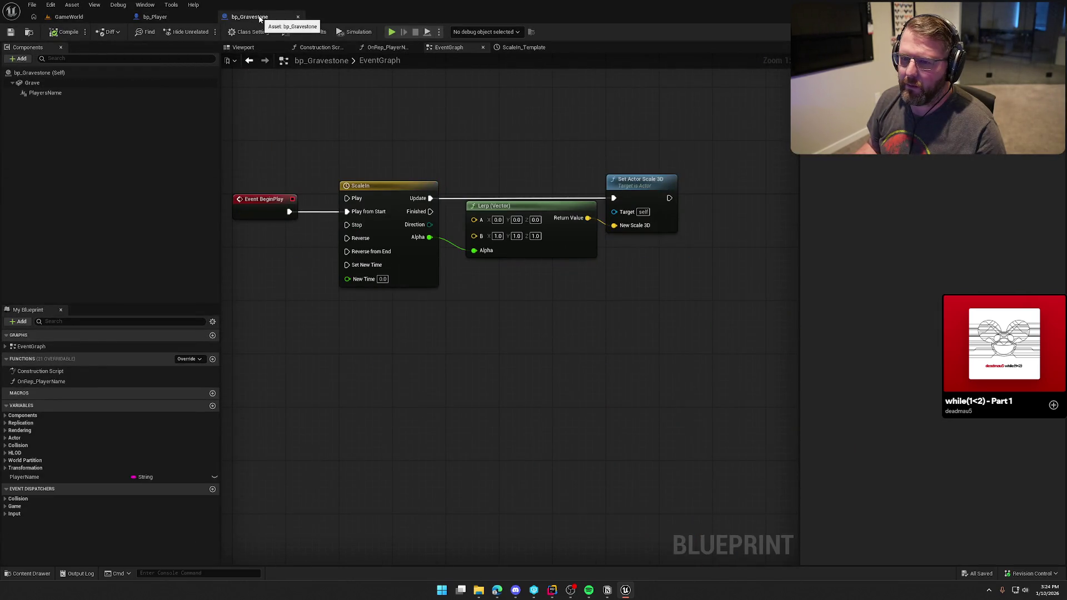
click(155, 17)
scroll(639, 240, up, 3)
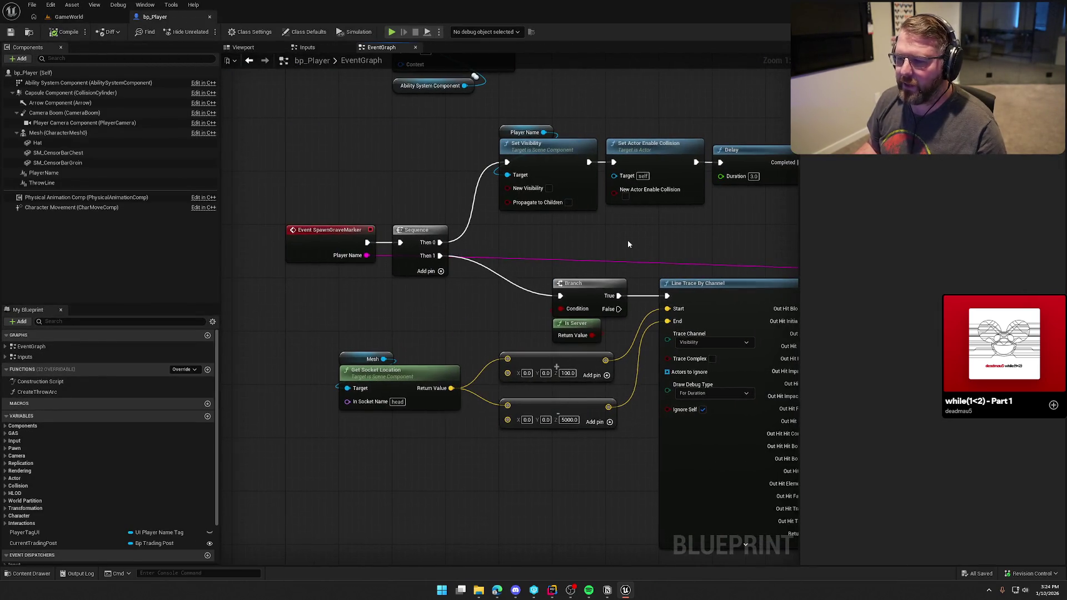
click(209, 16)
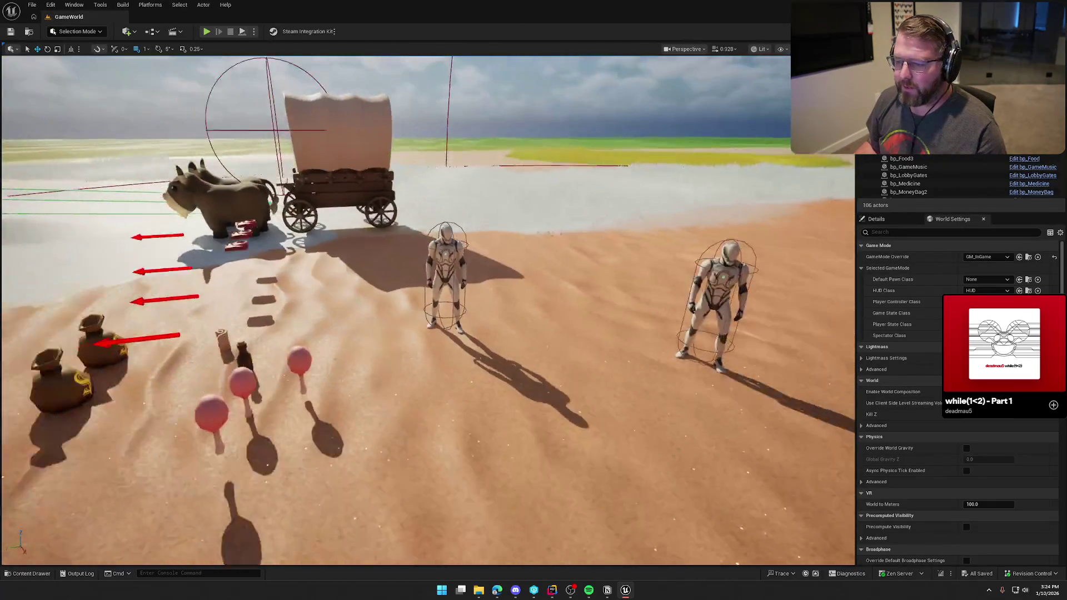
Step: Select the undertaker NPC in the level and open bp_NPC_Undertaker with Ctrl+E
click(447, 278)
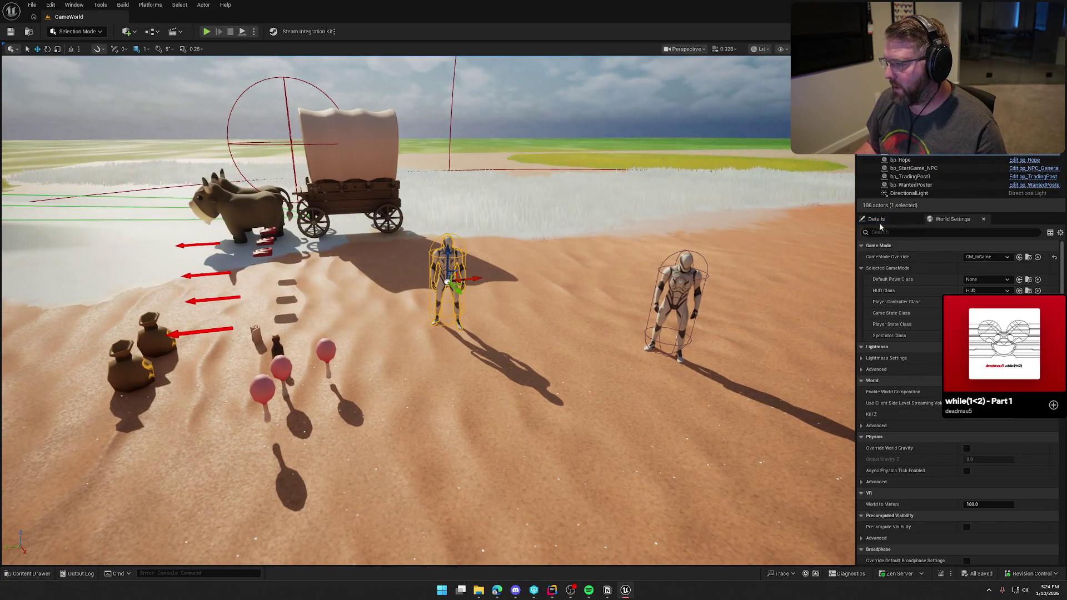
mouse_move(447, 334)
mouse_down()
mouse_move(367, 314)
mouse_move(602, 291)
mouse_up()
key(Escape)
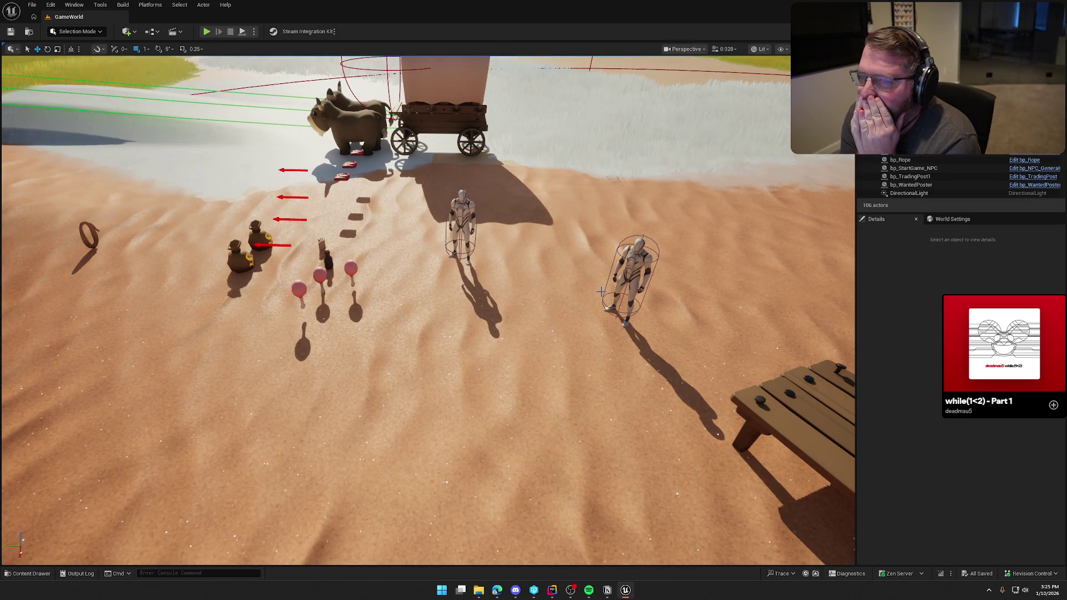
key(ctrl+z)
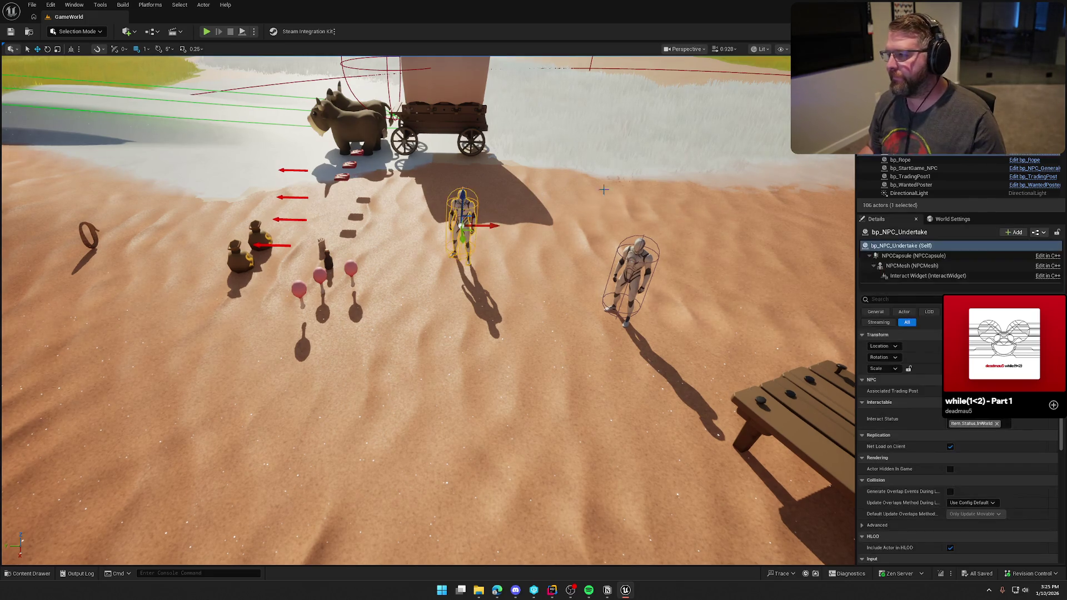
key(ctrl+e)
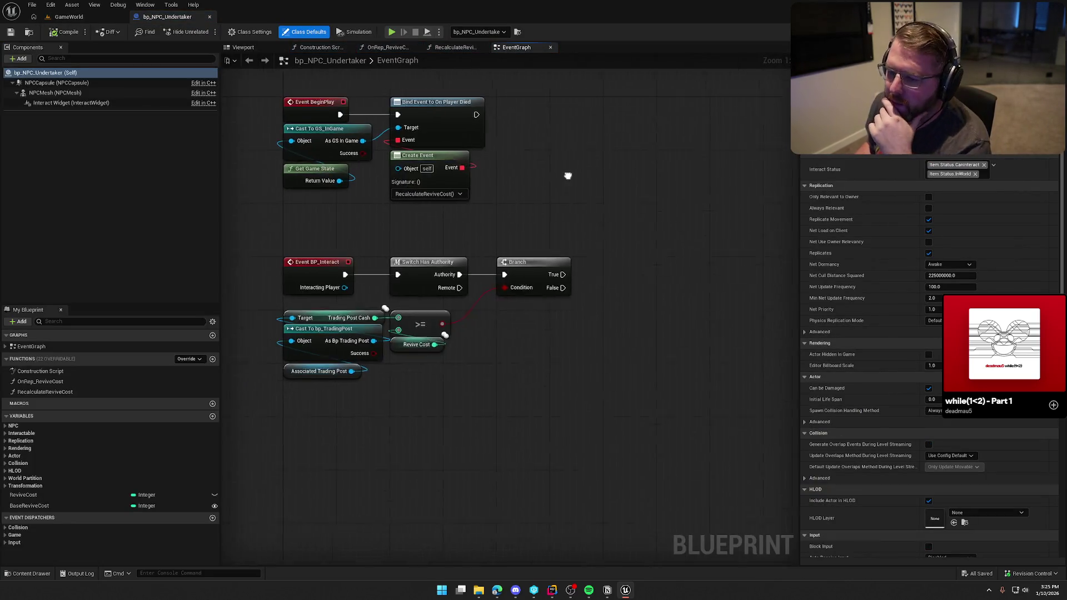
Step: Open the Content Drawer at Content/Logic/Actors, showing bp_Gravestone and bp_TradingPost
drag(298, 209, 692, 410)
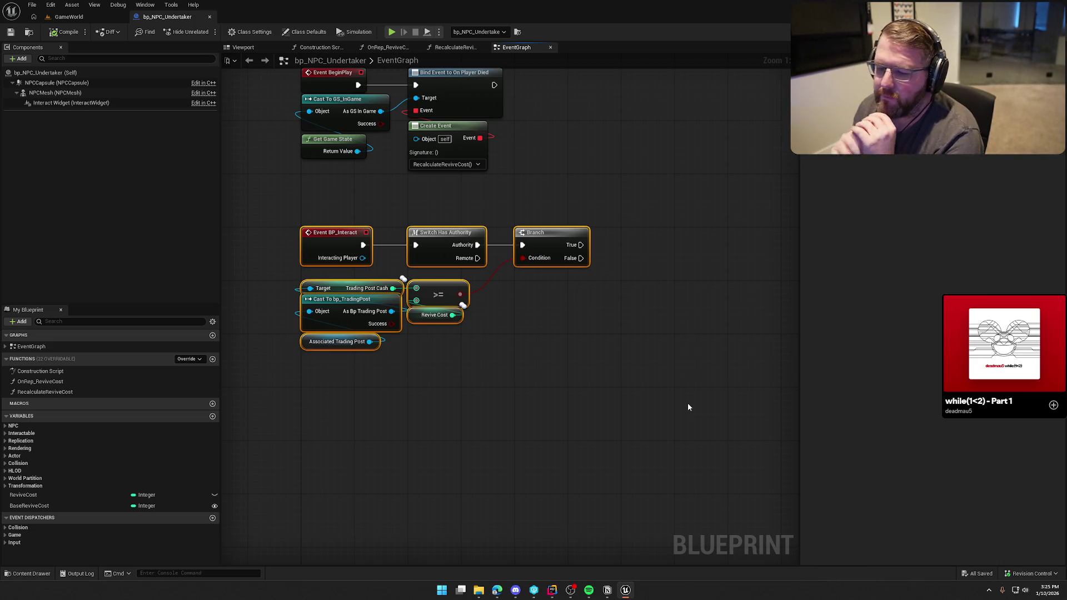
click(595, 358)
mouse_move(595, 358)
mouse_down()
mouse_move(503, 335)
mouse_move(522, 329)
mouse_move(517, 367)
mouse_up()
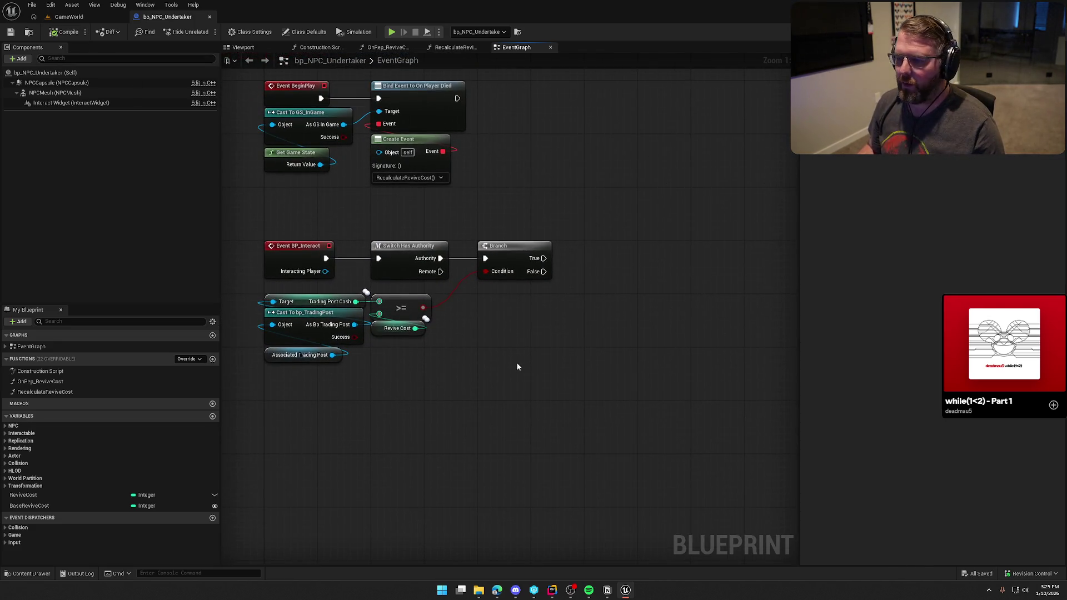
key(ctrl+space)
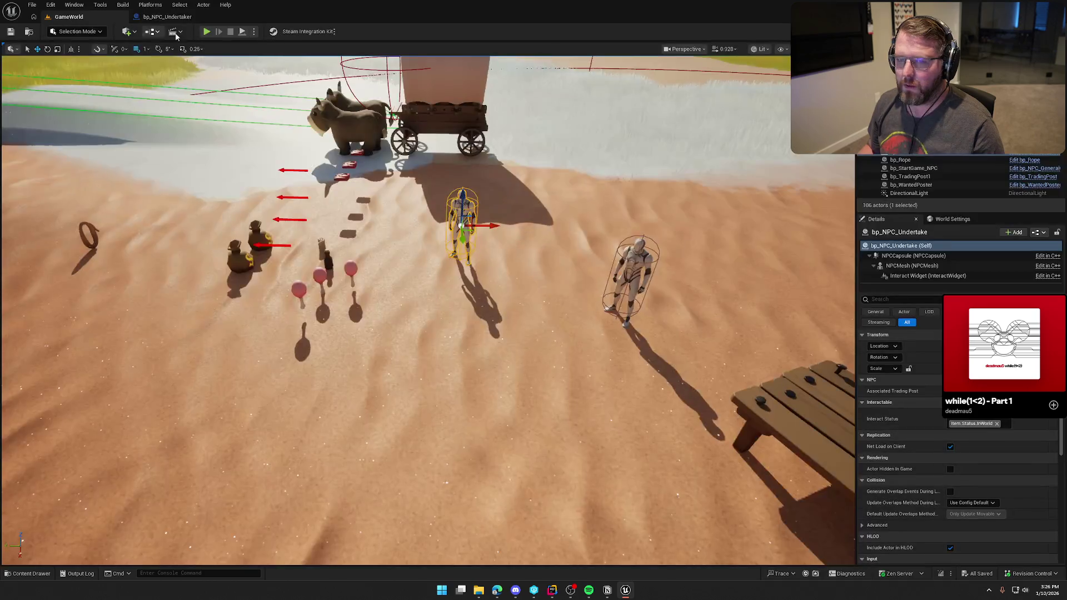
Step: Open the GM_InGame game mode Blueprint from the GameWorld World Settings
click(70, 19)
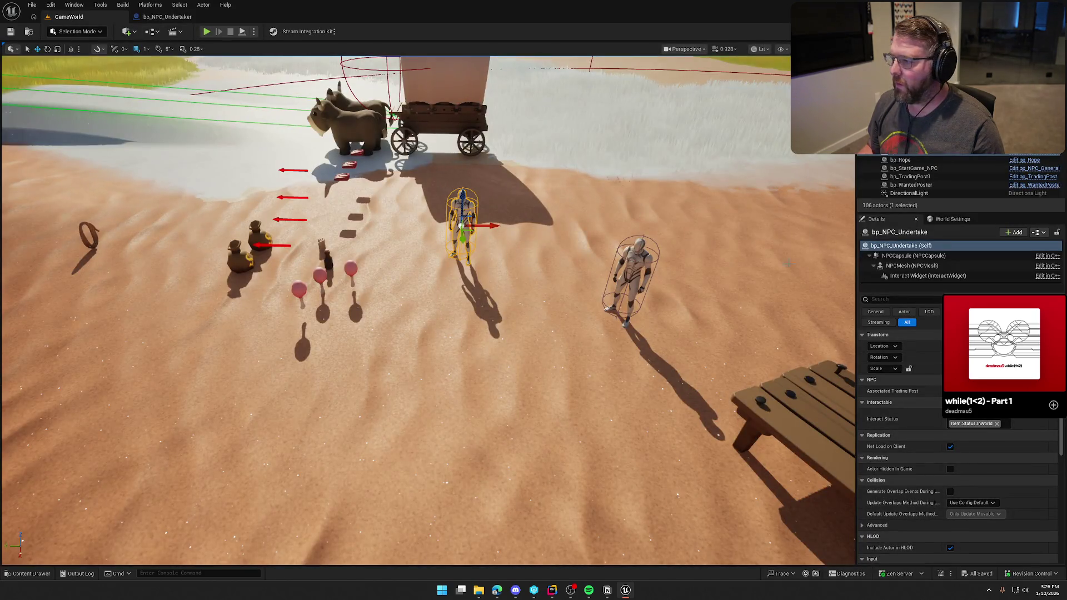
click(952, 219)
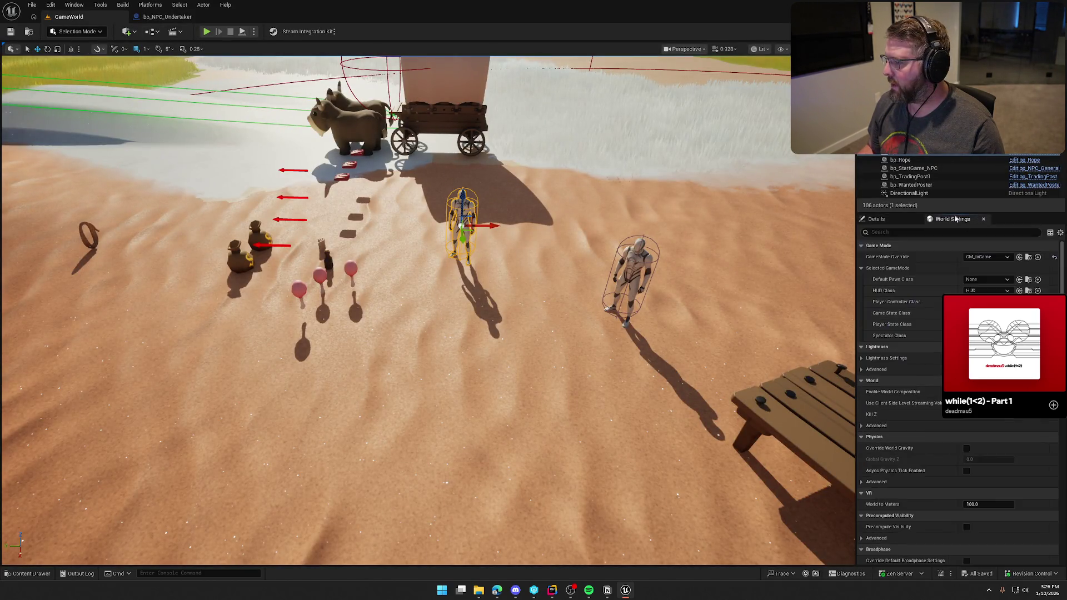
click(1029, 257)
double_click(171, 426)
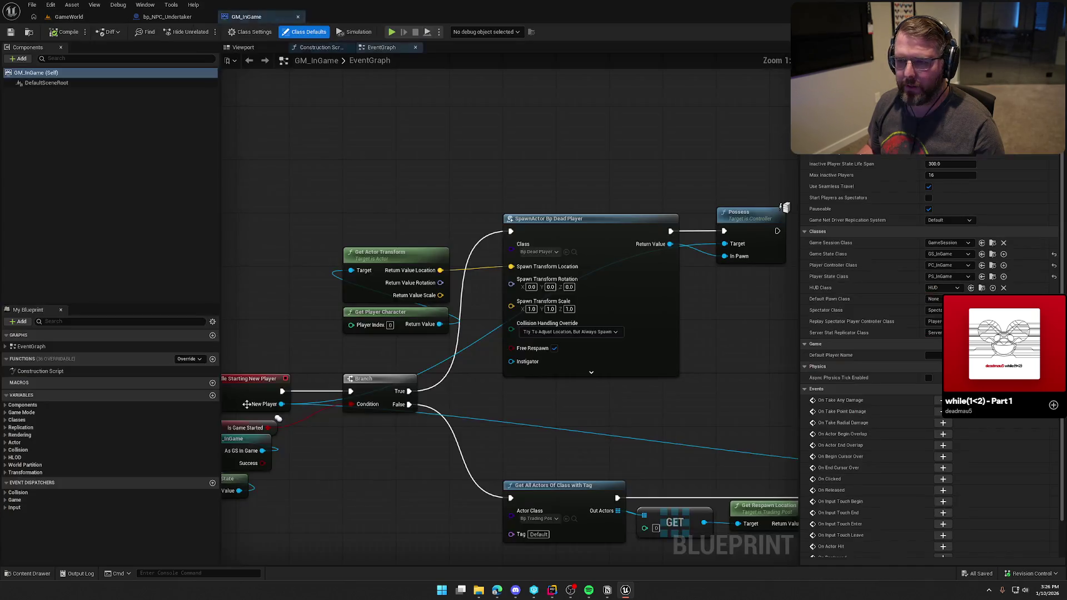
mouse_move(430, 169)
mouse_down()
mouse_move(425, 371)
mouse_move(344, 373)
mouse_move(281, 353)
mouse_up()
scroll(345, 372, down, 1)
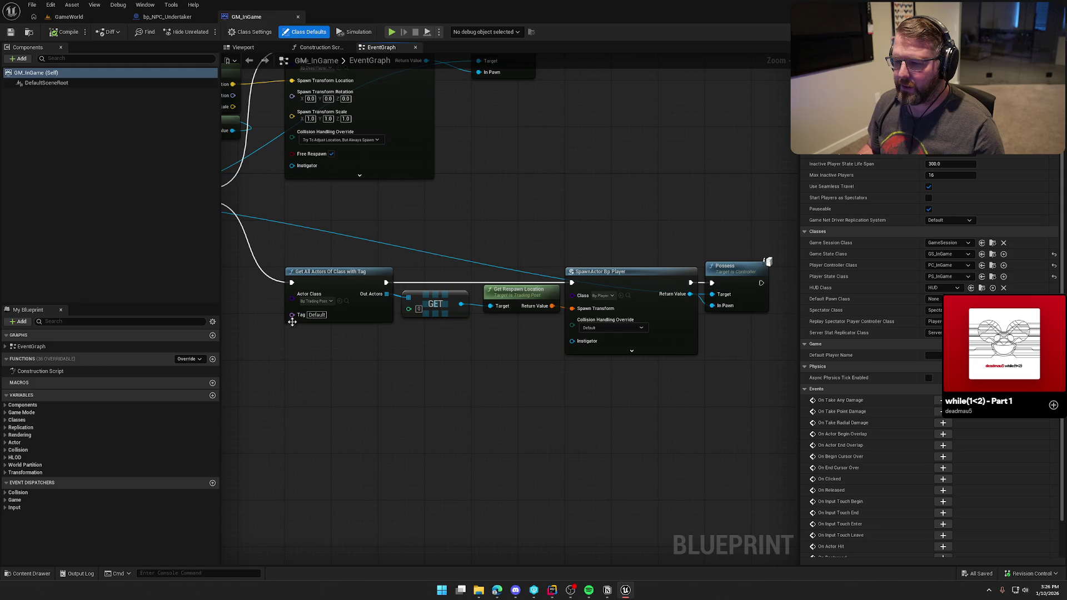
Step: Copy Get Respawn Location, SpawnActor and Possess into bp_NPC_Undertaker's EventGraph
mouse_move(307, 236)
mouse_down()
mouse_move(666, 384)
mouse_move(716, 389)
mouse_up()
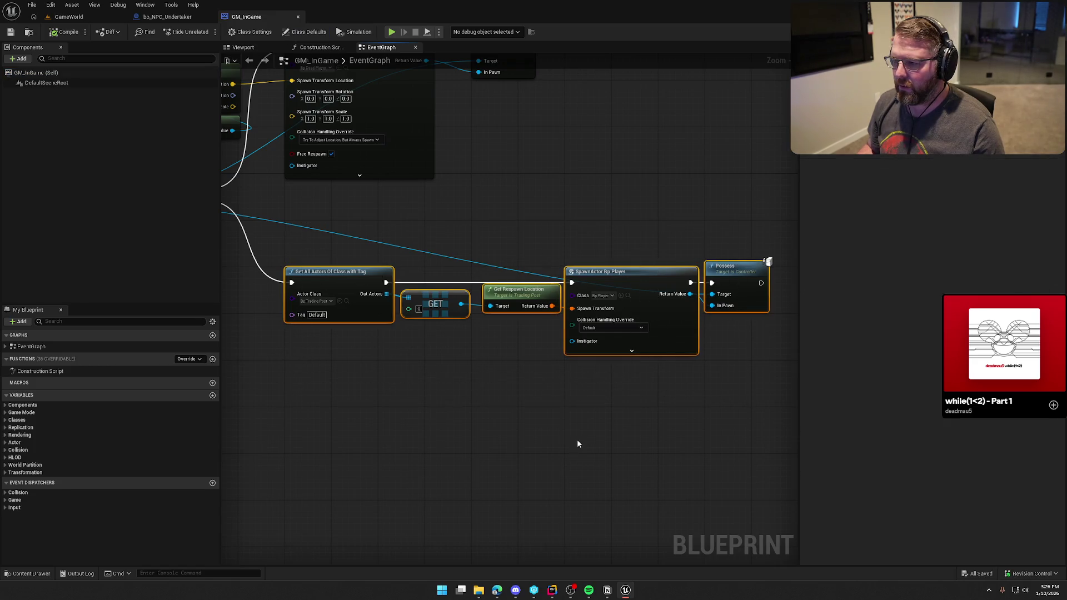
mouse_move(431, 361)
mouse_down()
mouse_move(418, 363)
mouse_move(334, 268)
mouse_move(301, 253)
mouse_move(453, 391)
mouse_move(302, 238)
mouse_move(254, 267)
mouse_move(265, 270)
mouse_up()
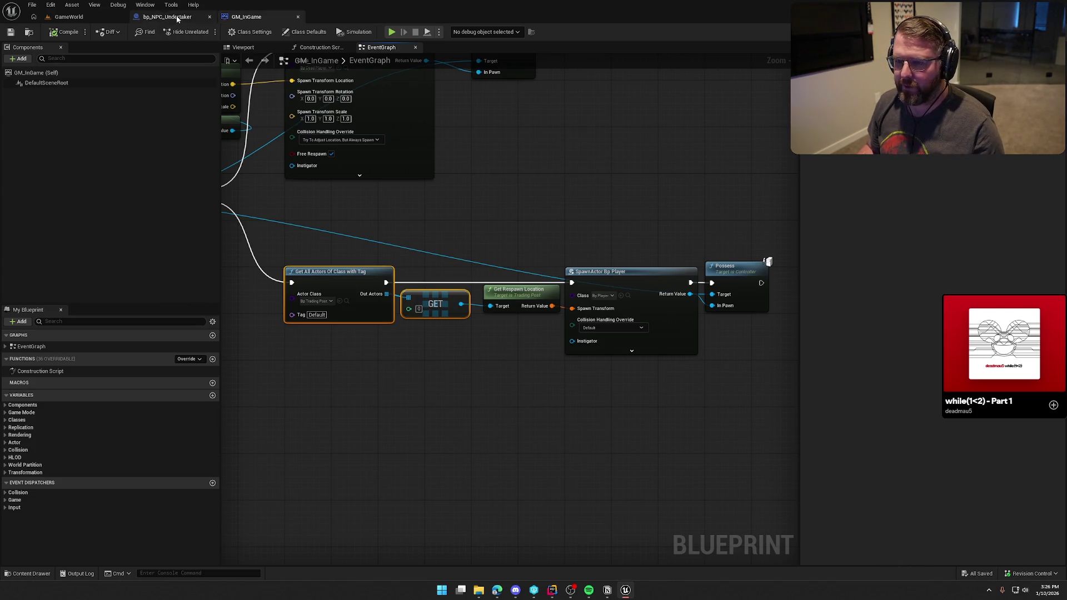
drag(487, 225, 727, 371)
drag(510, 371, 548, 374)
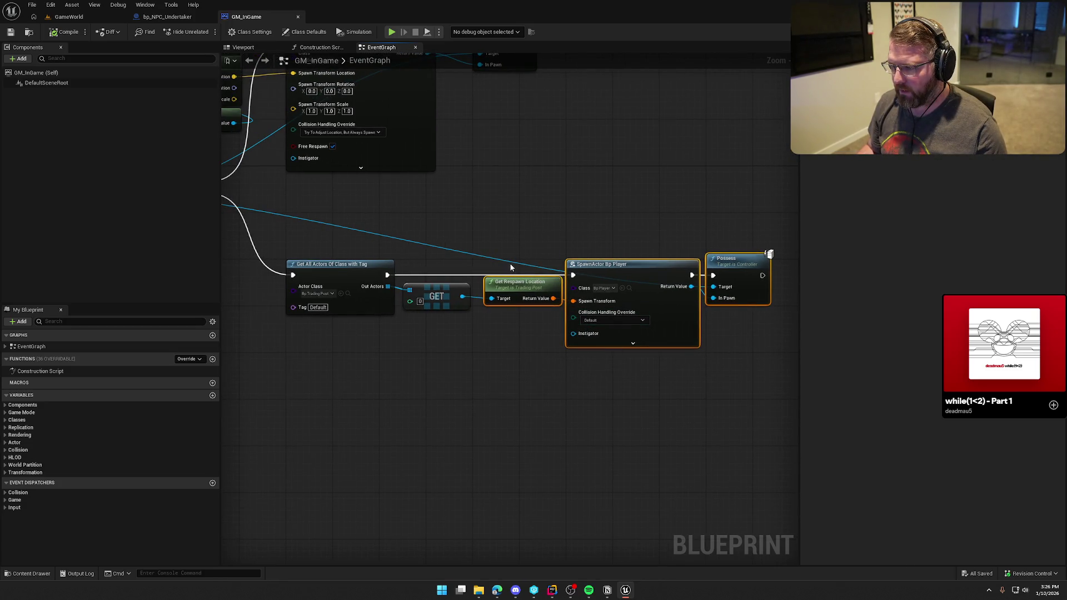
drag(512, 264, 766, 243)
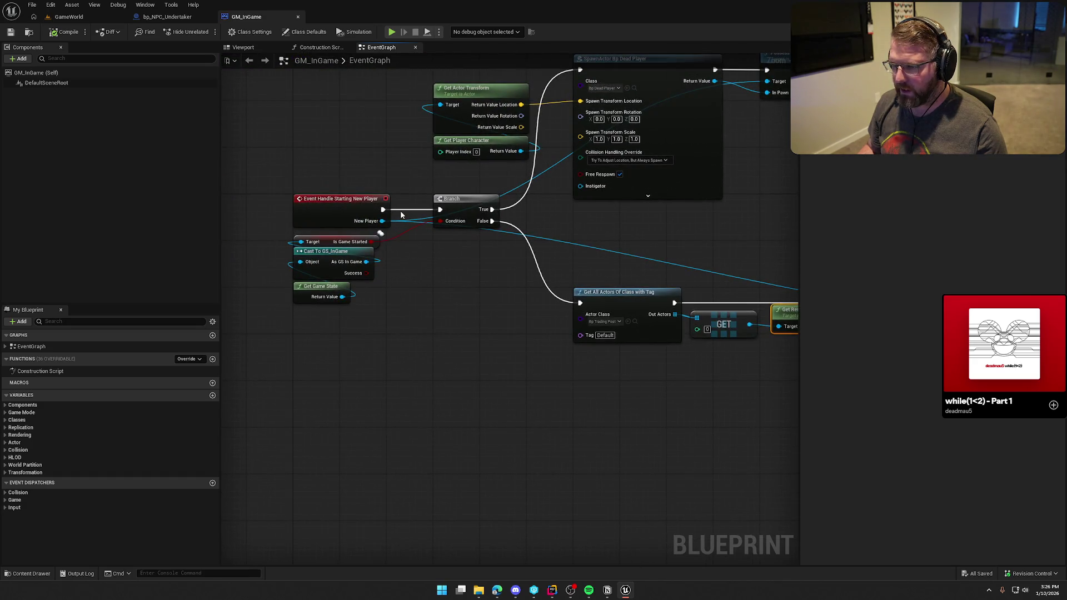
click(167, 17)
drag(554, 388, 470, 358)
key(ctrl+v)
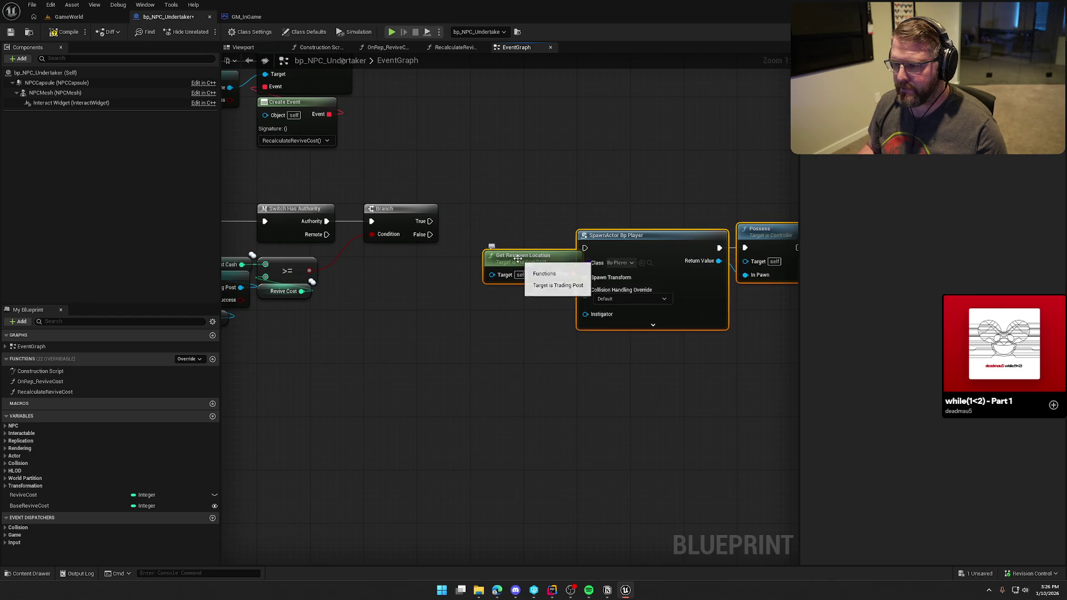
Step: Duplicate the Associated Trading Post getter and wire it into Get Respawn Location's Target
drag(328, 352, 420, 340)
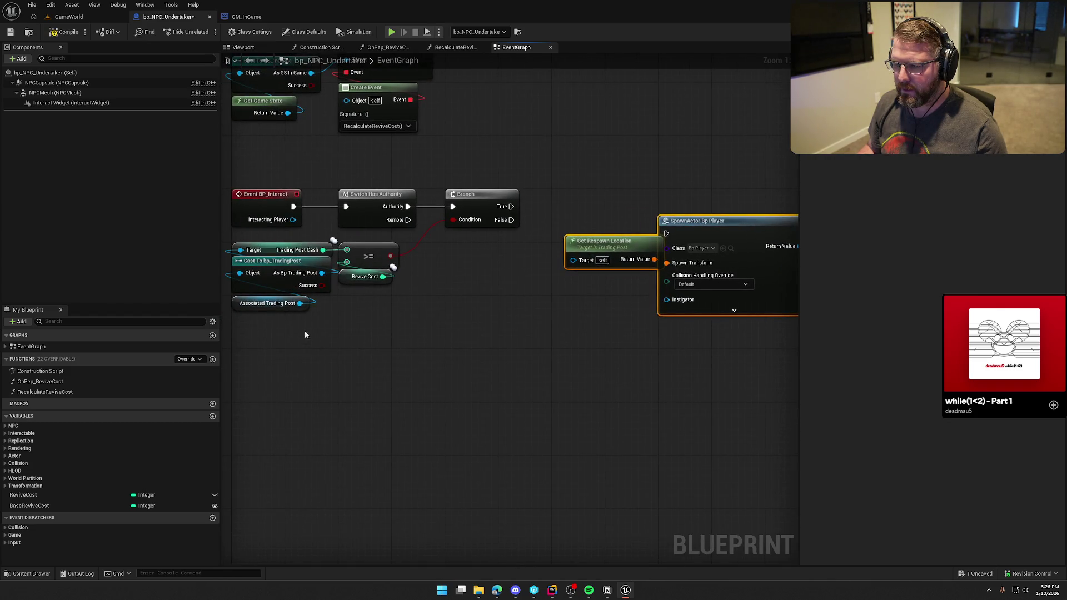
click(272, 303)
key(ctrl+c)
key(ctrl+v)
drag(561, 303, 574, 263)
mouse_move(528, 304)
mouse_down()
mouse_move(600, 278)
mouse_move(584, 247)
mouse_move(574, 253)
mouse_up()
Step: Wire Branch True into SpawnActor and move the spawn nodes right to make room
mouse_move(587, 326)
mouse_down()
mouse_move(392, 303)
mouse_move(709, 172)
mouse_up()
drag(472, 212, 317, 184)
mouse_move(521, 206)
mouse_down()
mouse_move(475, 179)
mouse_move(531, 181)
mouse_move(519, 178)
mouse_move(462, 326)
mouse_move(510, 328)
mouse_move(580, 310)
mouse_move(388, 302)
mouse_move(345, 286)
mouse_up()
drag(339, 153, 693, 319)
drag(535, 172, 745, 172)
drag(469, 263, 521, 299)
right_click(398, 243)
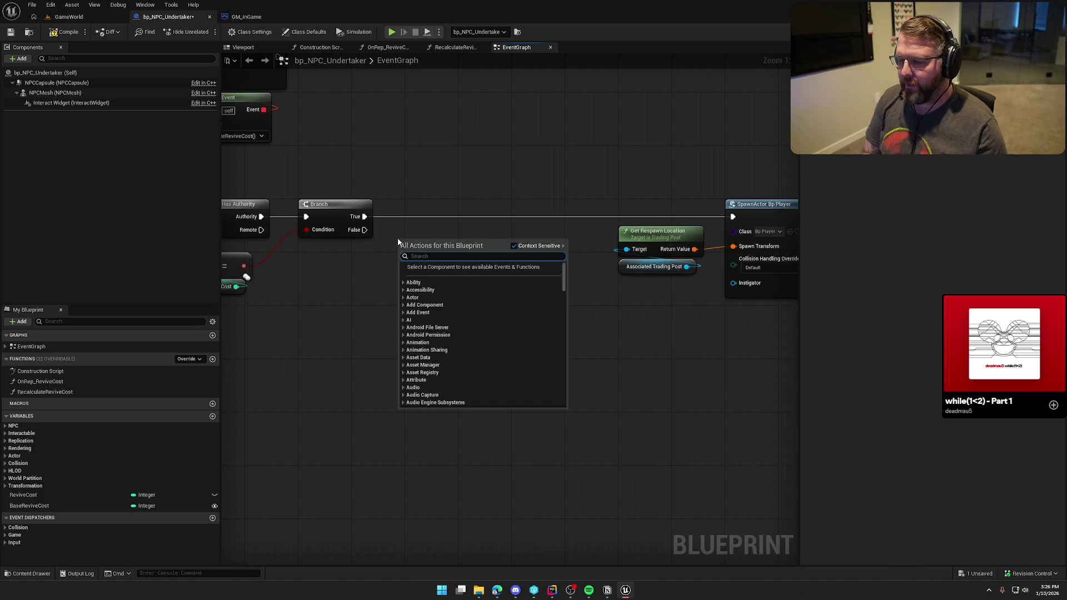
Step: Add Get All Actors Of Class for Bp Dead Player, run from Branch True
text(get al)
text(l act)
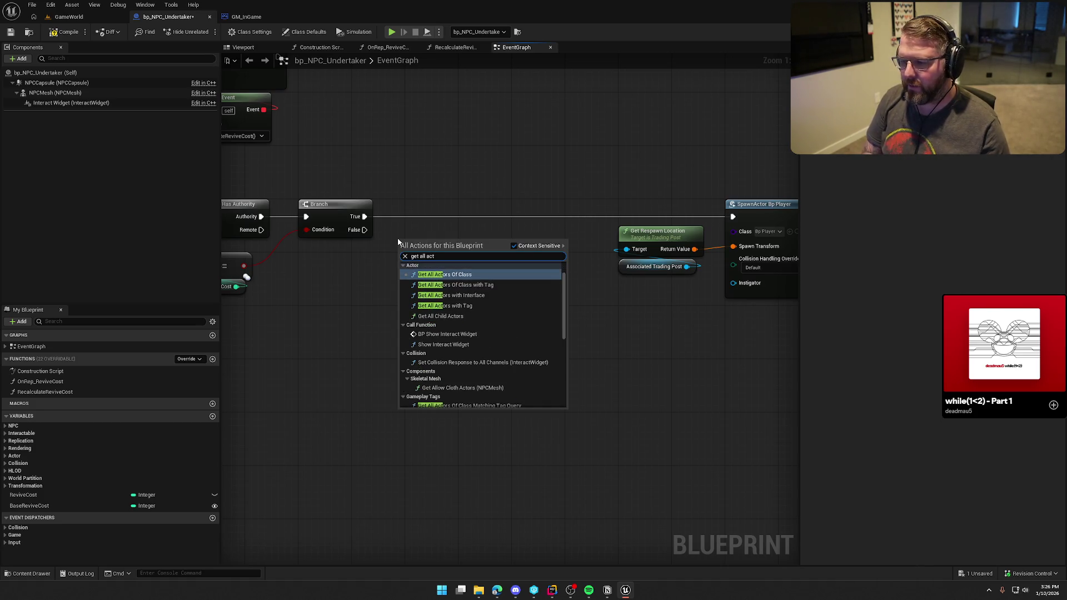
key(Return)
click(425, 271)
text(deadp)
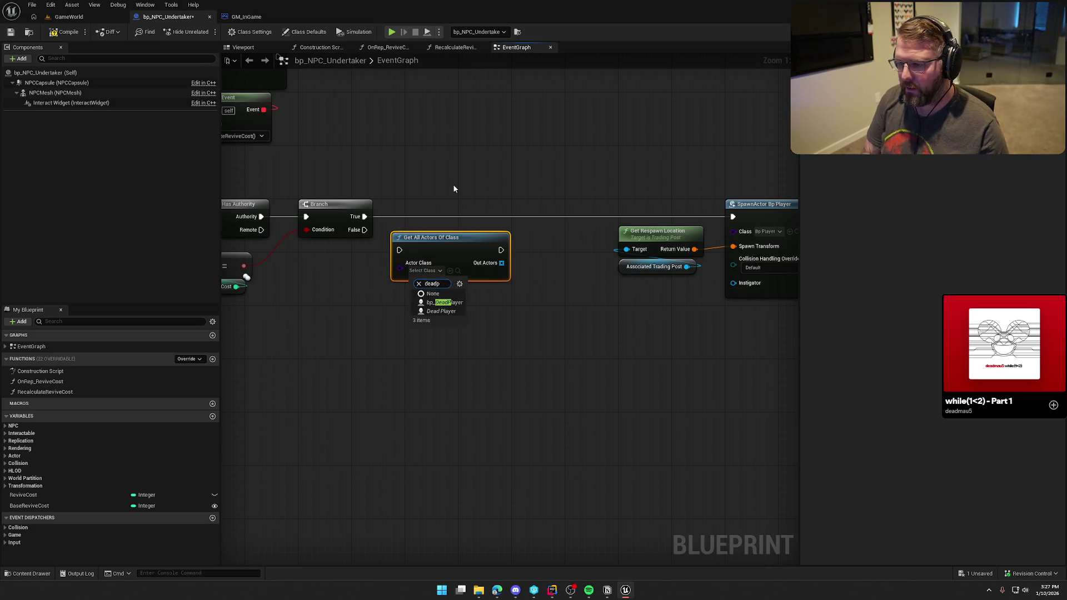
click(445, 302)
drag(365, 219, 365, 219)
mouse_move(425, 241)
mouse_down()
mouse_move(439, 208)
mouse_move(552, 224)
mouse_move(555, 245)
mouse_up()
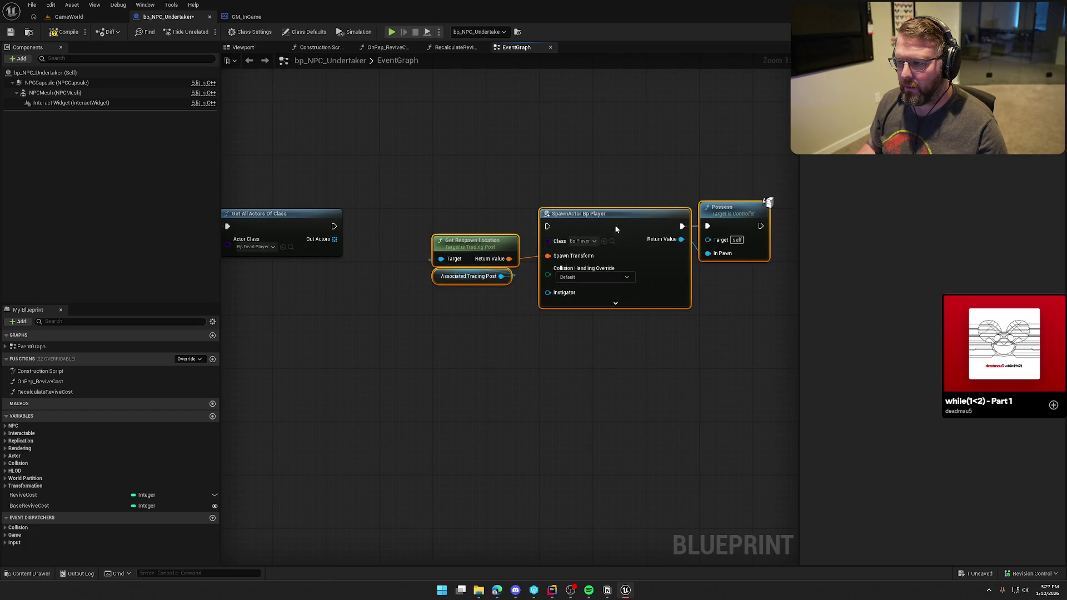
Step: Add a For Each Loop and a Get Controller node fed by the Array Element
drag(615, 224, 761, 355)
click(388, 223)
mouse_move(388, 222)
mouse_down()
mouse_move(334, 211)
mouse_move(411, 215)
mouse_up()
mouse_move(503, 289)
mouse_down()
mouse_move(472, 261)
mouse_move(454, 218)
mouse_up()
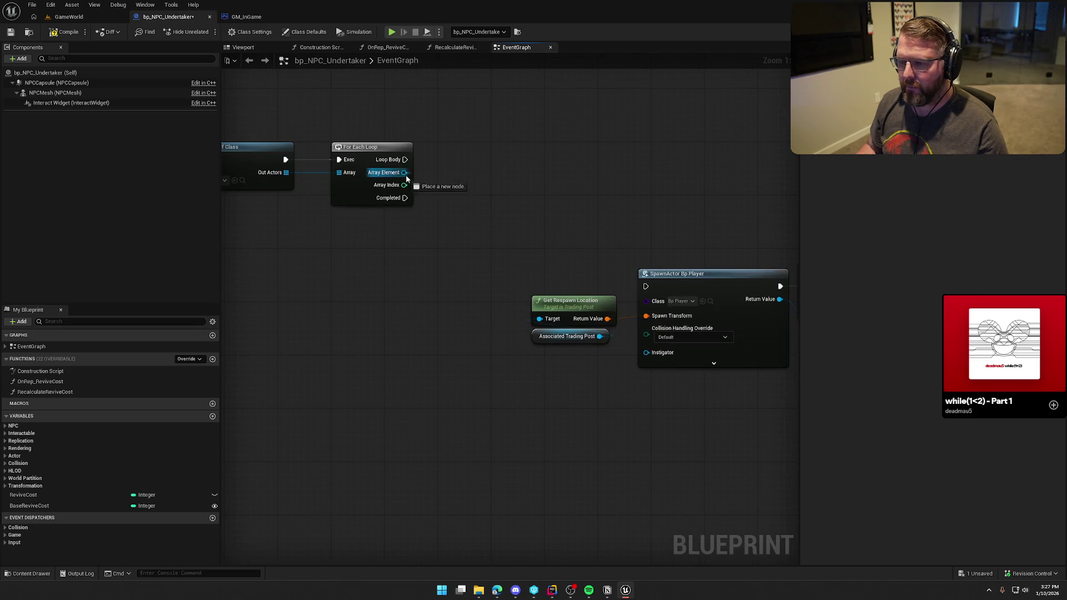
drag(407, 178, 455, 232)
text(get controller)
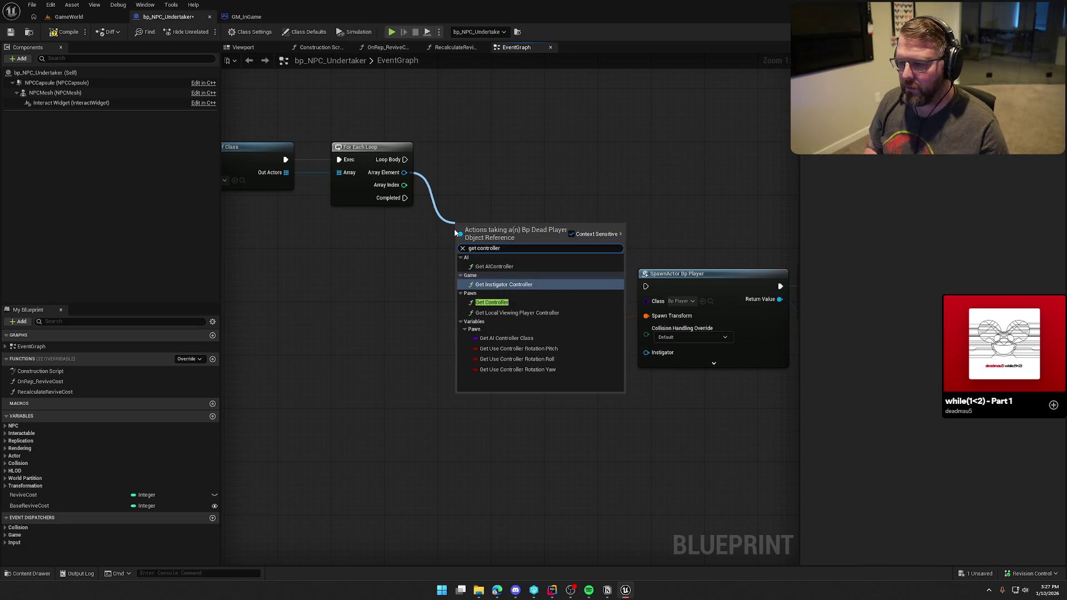
click(492, 303)
Step: Rearrange the respawn nodes and feed Get Controller into Possess's Target
mouse_move(643, 270)
mouse_down()
mouse_move(473, 269)
mouse_move(238, 161)
mouse_up()
drag(403, 224, 322, 218)
drag(334, 244, 556, 339)
drag(467, 275, 480, 149)
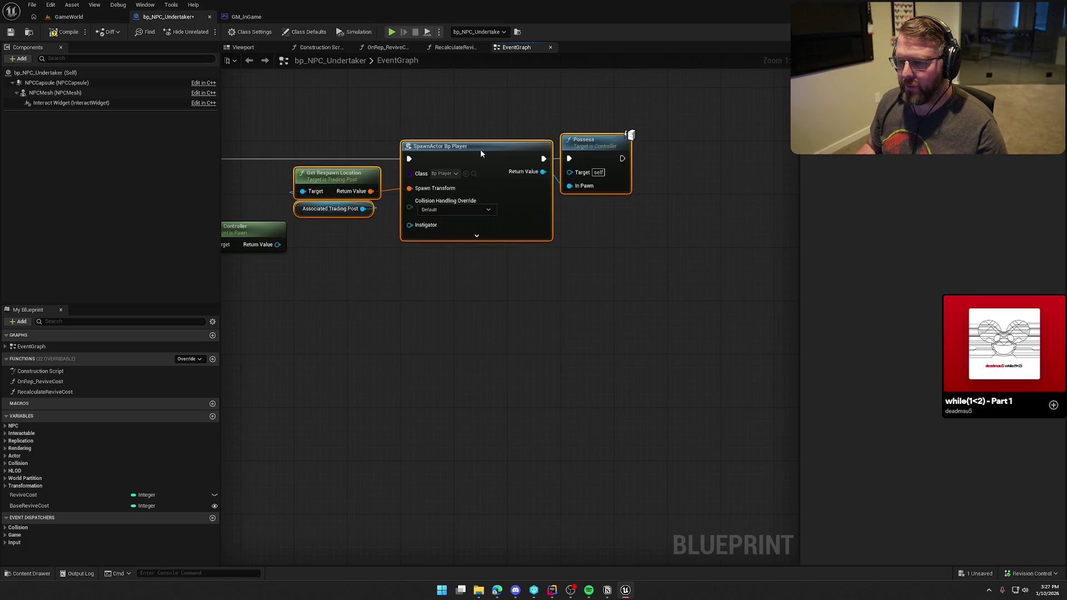
drag(308, 279, 433, 300)
mouse_move(354, 239)
mouse_down()
mouse_move(380, 272)
mouse_move(437, 243)
mouse_move(446, 262)
mouse_up()
drag(395, 128, 730, 311)
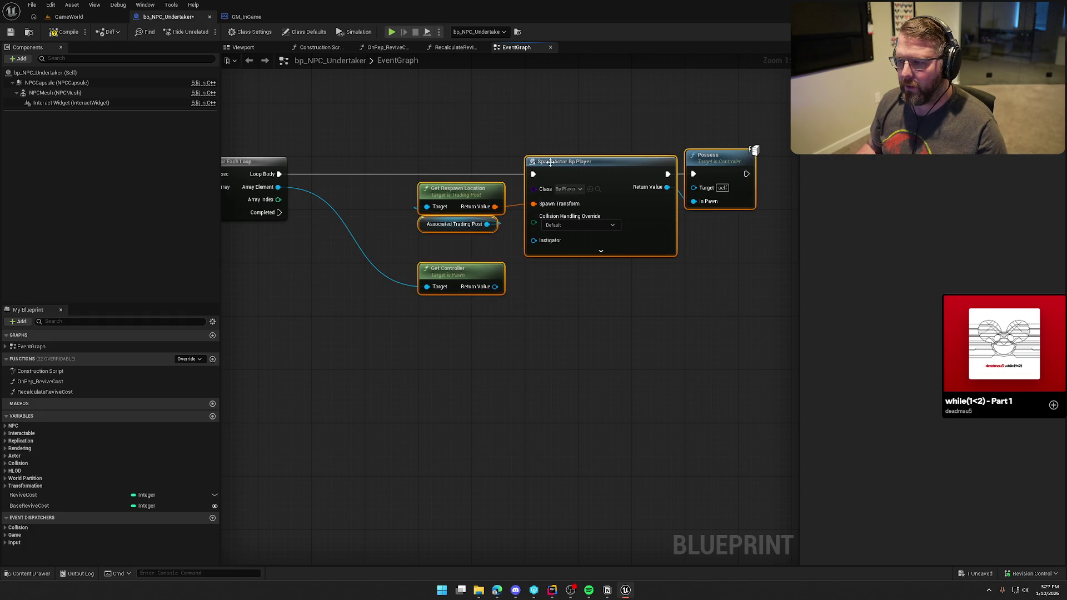
drag(451, 194, 344, 195)
click(474, 284)
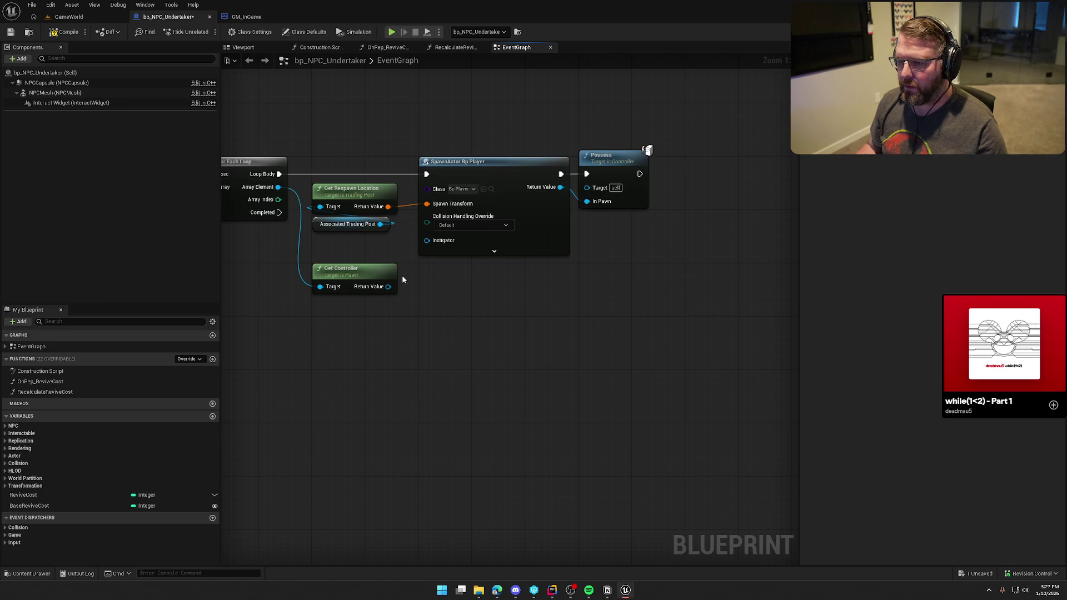
drag(583, 223, 590, 195)
drag(371, 265, 477, 265)
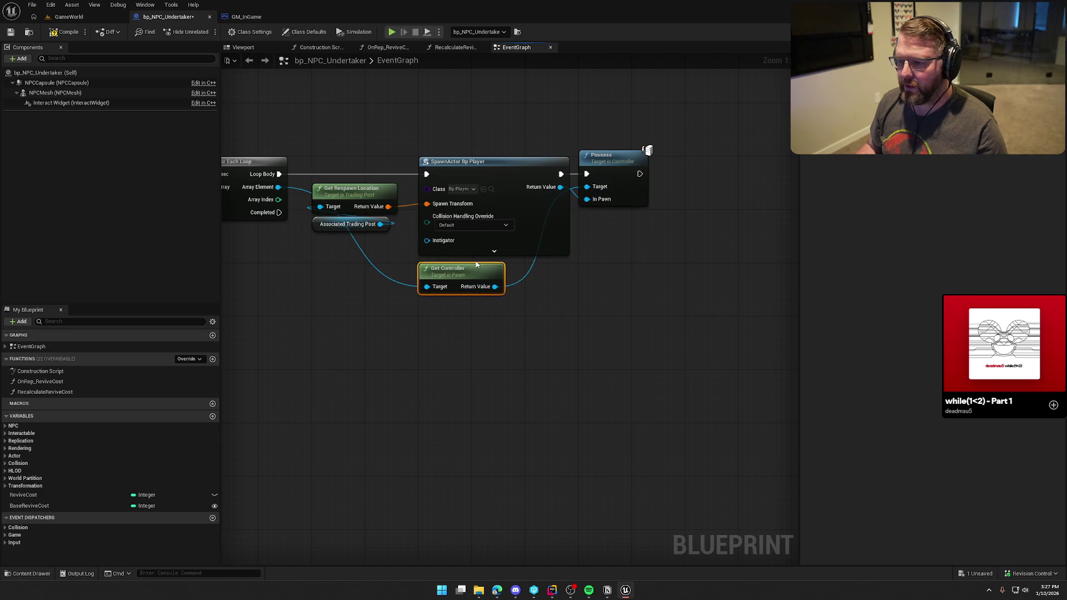
Step: Add Destroy Actor after Possess to remove the dead player
mouse_move(534, 322)
mouse_down()
mouse_move(631, 341)
mouse_move(574, 331)
mouse_up()
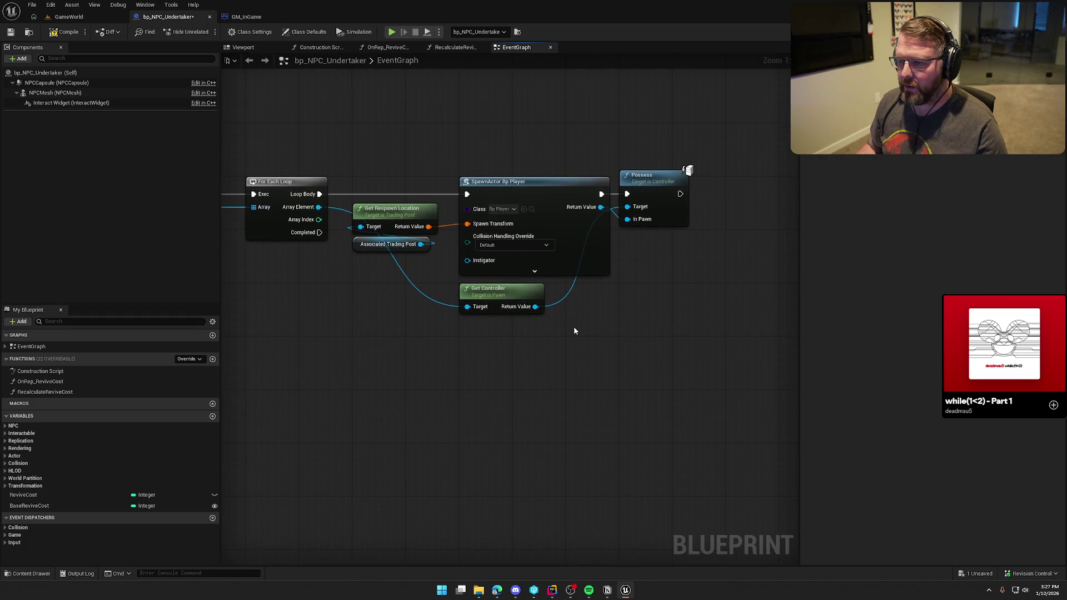
drag(390, 220, 734, 212)
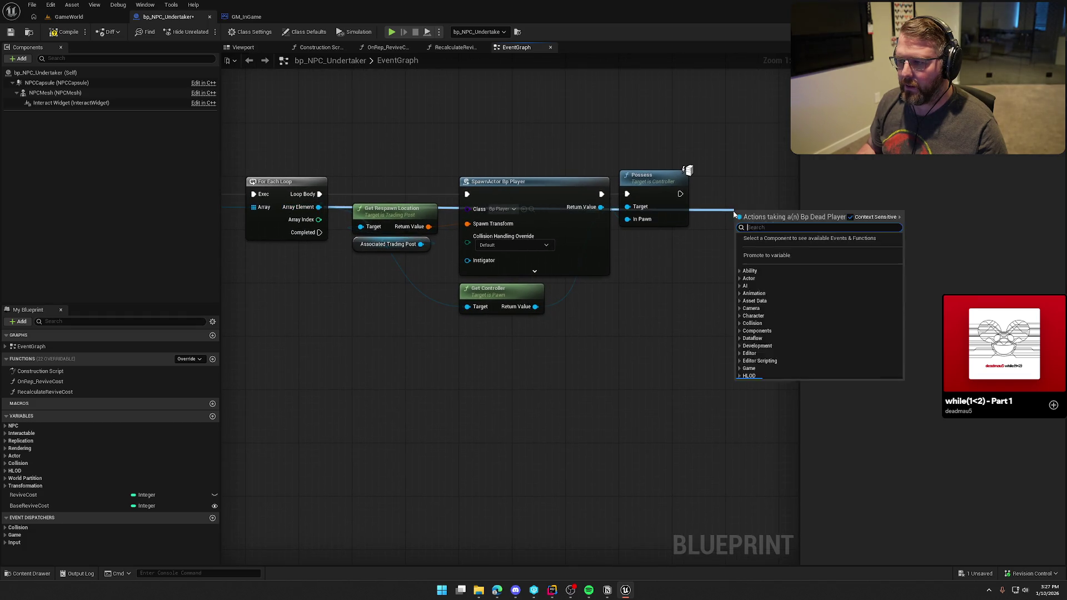
text(destr)
key(Return)
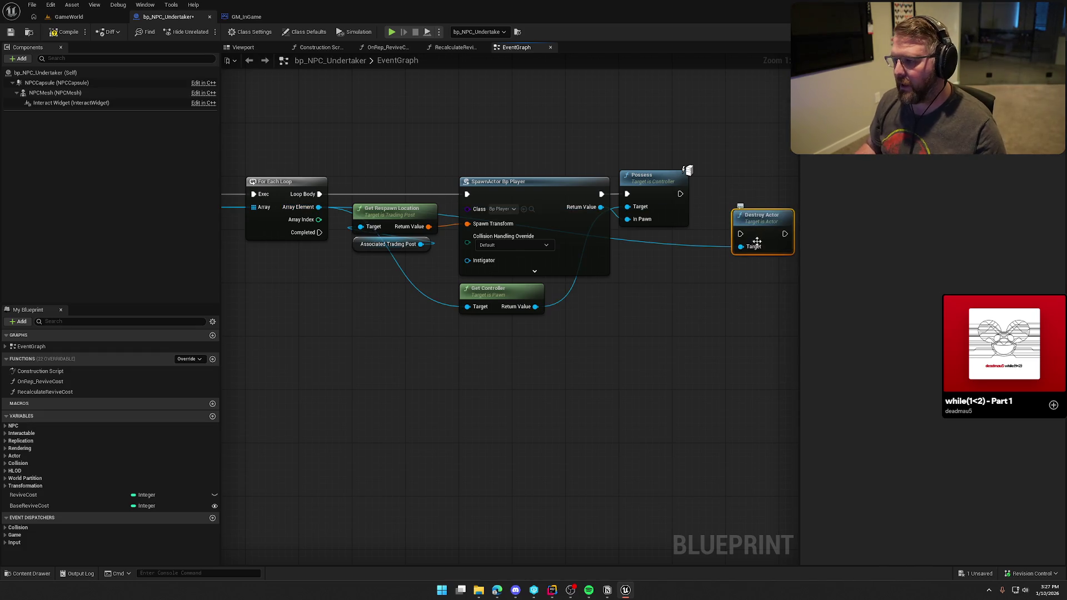
drag(762, 233, 755, 188)
click(709, 288)
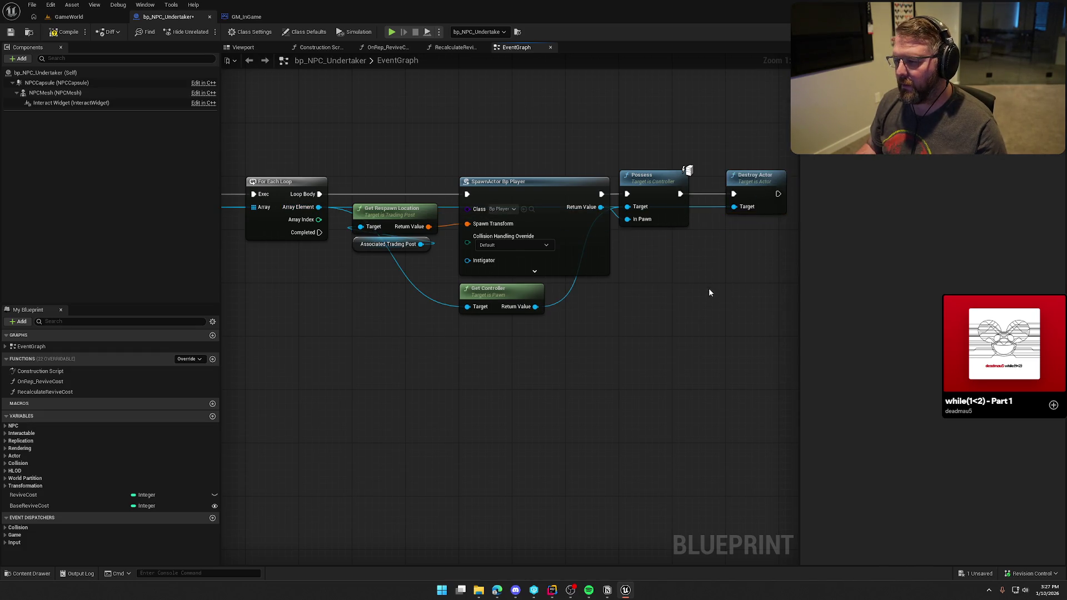
scroll(689, 295, down, 2)
mouse_move(548, 384)
mouse_down()
mouse_move(741, 385)
mouse_move(405, 374)
mouse_move(615, 388)
mouse_up()
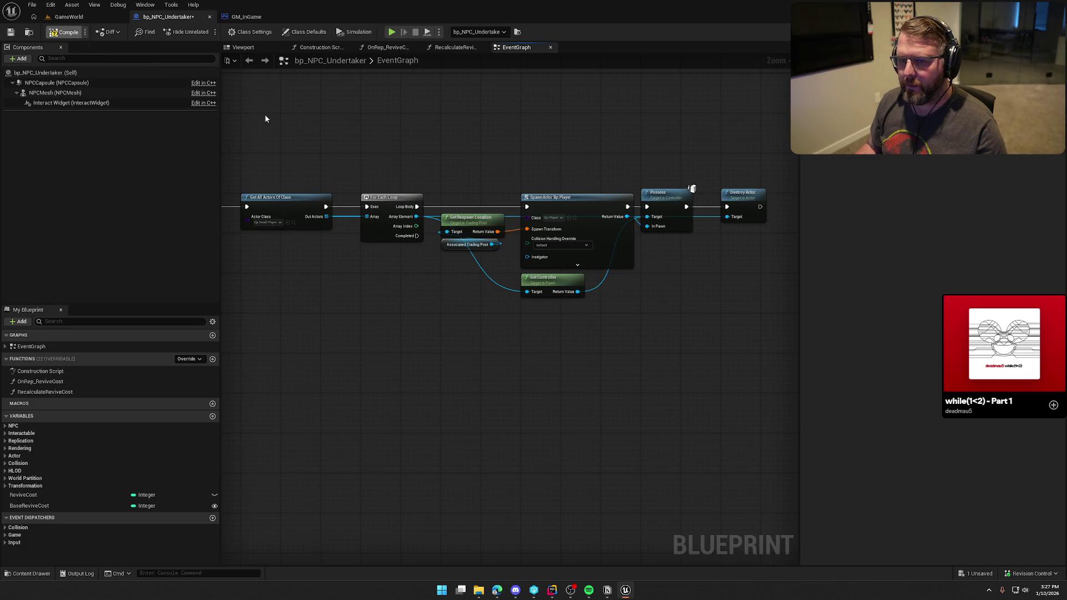
drag(353, 311, 434, 295)
drag(367, 285, 600, 254)
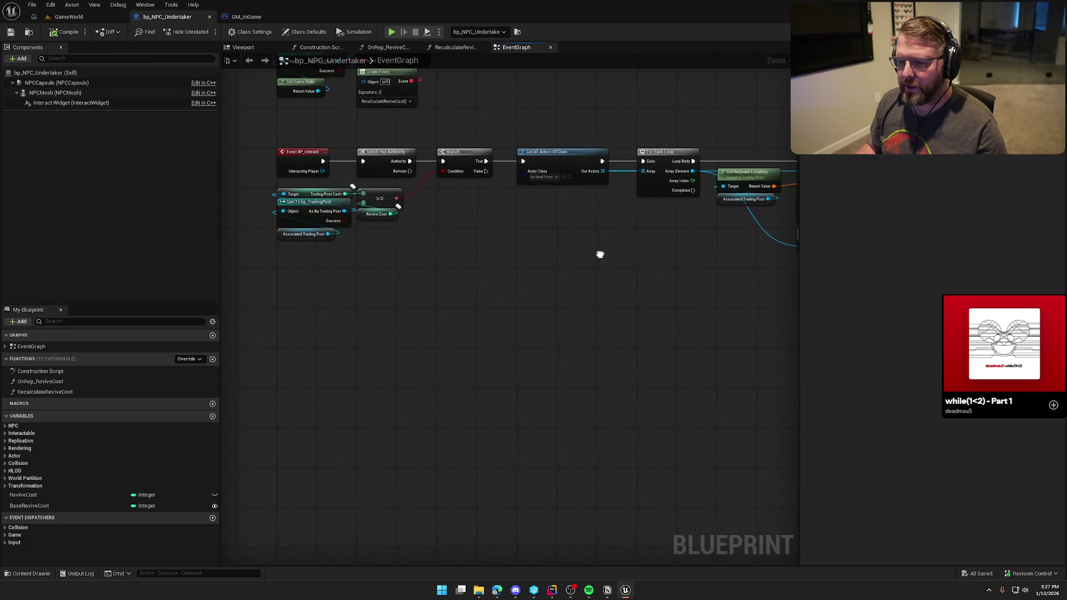
Step: Move Cast To GS_InGame and Get Game State beside the loop as a pure cast
mouse_move(495, 251)
mouse_down()
mouse_move(574, 412)
mouse_move(558, 394)
mouse_up()
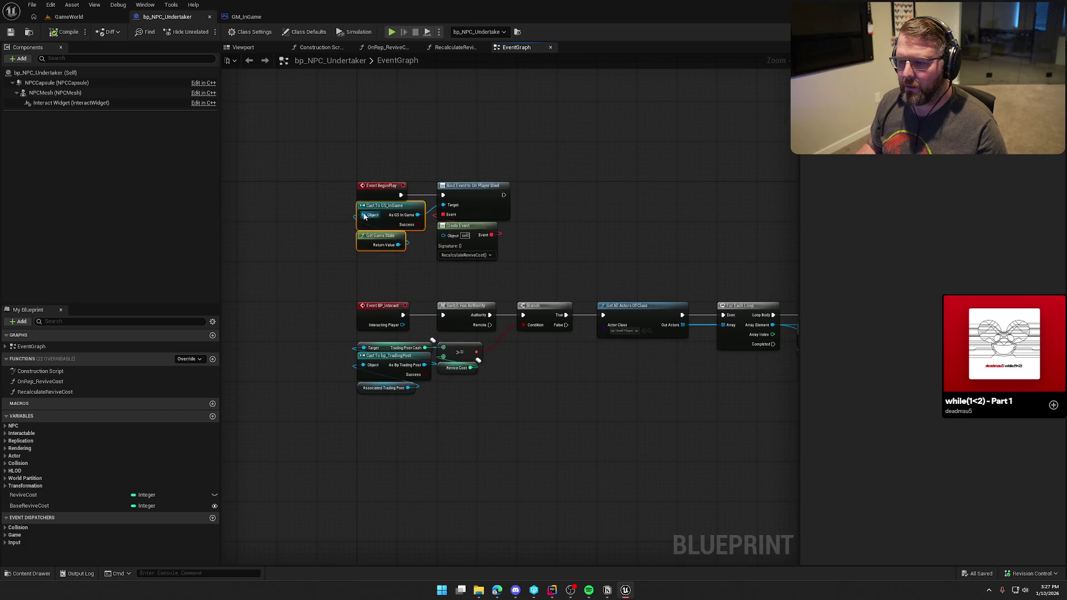
key(ctrl+x)
mouse_move(666, 413)
mouse_down()
mouse_move(489, 353)
mouse_move(455, 355)
mouse_up()
scroll(489, 353, up, 1)
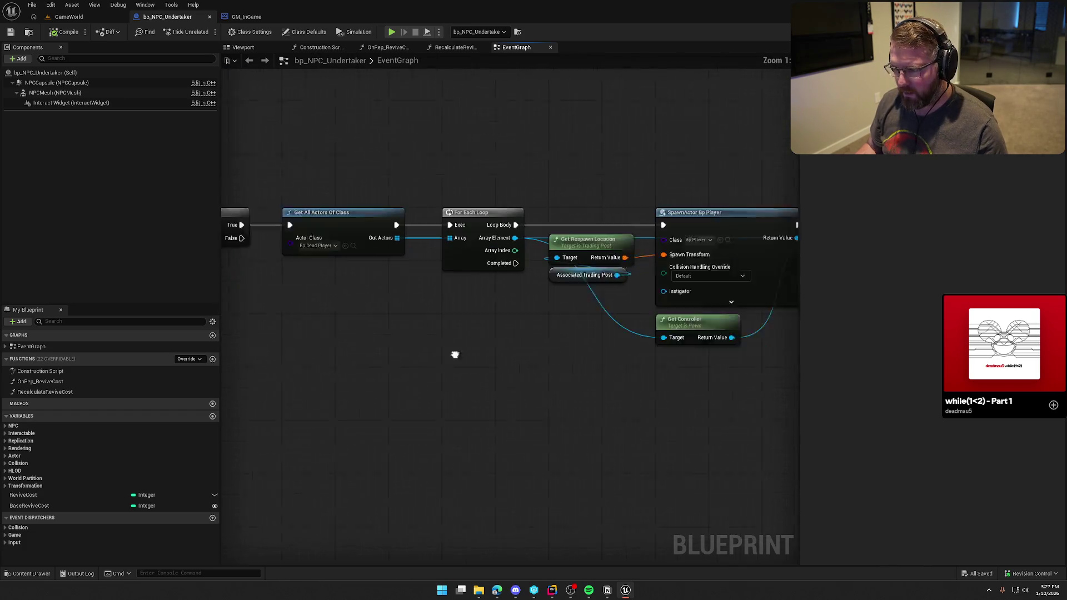
key(ctrl+v)
right_click(438, 287)
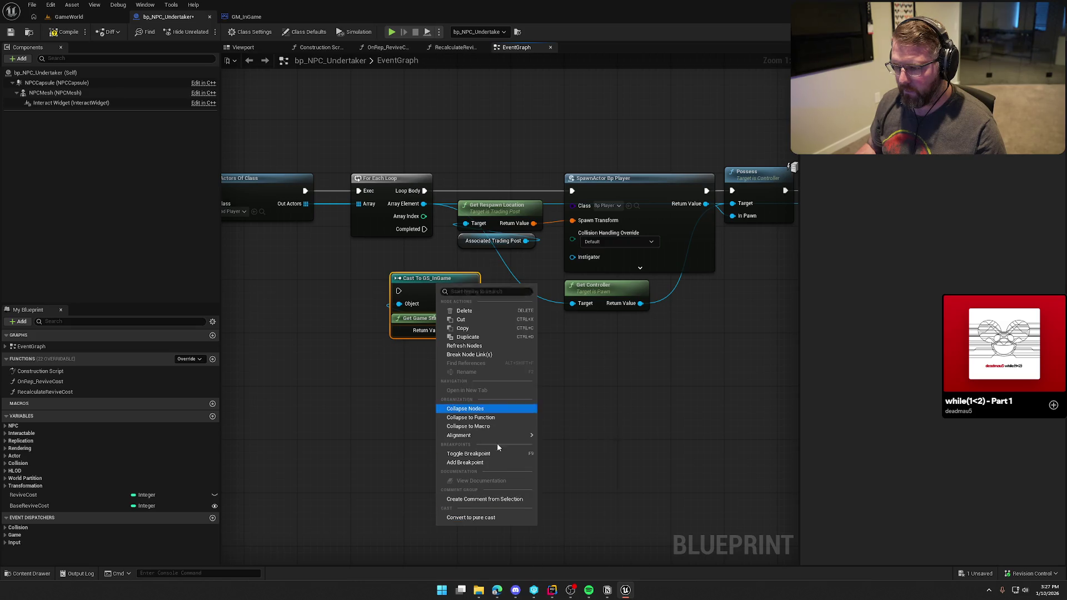
click(487, 517)
drag(426, 279, 385, 338)
click(431, 324)
Step: Call Players Respawned on GS_InGame after the loop, then return to GameWorld
drag(451, 350, 459, 344)
text(players)
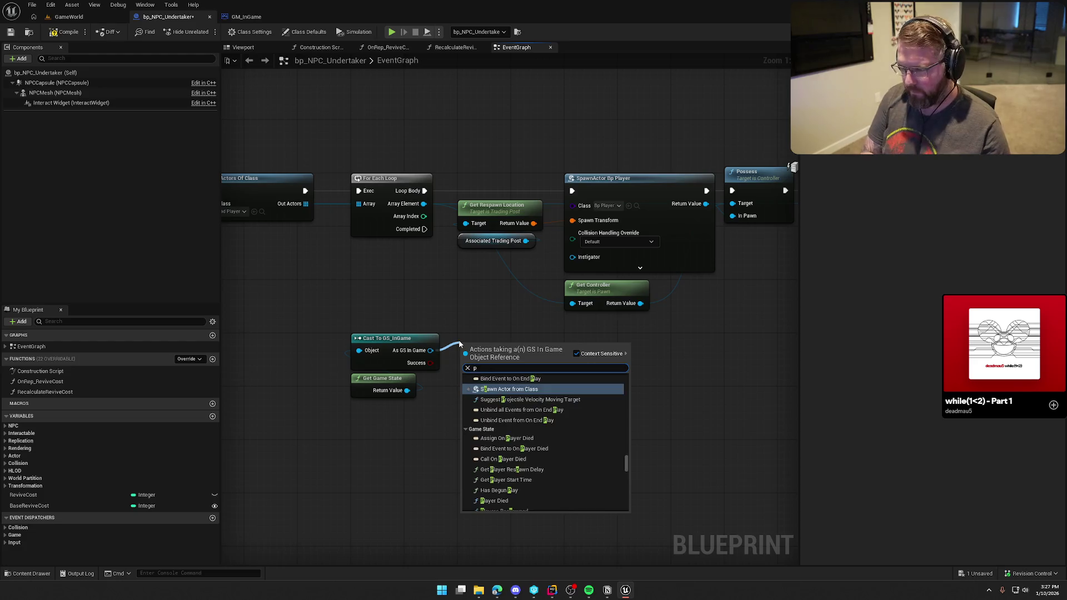
key(Return)
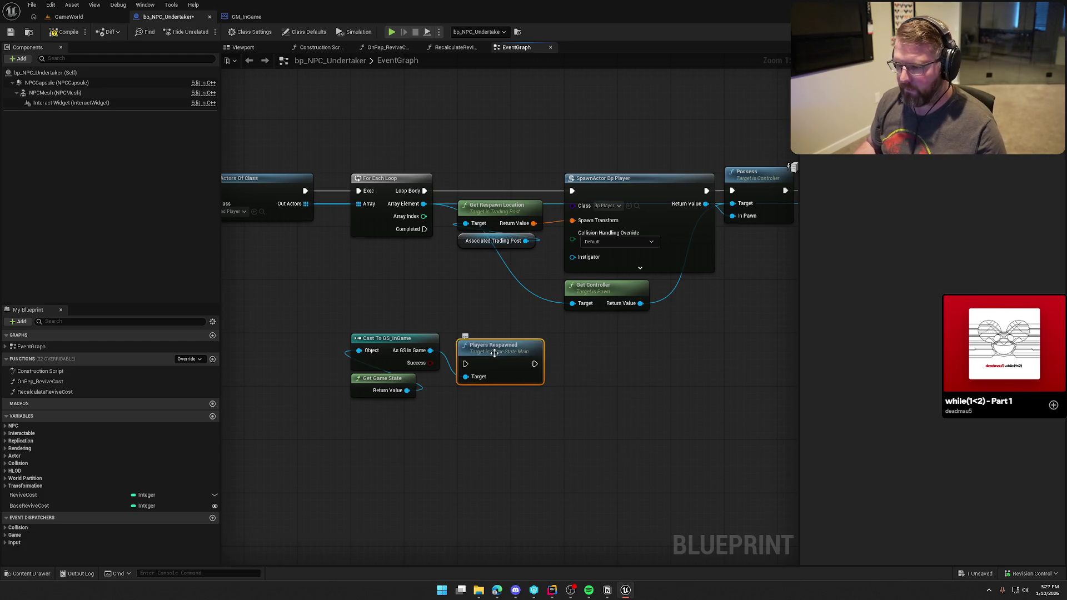
mouse_move(489, 355)
mouse_down()
mouse_move(490, 334)
mouse_move(490, 348)
mouse_up()
mouse_move(412, 413)
mouse_down()
mouse_move(378, 342)
mouse_move(485, 390)
mouse_up()
click(605, 436)
mouse_move(639, 452)
mouse_down()
mouse_move(400, 419)
mouse_move(502, 359)
mouse_move(582, 361)
mouse_move(634, 316)
mouse_up()
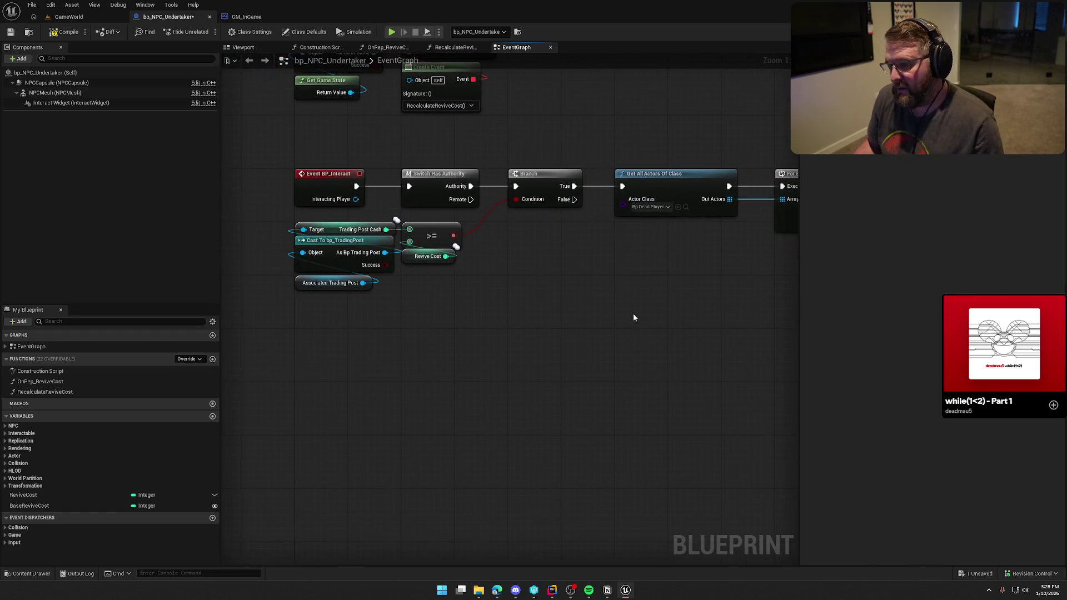
click(78, 20)
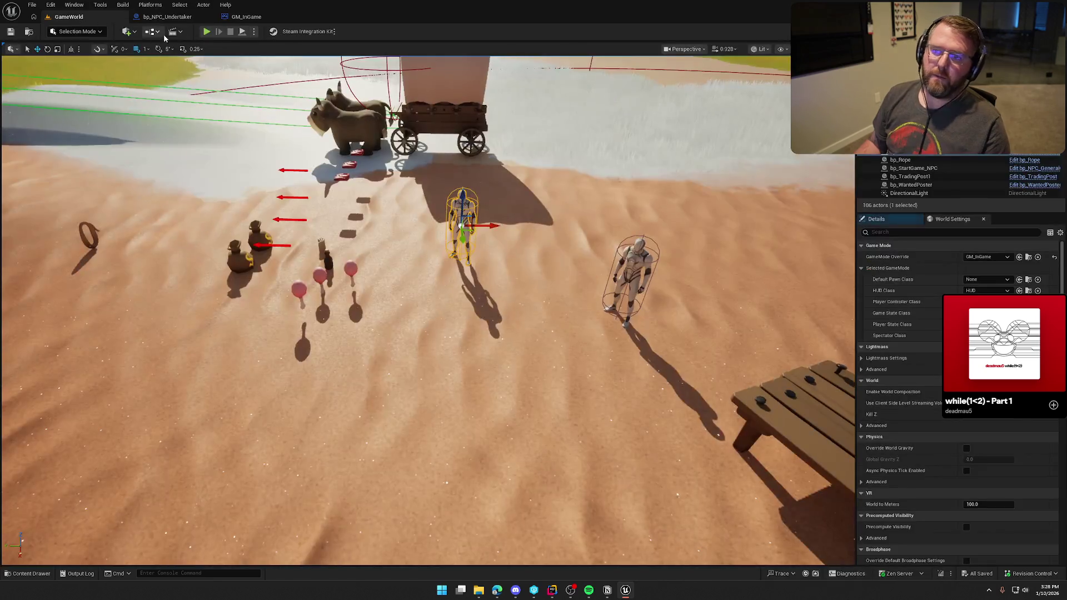
Step: Play the game in the editor until the character dies and respawns at Trail Head Trading Post
click(207, 32)
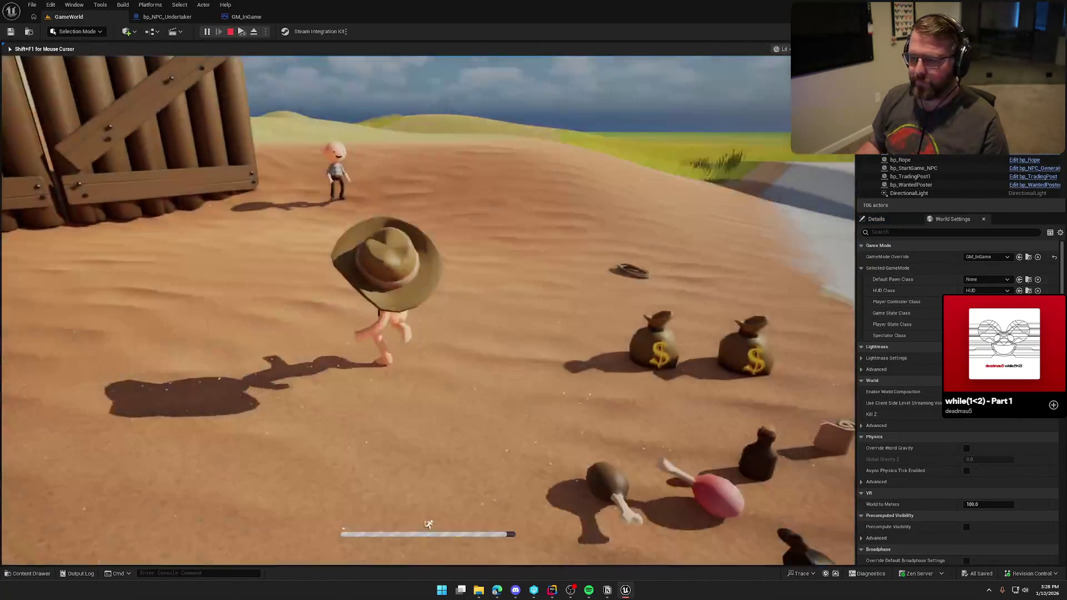
key(super)
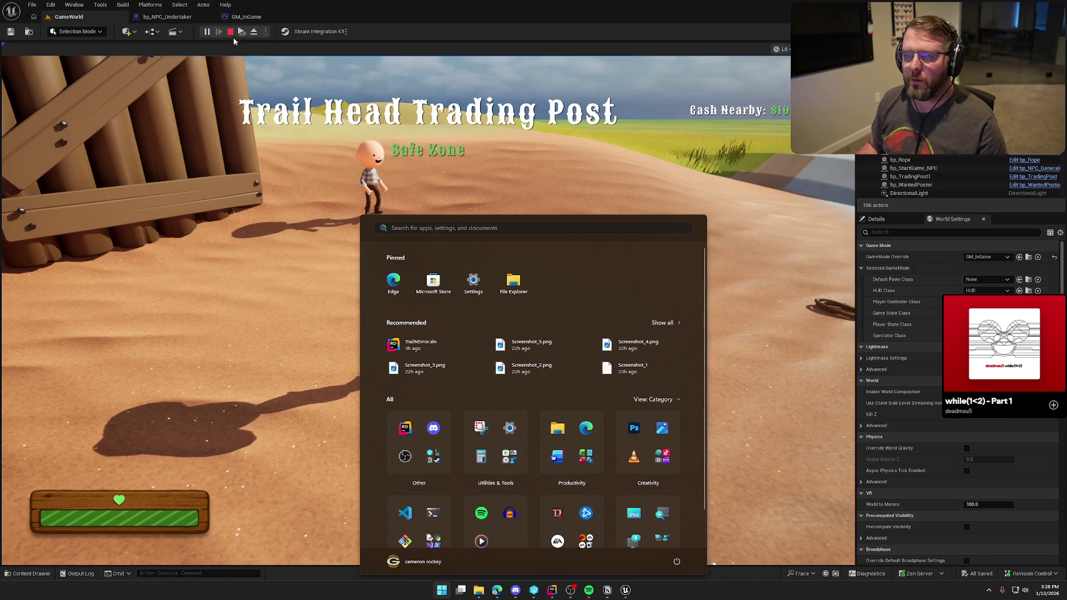
key(Escape)
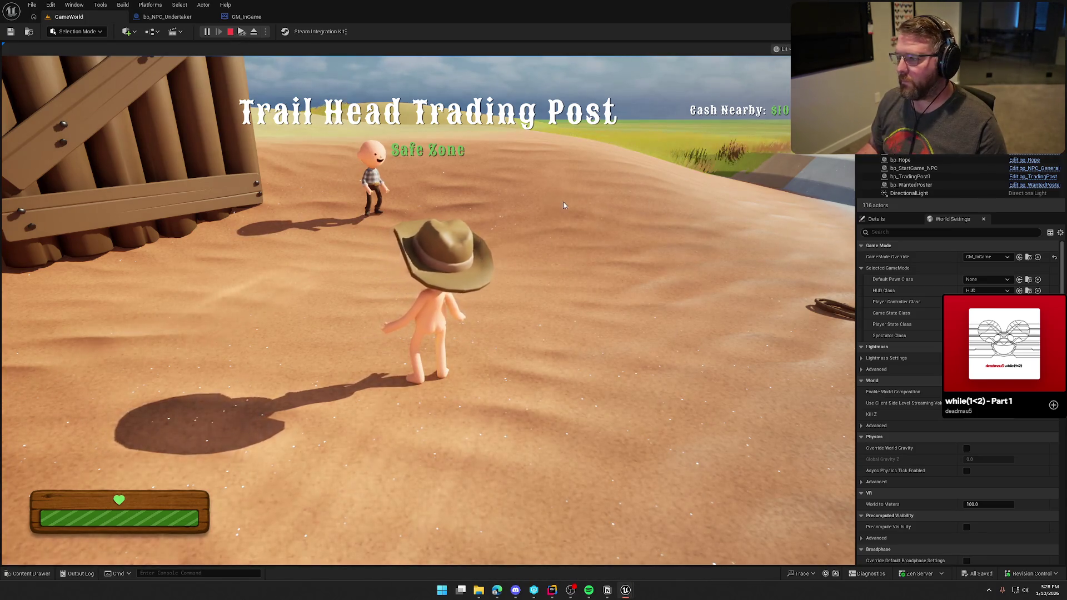
click(563, 205)
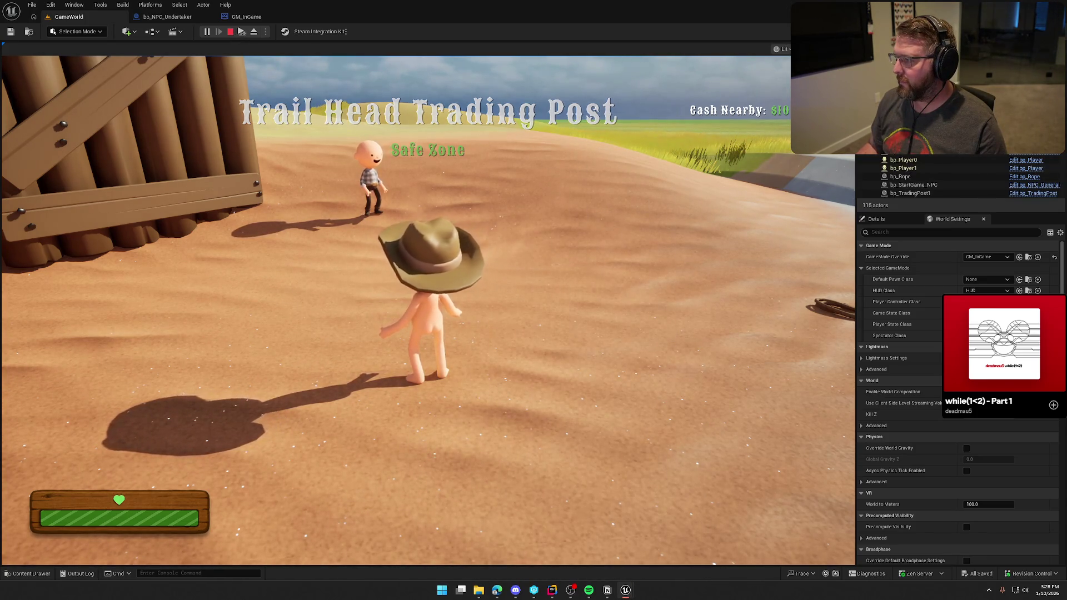
key(super)
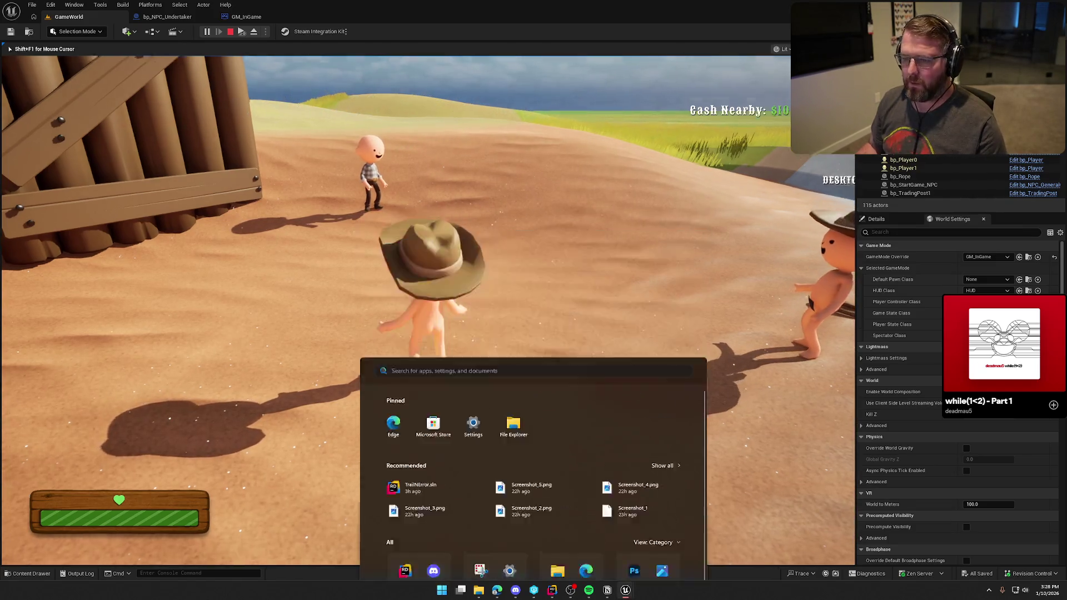
key(Escape)
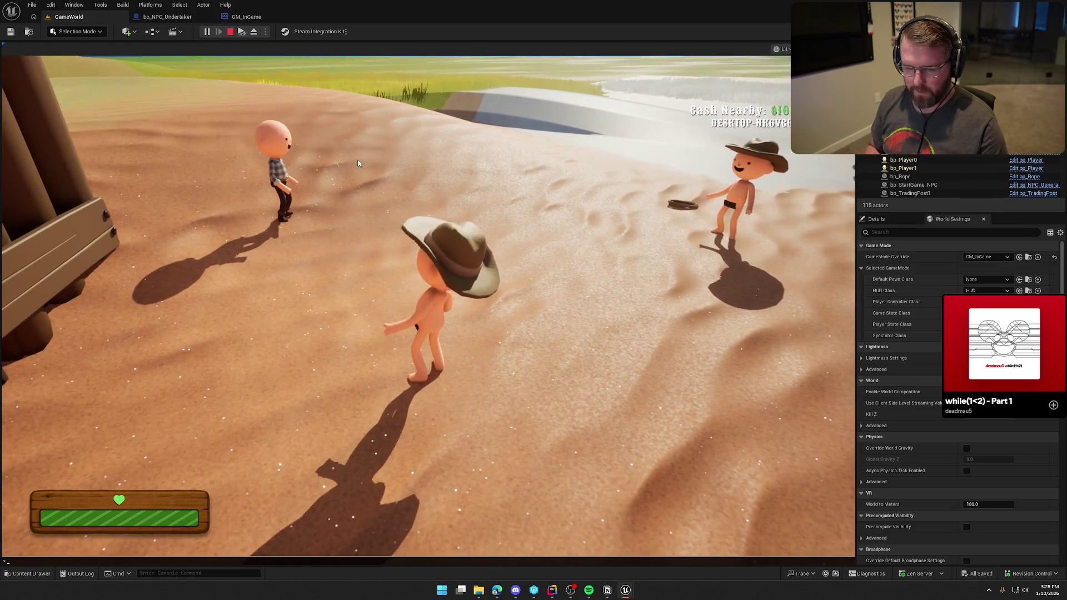
click(358, 162)
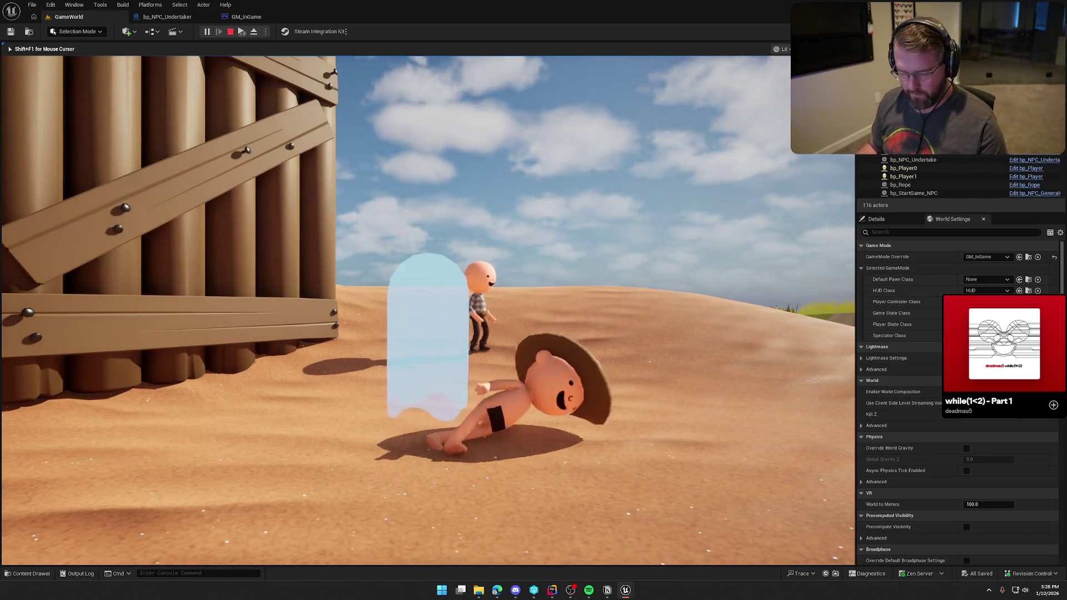
key(super)
key(Escape)
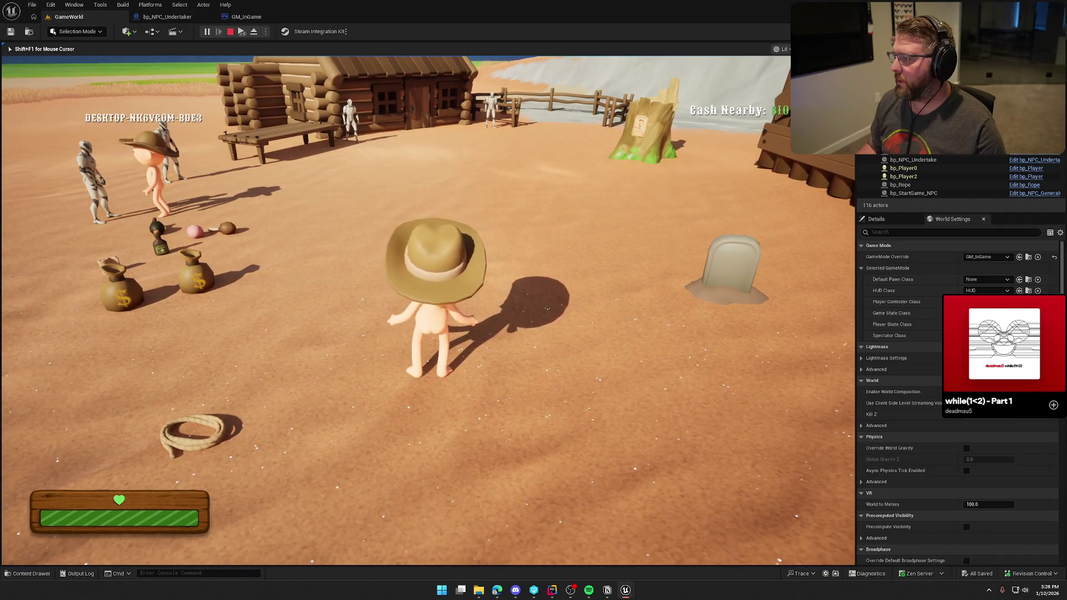
Step: Sprint and walk the respawned character toward the cabin, then stop the play session
key(shift+w)
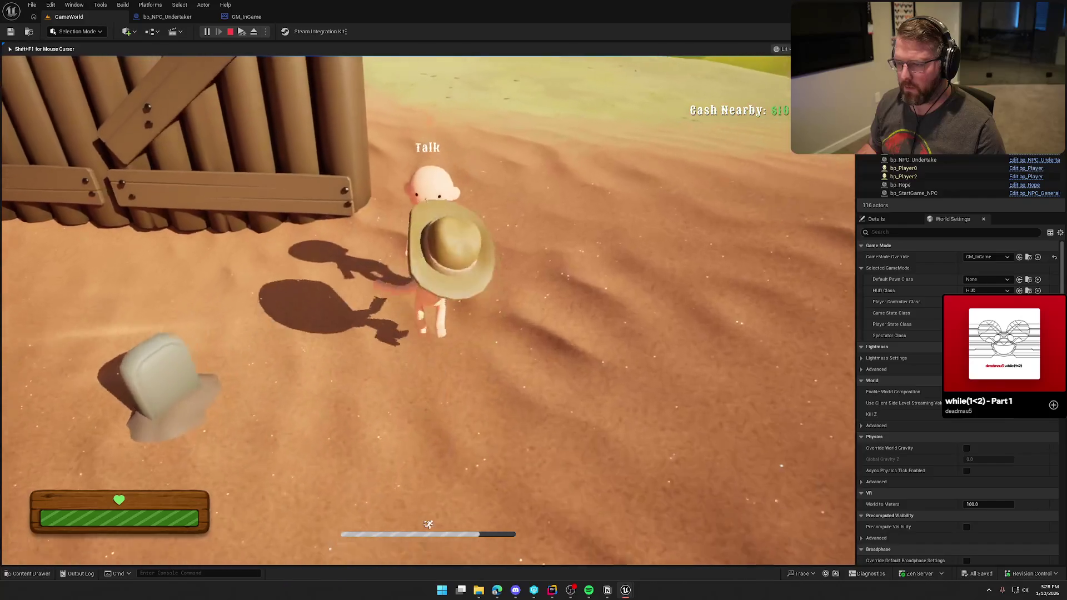
key(w)
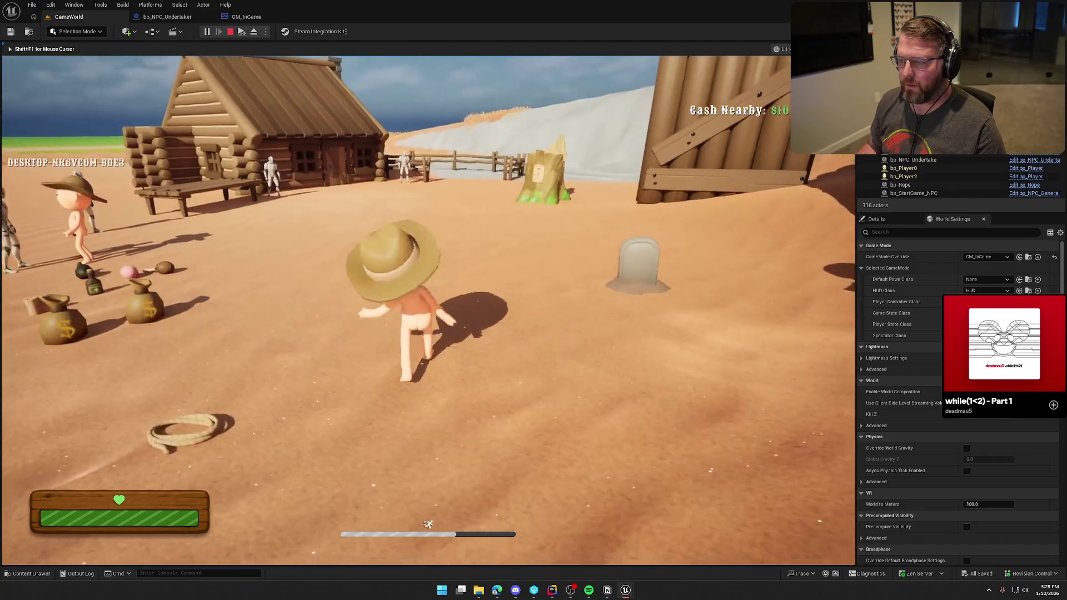
key(super)
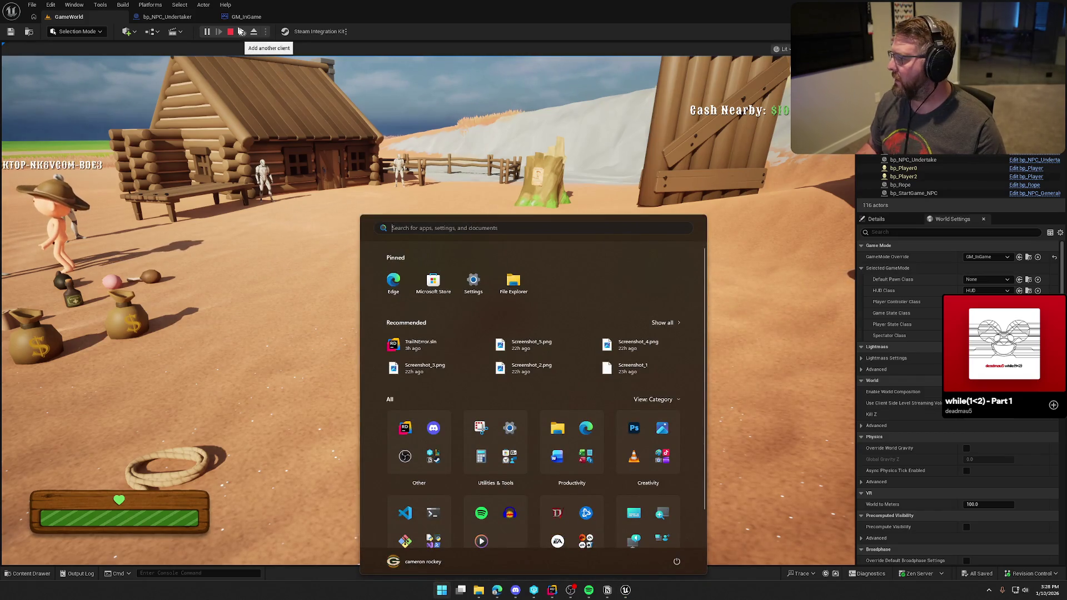
key(Escape)
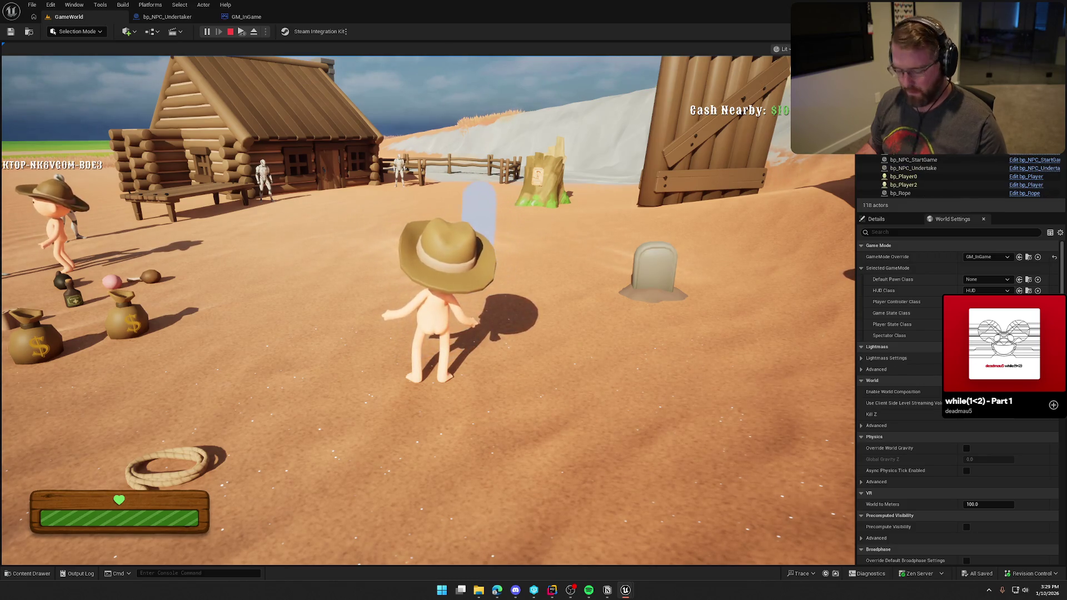
key(super)
key(Escape)
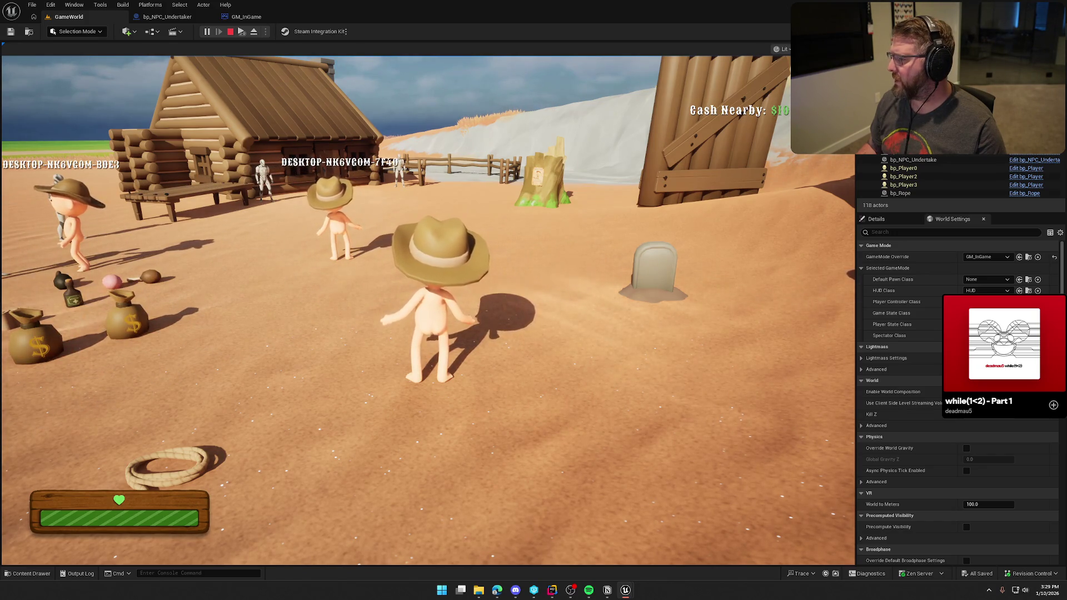
key(Escape)
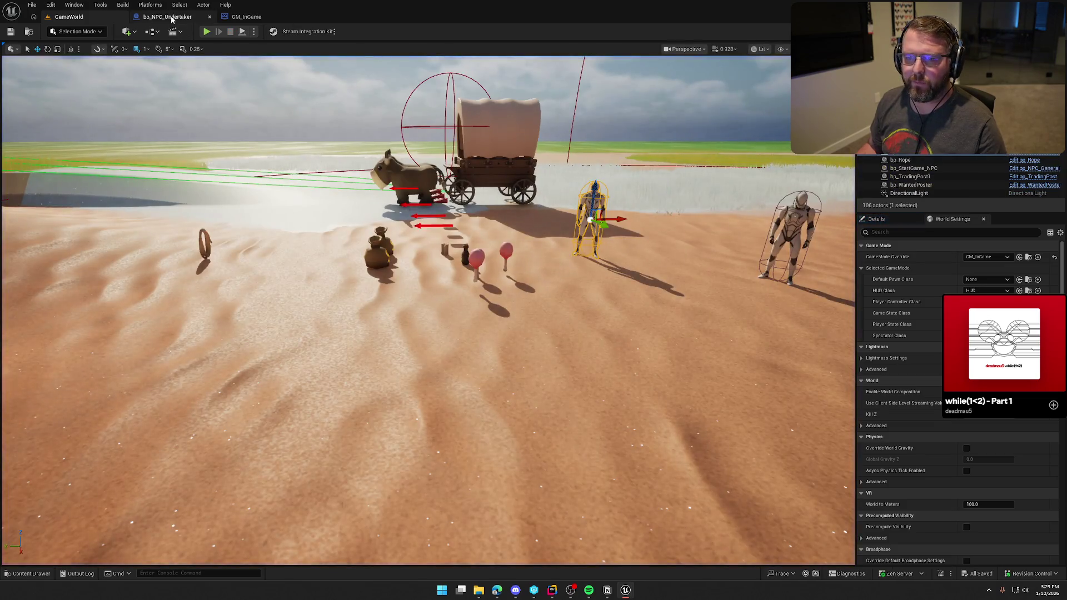
Step: Shift the undertaker's spawn loop nodes right to clear space near BeginPlay
click(167, 17)
scroll(556, 302, down, 2)
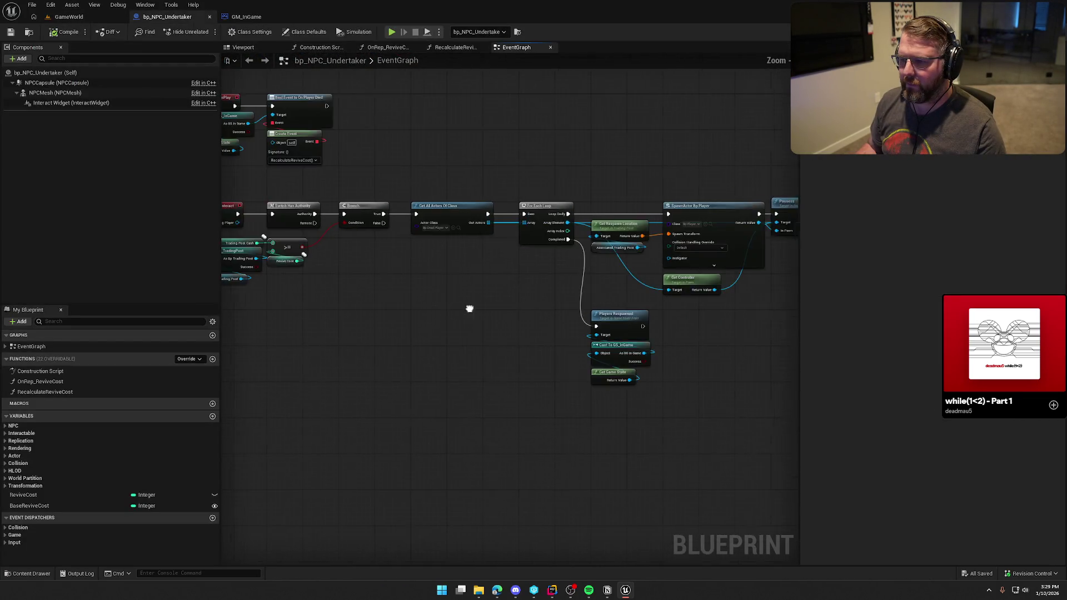
drag(324, 143, 683, 392)
scroll(333, 205, up, 2)
mouse_move(333, 206)
mouse_down()
mouse_move(512, 203)
mouse_move(501, 208)
mouse_up()
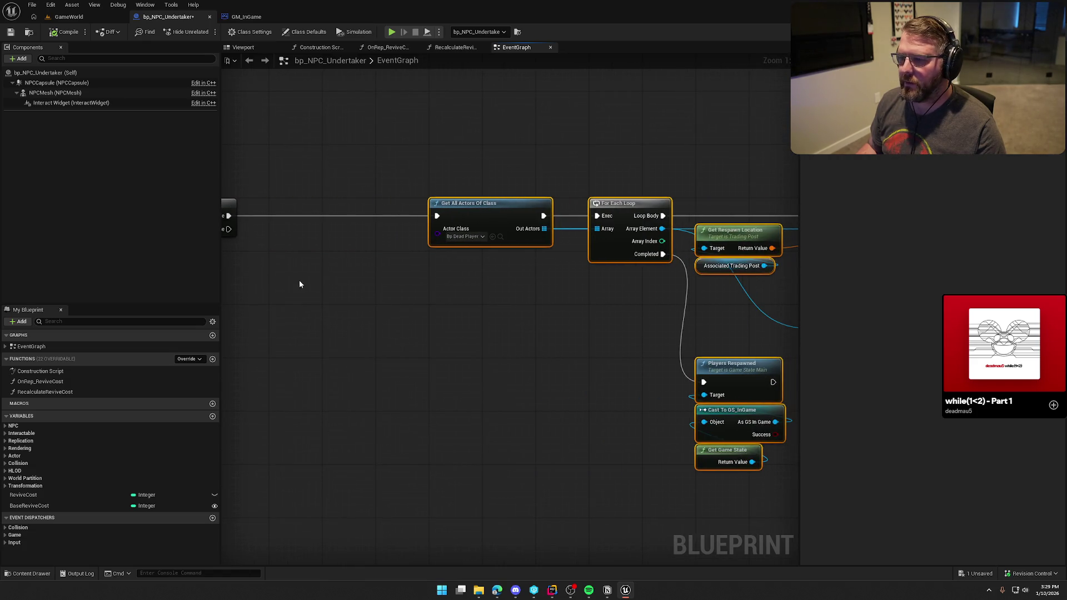
drag(299, 280, 492, 308)
mouse_move(411, 293)
mouse_down()
mouse_move(559, 392)
mouse_move(567, 356)
mouse_up()
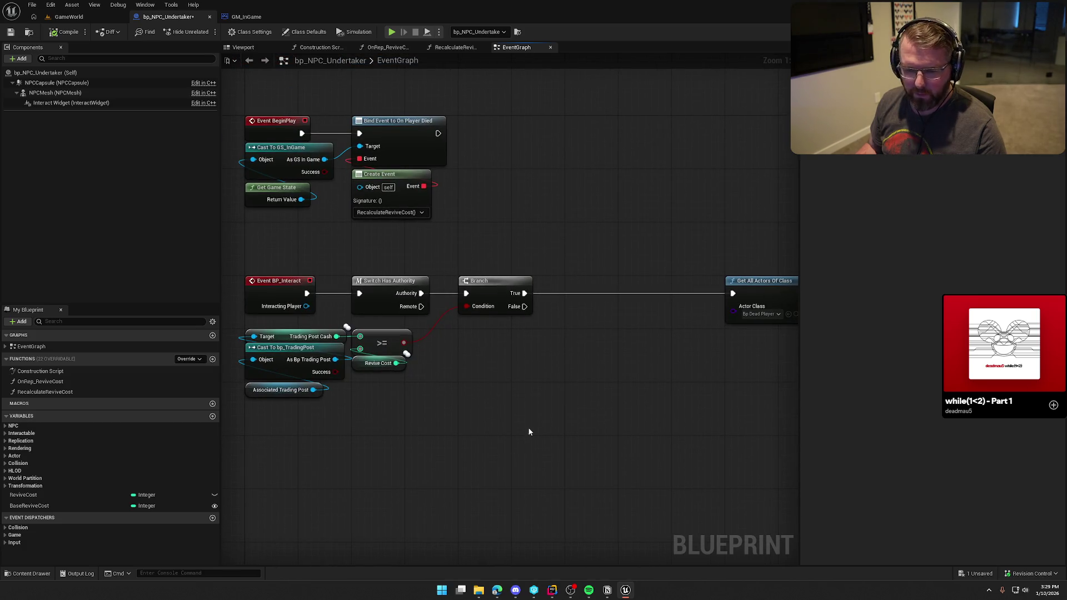
Step: Add Spend Cash in Town on Associated Trading Post, from Branch True with Revive Cost as Amount
right_click(567, 397)
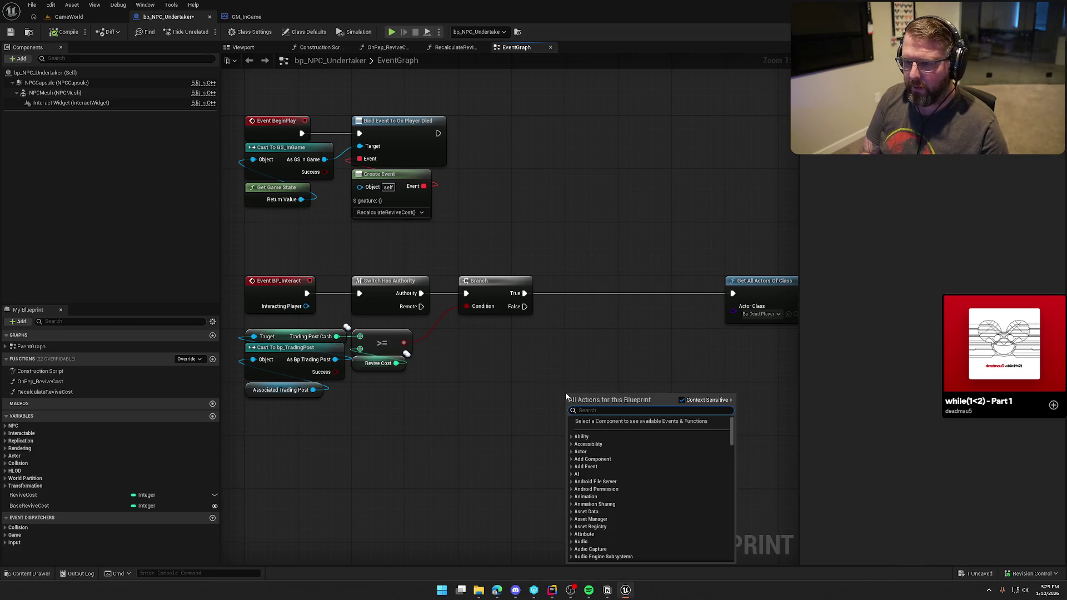
key(Escape)
drag(312, 389, 494, 389)
text(spen)
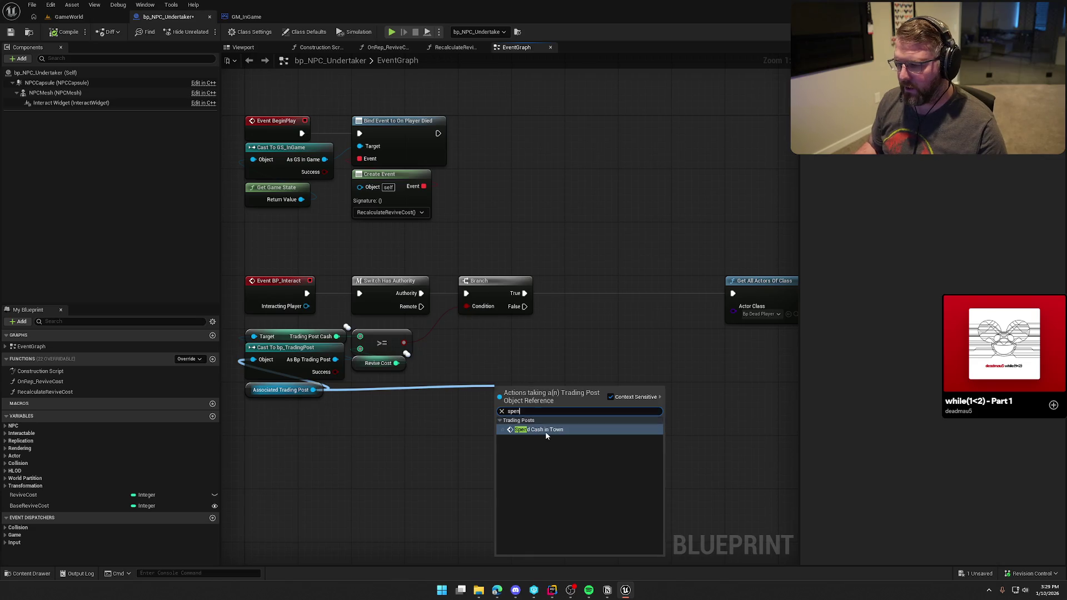
click(545, 430)
drag(527, 301, 525, 294)
drag(536, 390, 610, 277)
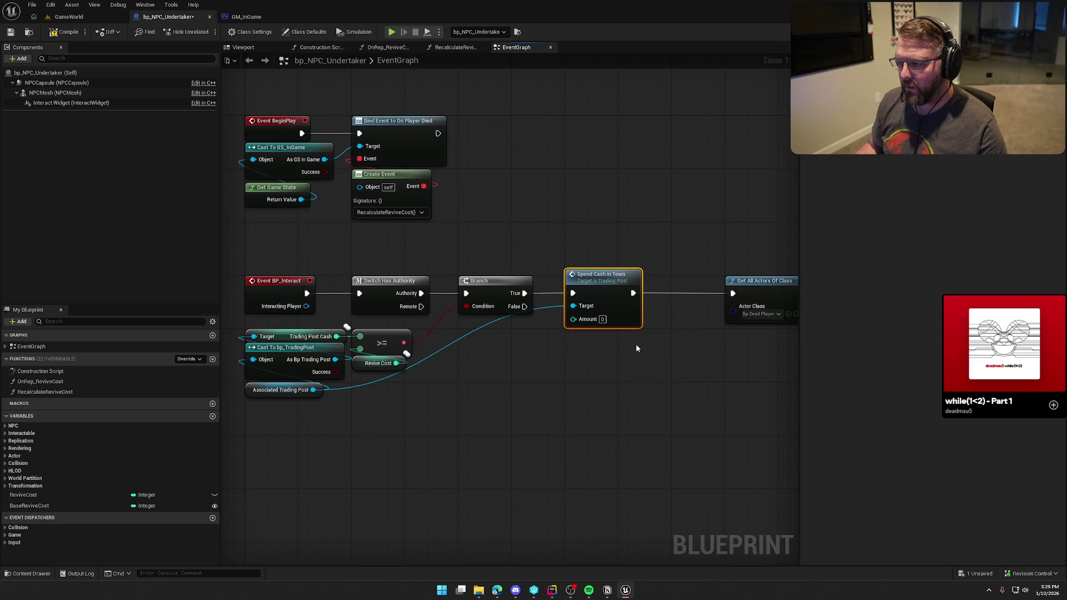
mouse_move(549, 343)
mouse_down()
mouse_move(573, 319)
mouse_move(465, 309)
mouse_up()
Step: Tidy the undertaker graph view and return to the GameWorld level
scroll(454, 416, down, 5)
scroll(415, 402, up, 4)
scroll(415, 403, up, 1)
click(443, 238)
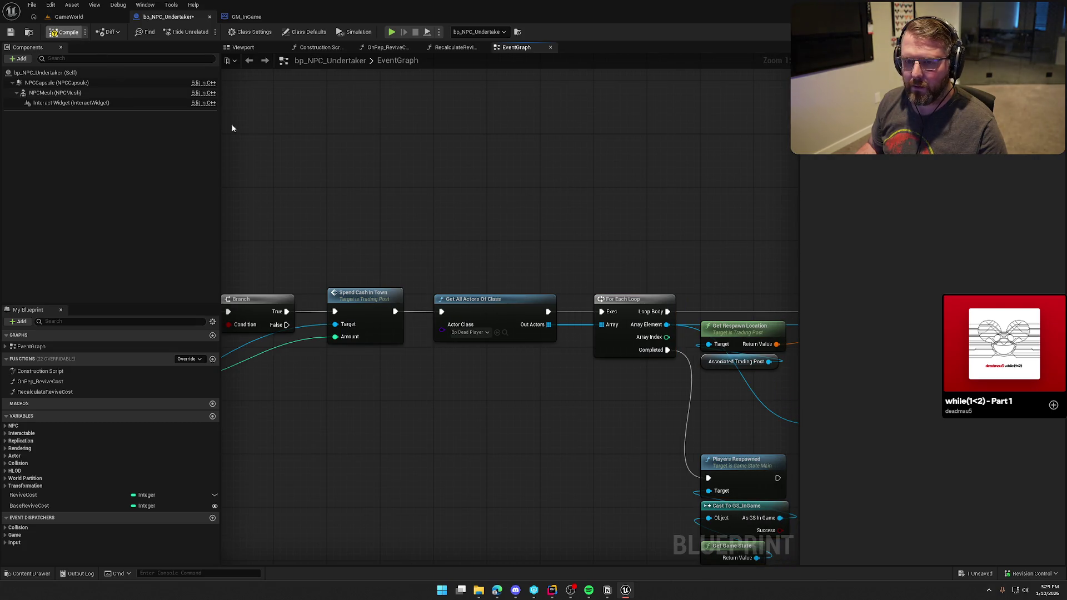
click(68, 17)
click(166, 17)
mouse_move(396, 180)
mouse_down()
mouse_move(711, 157)
mouse_move(579, 181)
mouse_up()
click(69, 16)
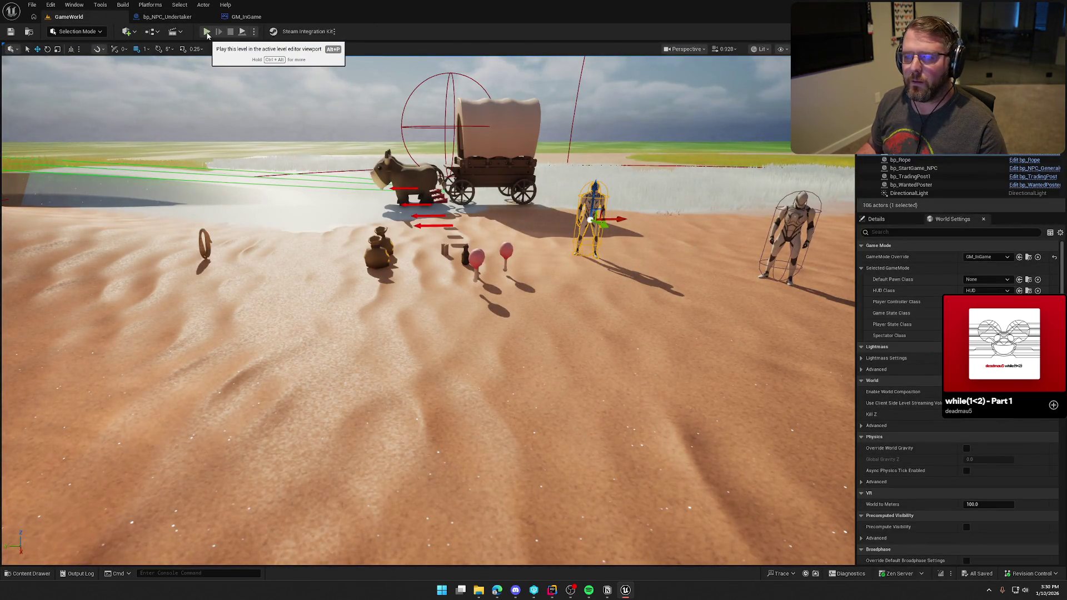
click(207, 33)
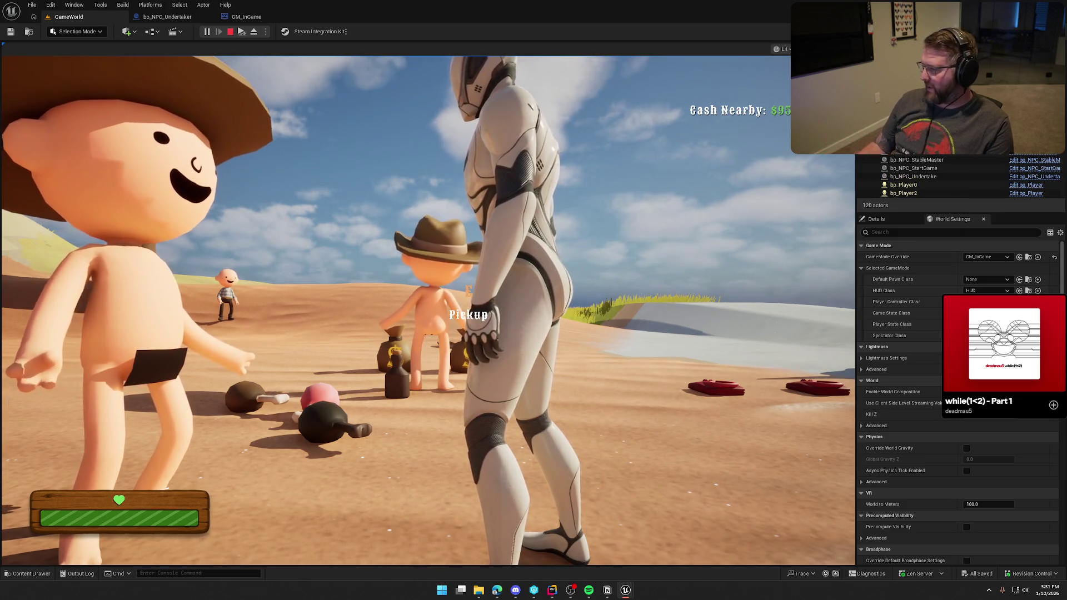
key(super)
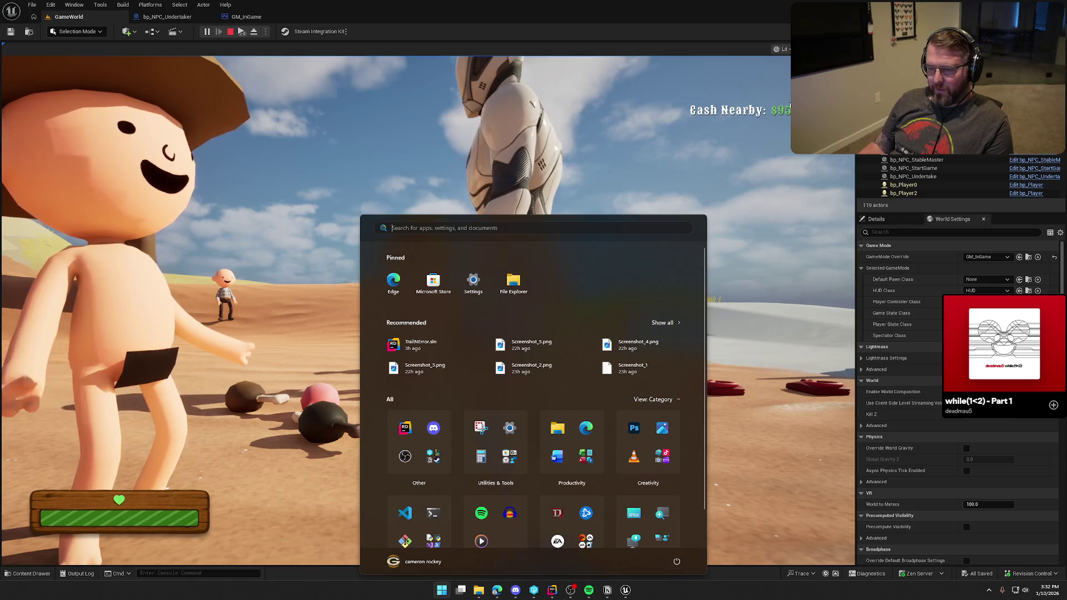
key(super)
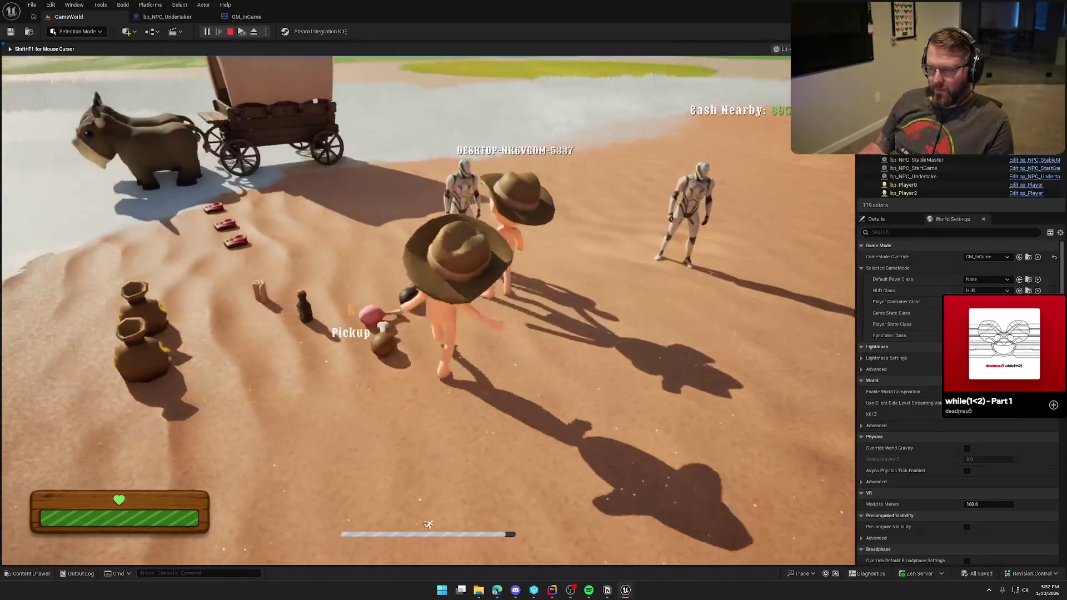
key(w)
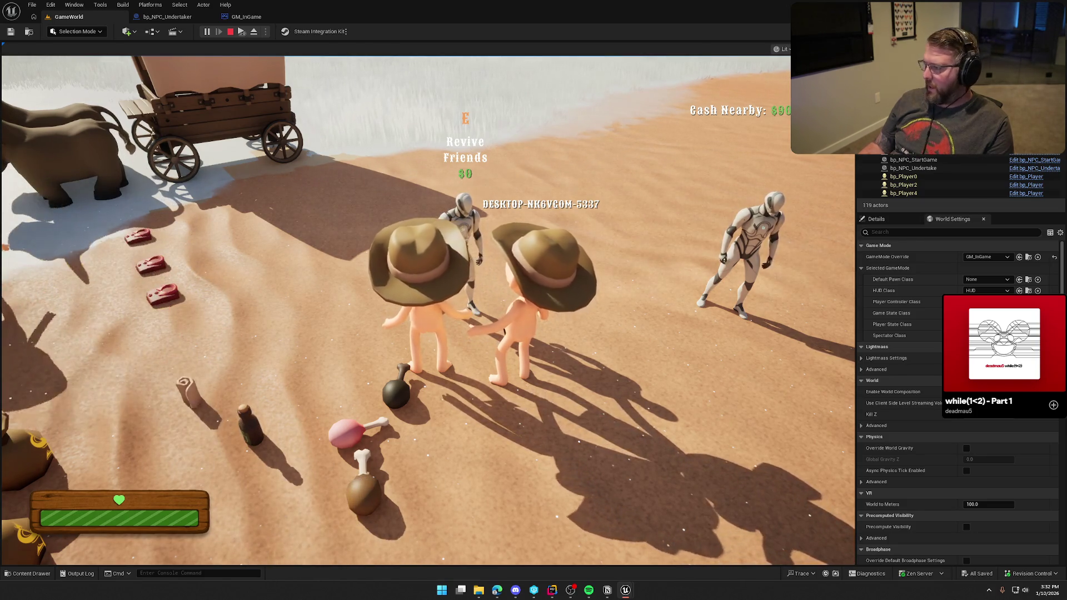
key(Escape)
drag(109, 263, 109, 263)
drag(150, 88, 150, 87)
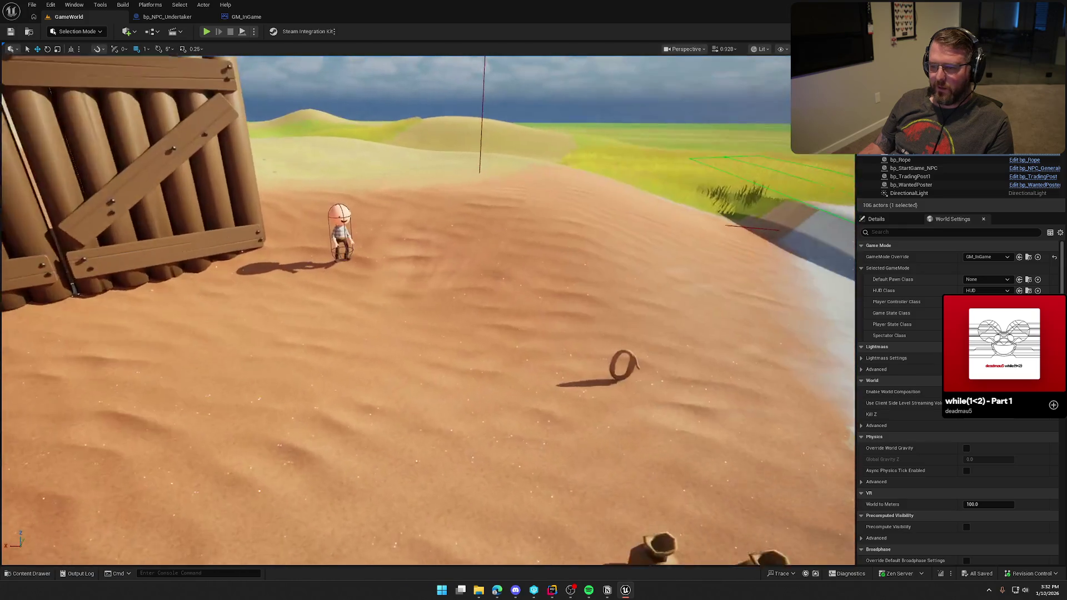
click(208, 32)
key(w)
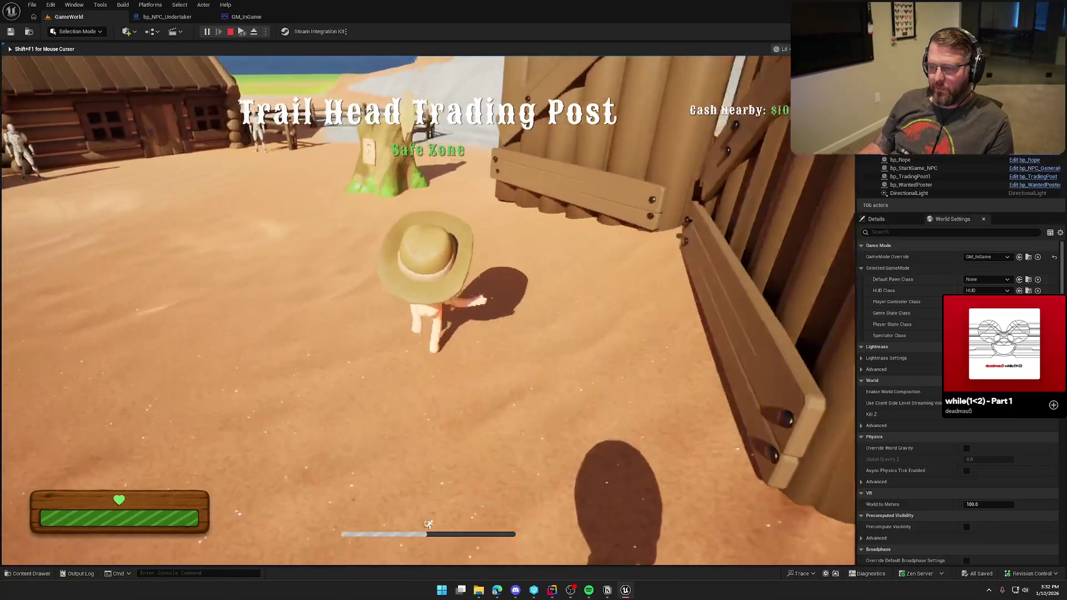
key(super)
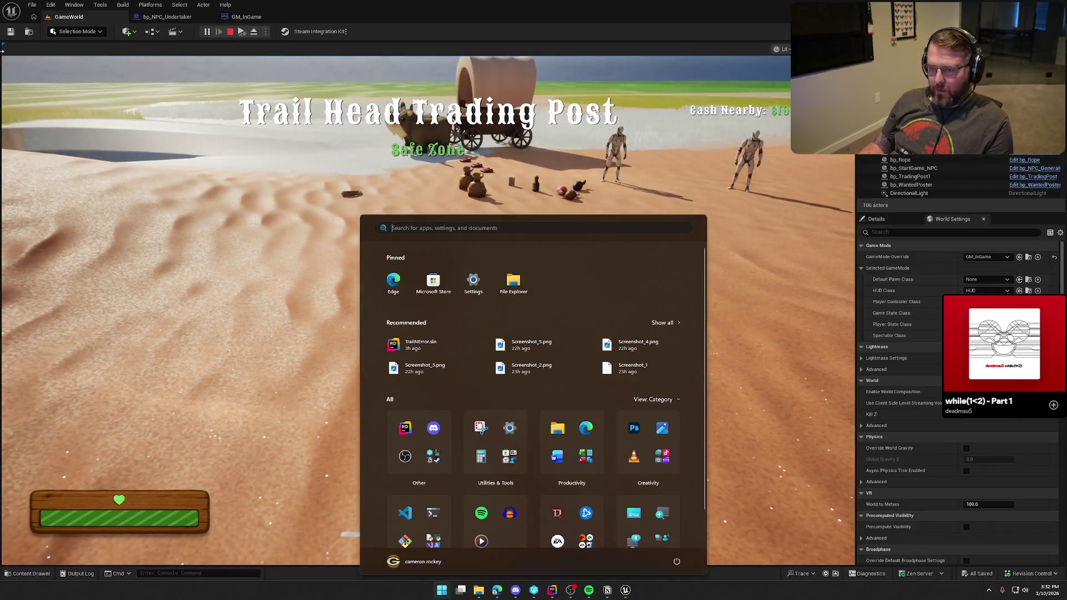
key(Escape)
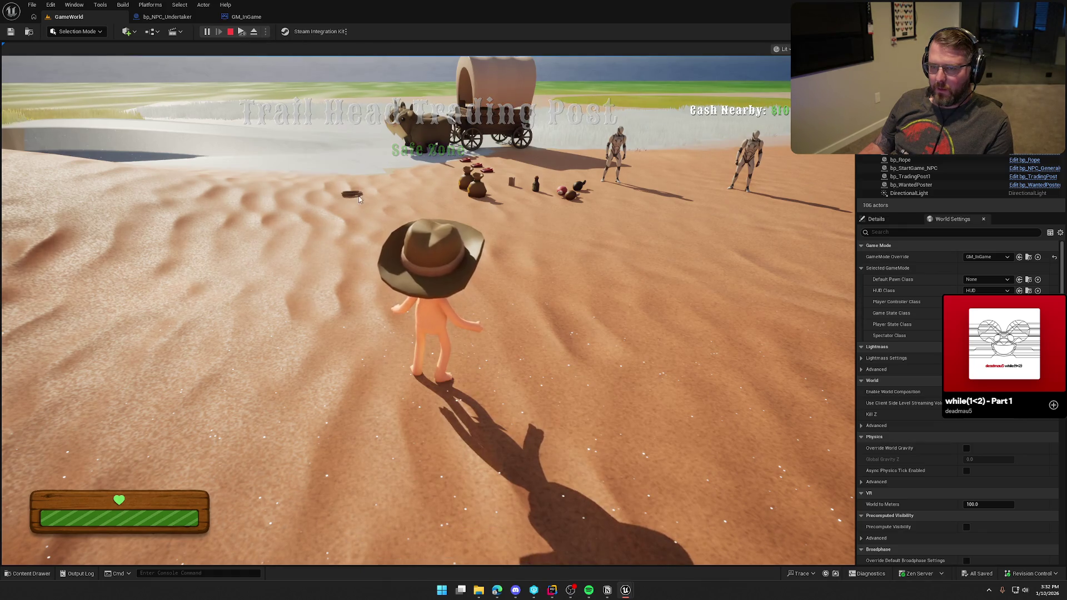
click(395, 199)
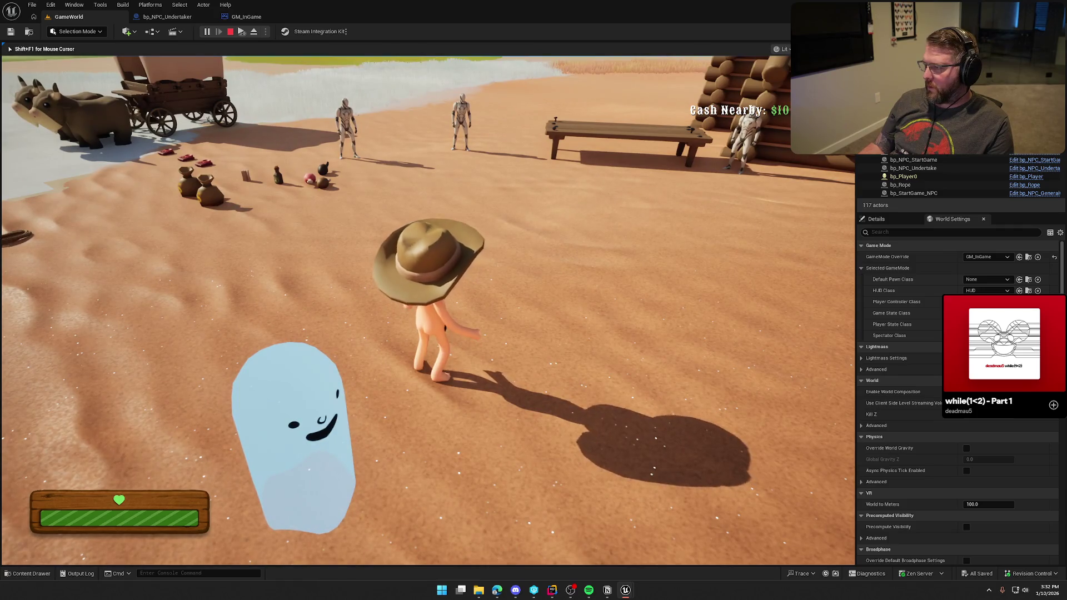
key(super)
key(Escape)
key(super)
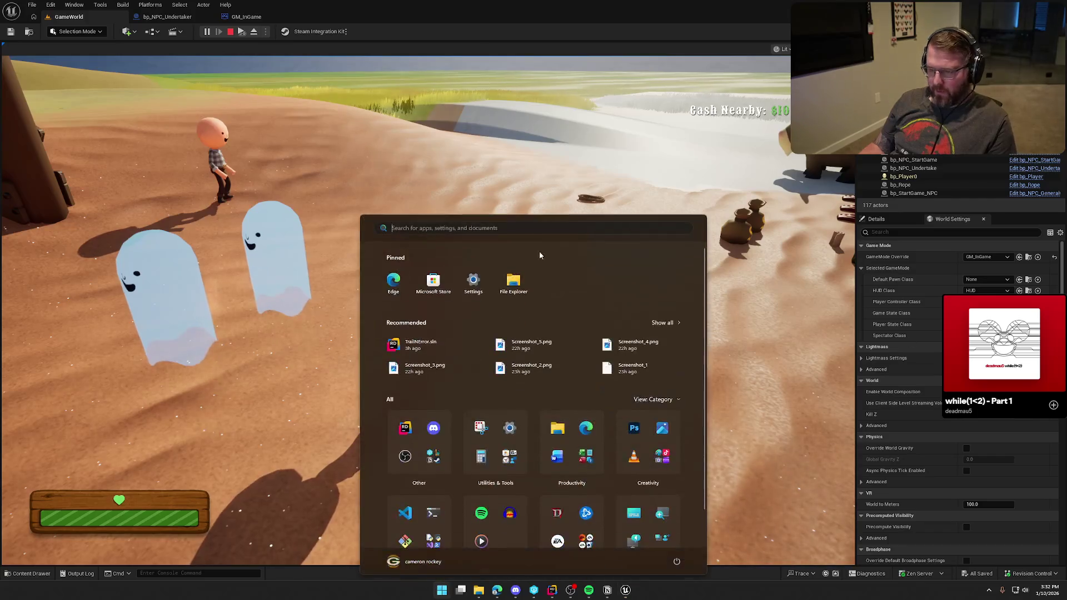
click(450, 158)
key(w)
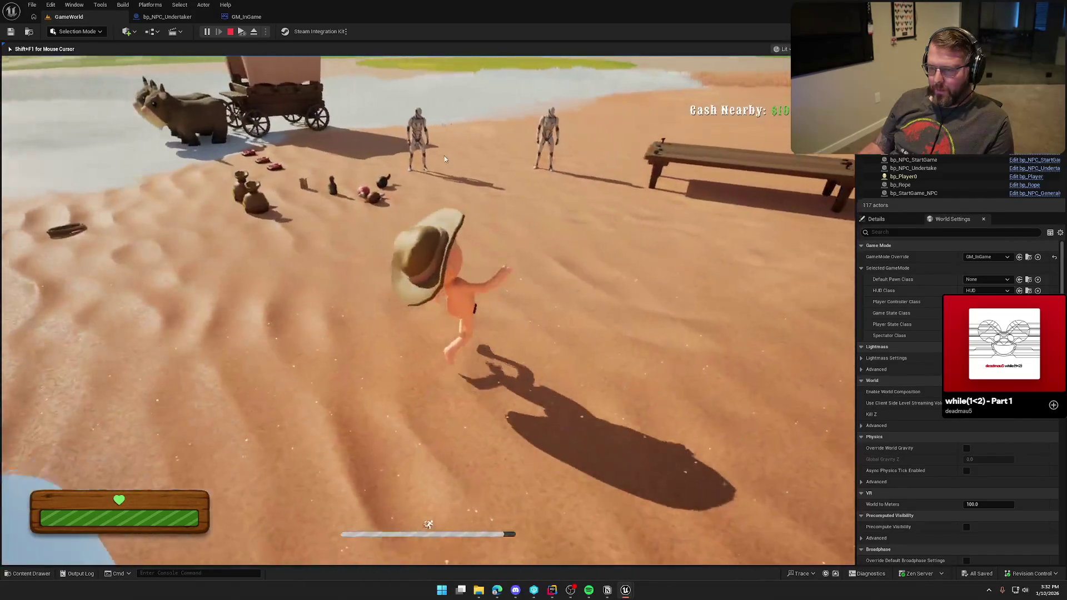
key(w)
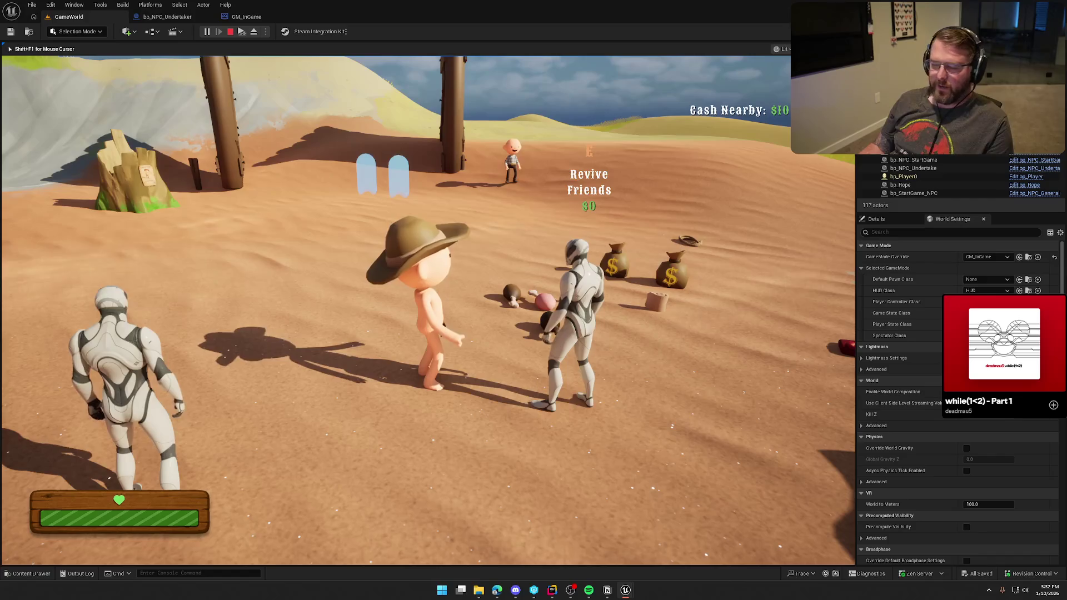
key(w)
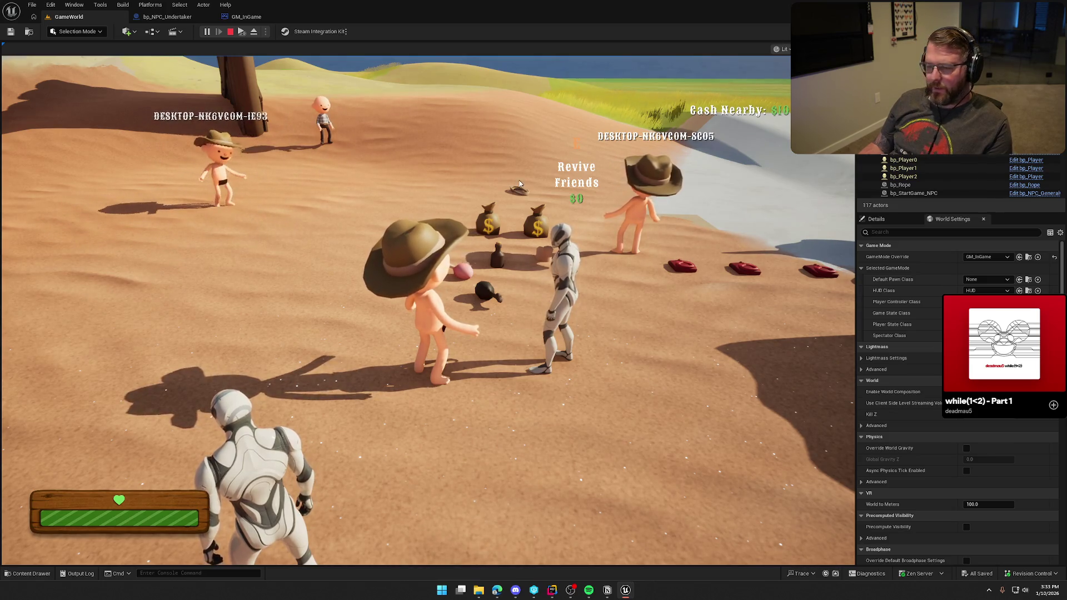
key(Escape)
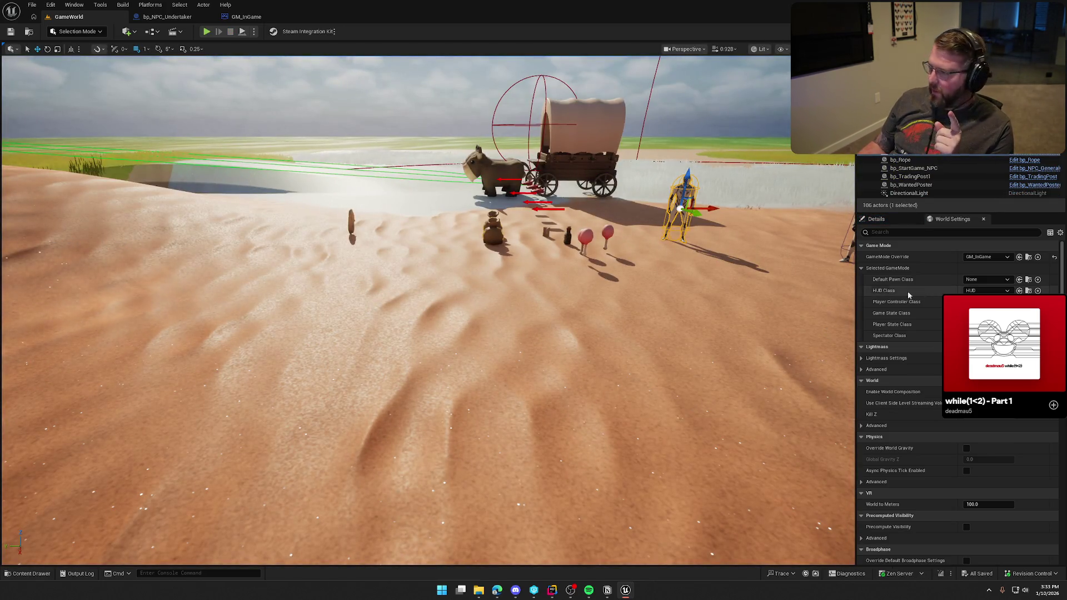
Step: Open the bp_Player Blueprint from the Logic/Player folder in the Content Drawer
scroll(325, 205, up, 2)
key(ctrl+space)
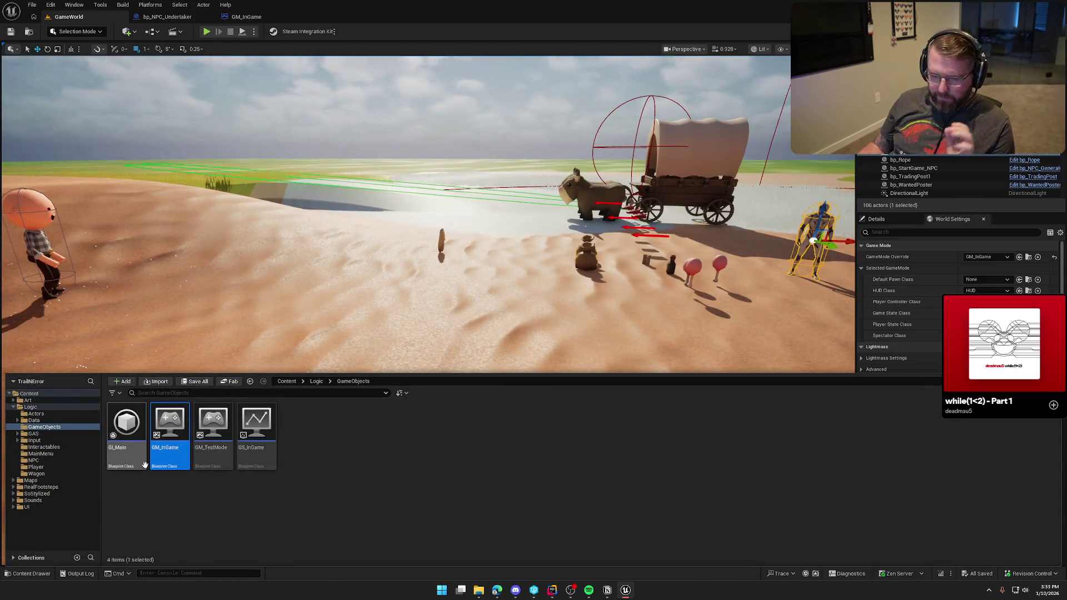
click(35, 467)
double_click(169, 425)
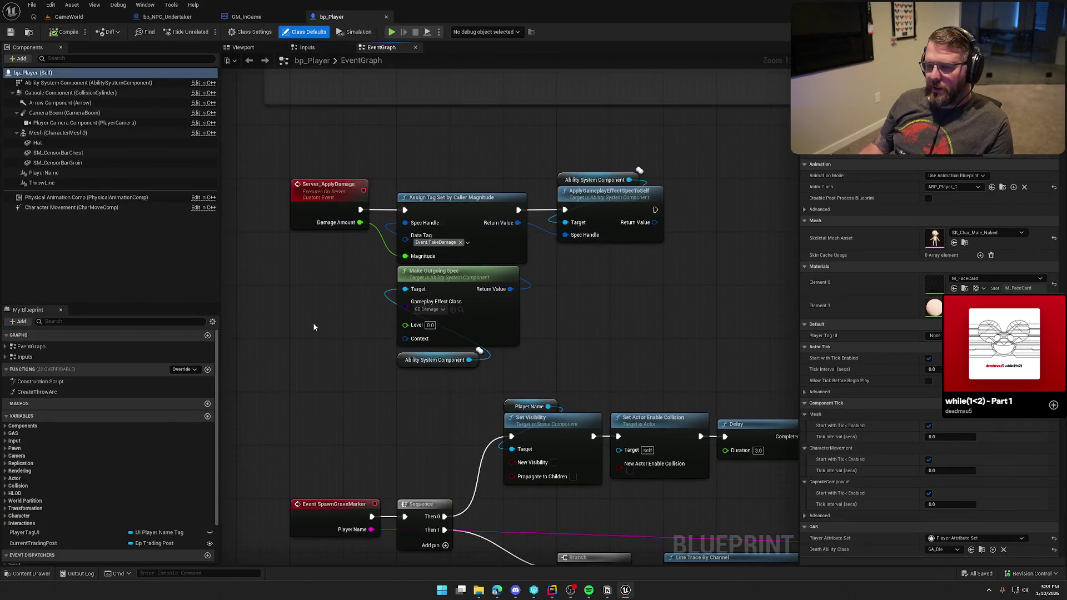
Step: Follow Event BeginPlay's chain through console command, name tag, attribute set and health-changed binding nodes
click(6, 346)
click(49, 359)
click(489, 402)
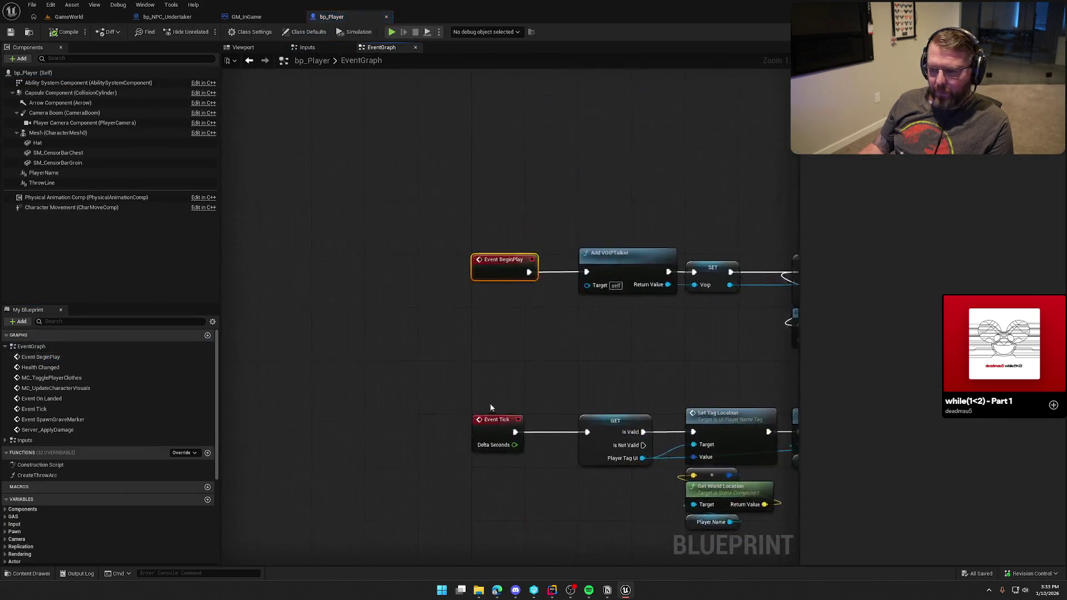
drag(668, 373, 437, 368)
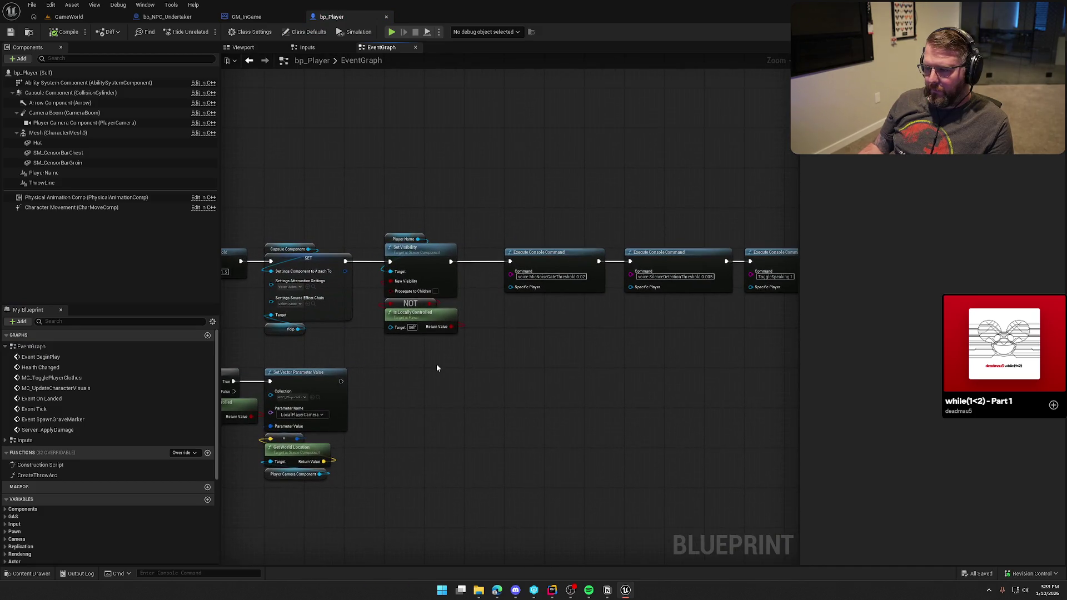
drag(594, 354, 441, 340)
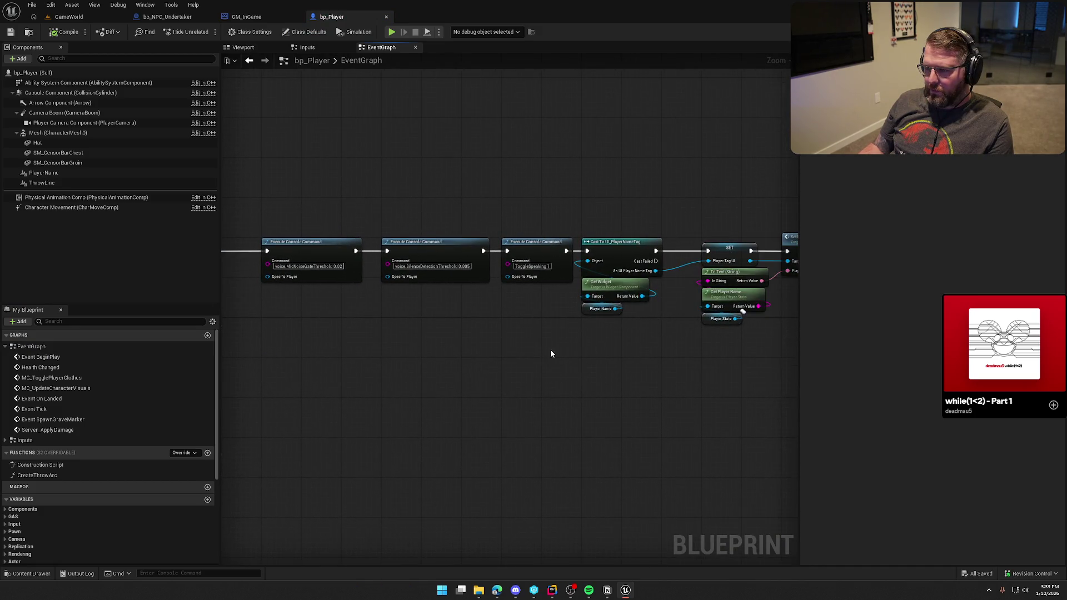
drag(687, 342, 446, 348)
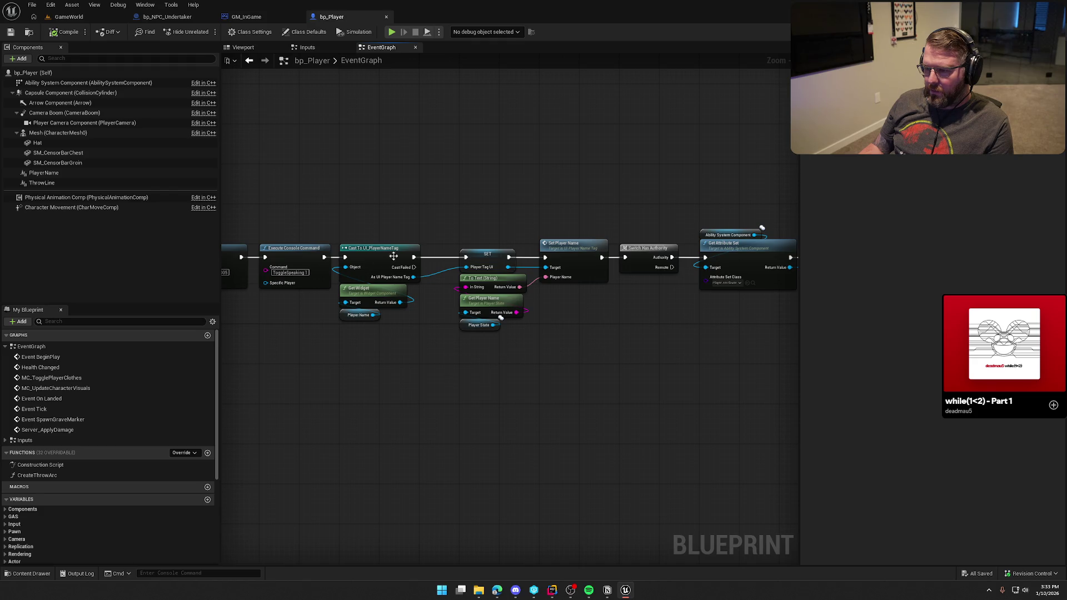
scroll(516, 323, up, 2)
drag(583, 357, 402, 347)
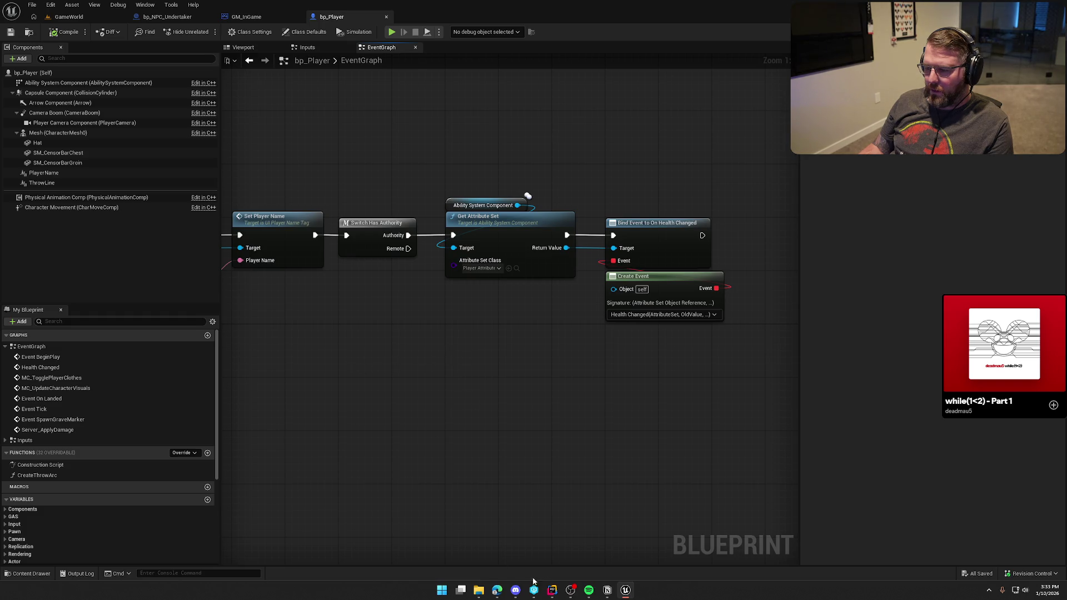
key(alt+Tab)
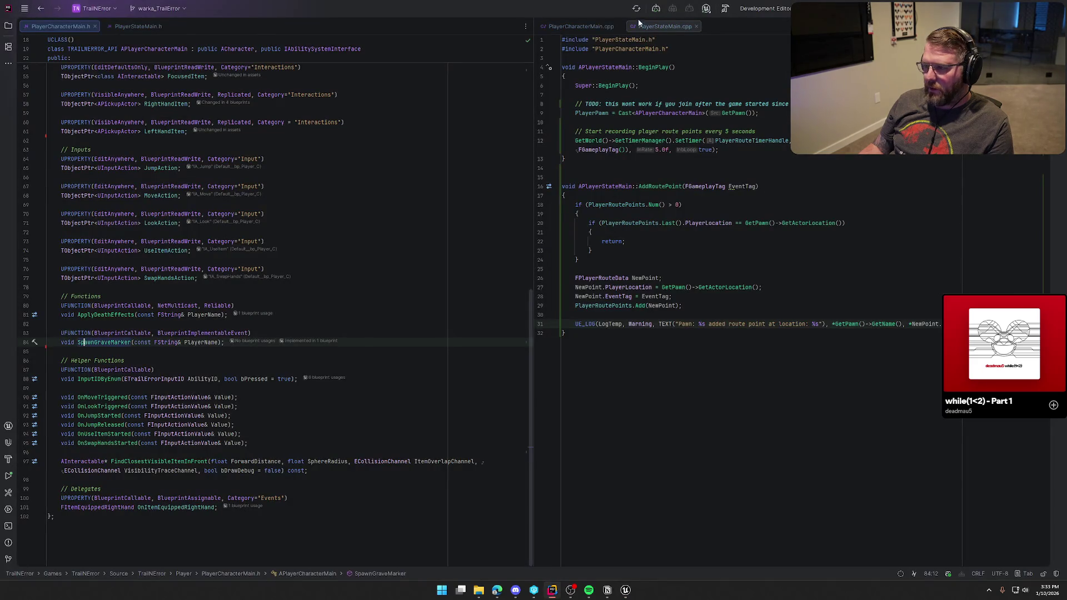
Step: Review BeginPlay in PlayerCharacterMain.cpp: IsLocallyControlled check, loading-screen removal call and timer setup
click(582, 27)
scroll(739, 234, up, 15)
scroll(749, 252, up, 3)
scroll(749, 251, down, 3)
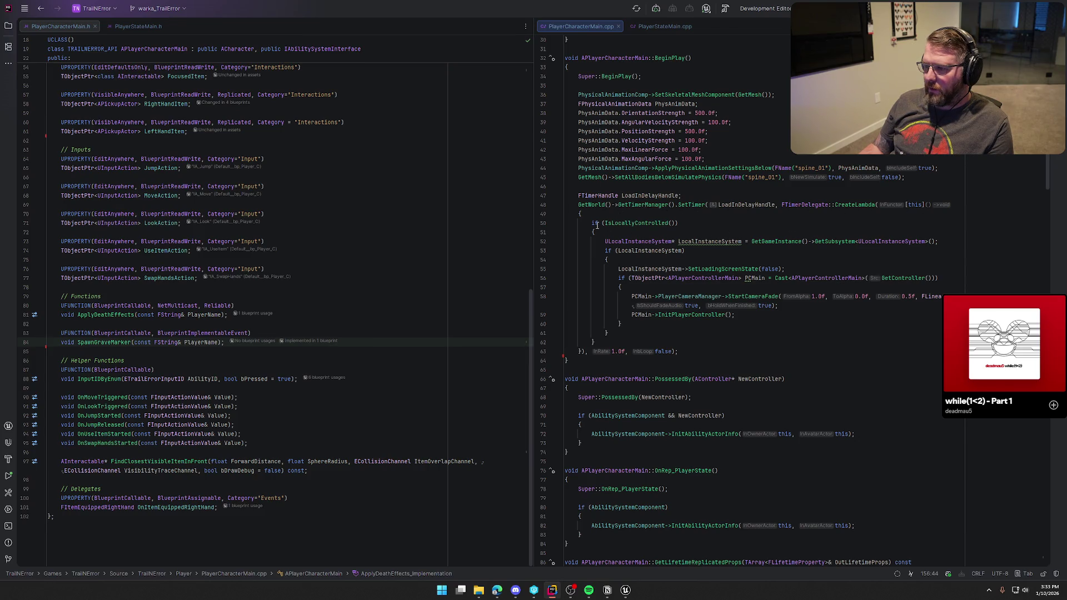
click(684, 223)
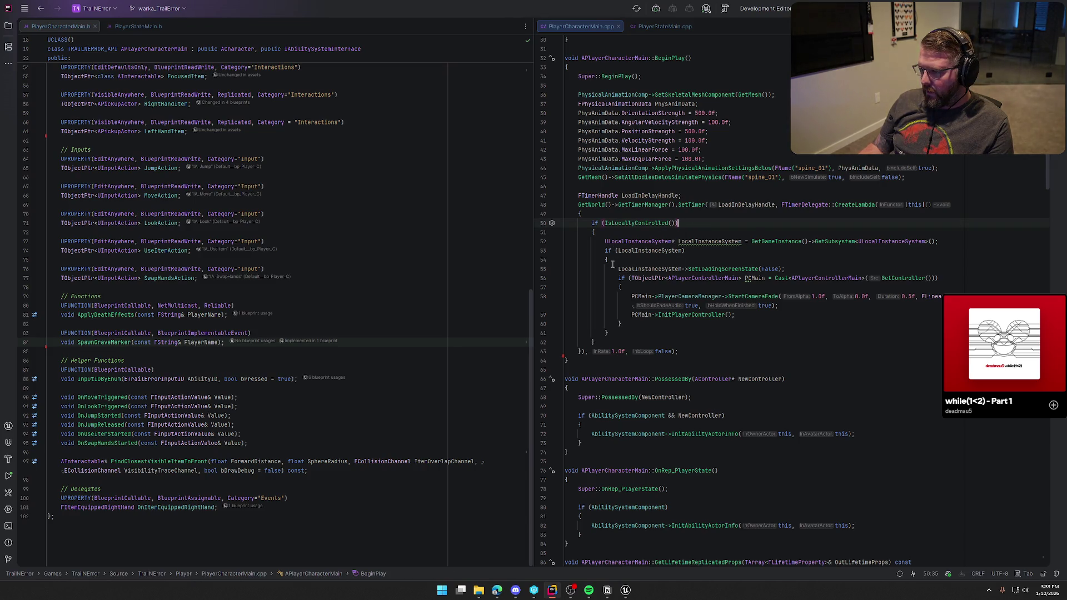
click(780, 269)
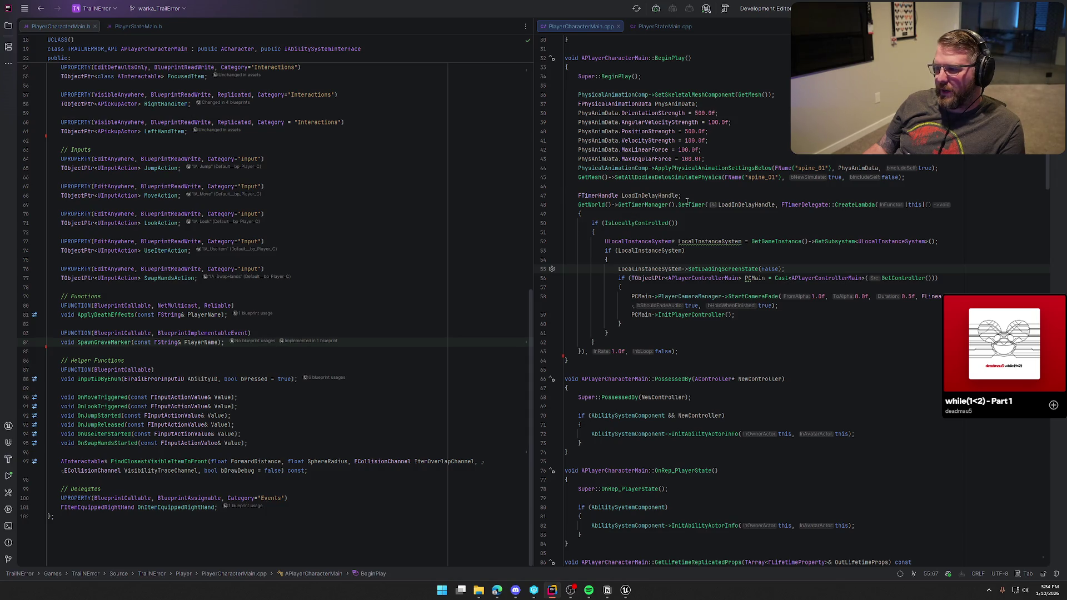
click(569, 187)
Step: Place the cursor at the end of the // Variables comment in PlayerCharacterMain.h
scroll(389, 330, up, 10)
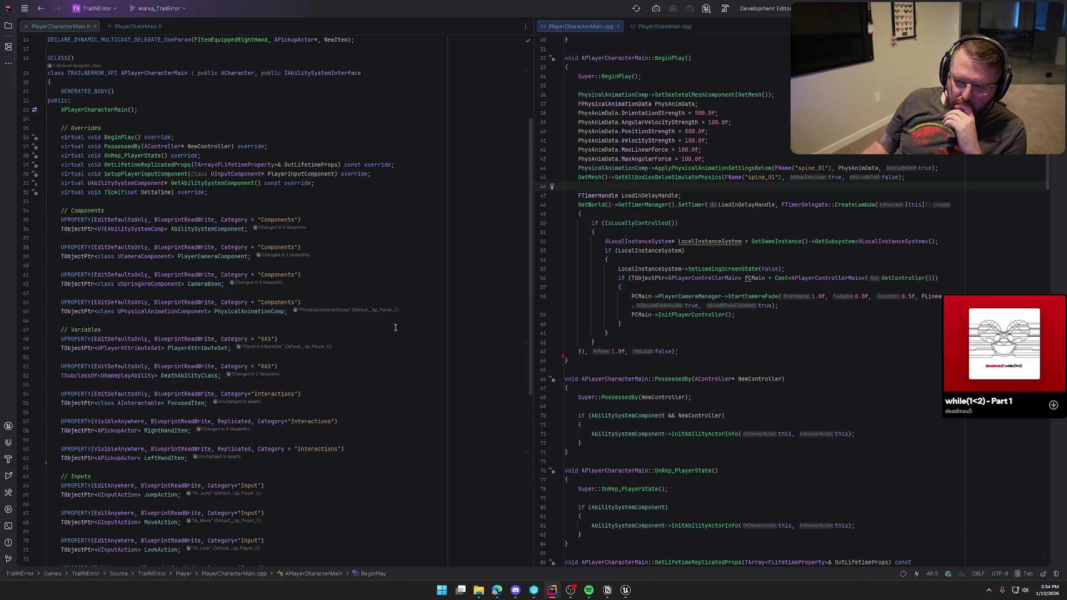
scroll(396, 327, down, 6)
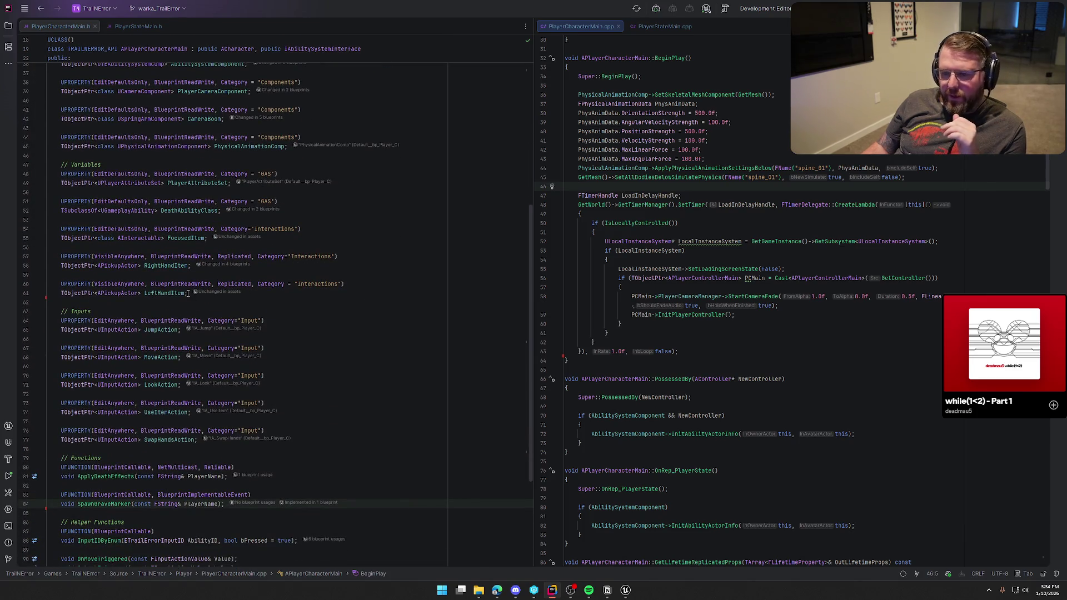
click(157, 168)
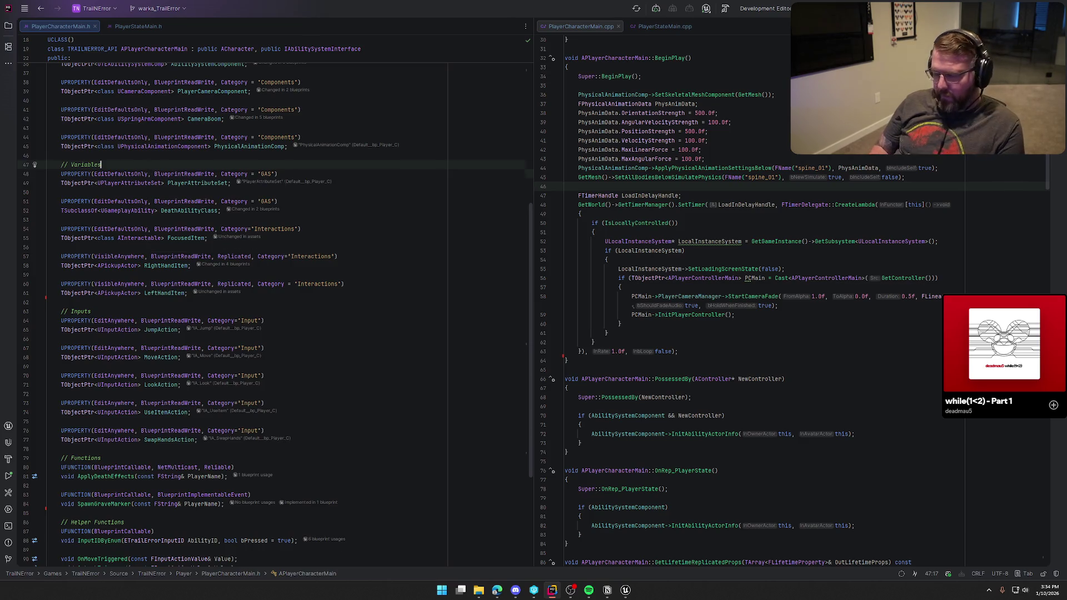
Step: Add a UPROPERTY with EditDefaultsOnly, BlueprintReadWrite and Category "Init" under // Variables
key(Return)
key(Return)
key(Up)
text(UPROPERTY(Edi)
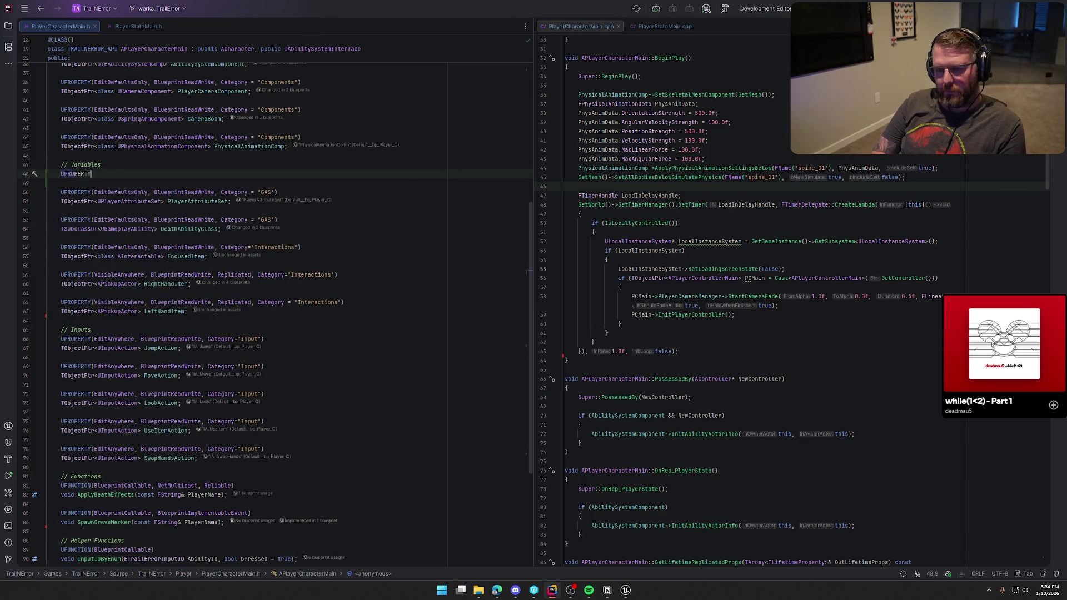
key(Down)
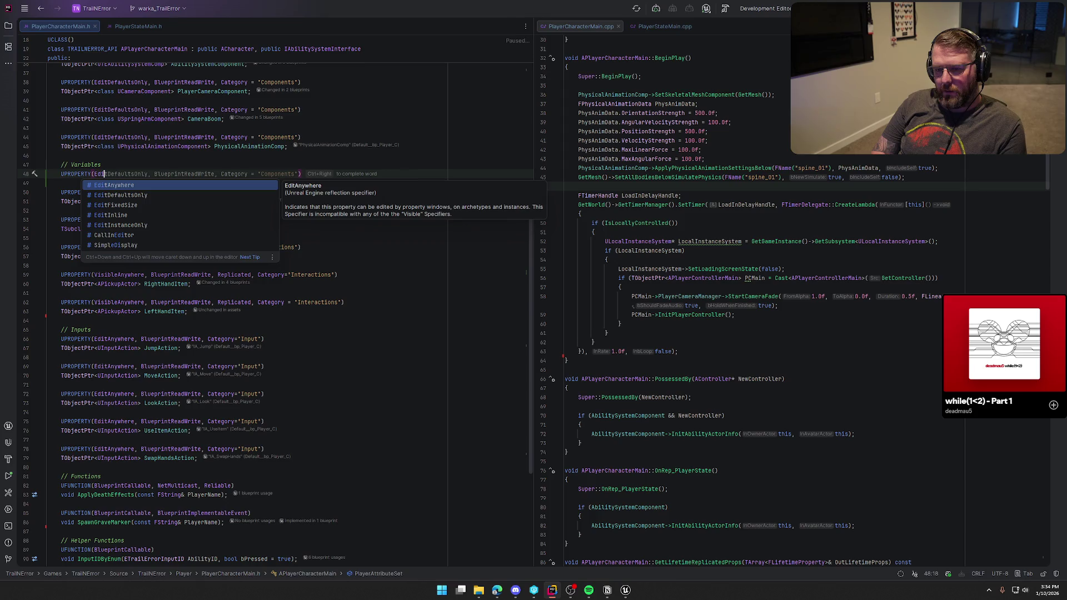
key(Tab)
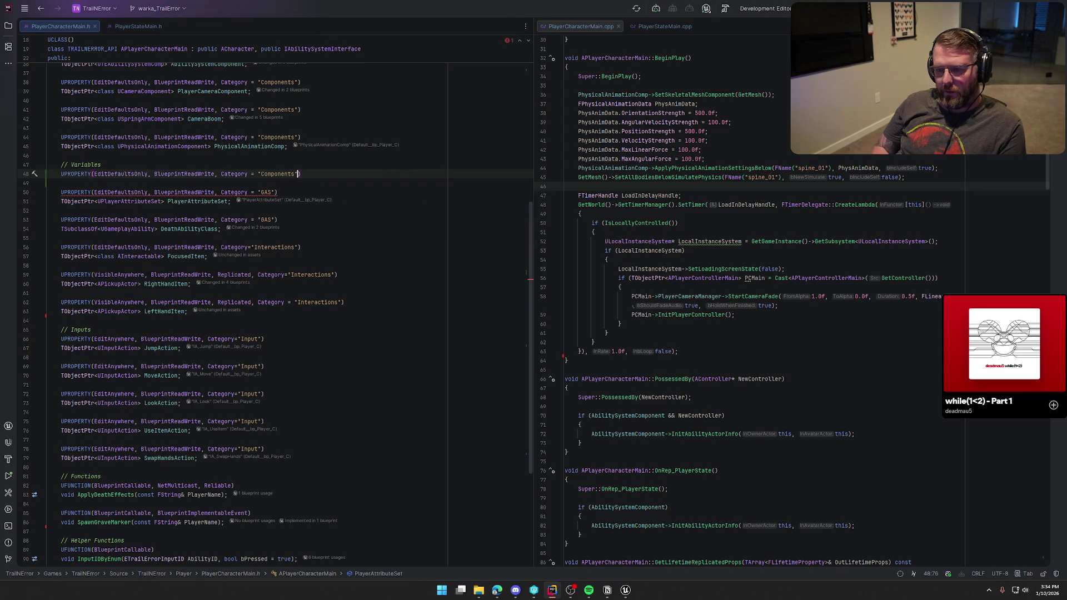
text(GAS)
key(BackSpace)
key(BackSpace)
key(BackSpace)
text(Init)
key(End)
Step: Declare bool bShouldRemoveLoadingScreen beneath it and add meta=(ExposeOnSpawn=true) to the UPROPERTY
key(Return)
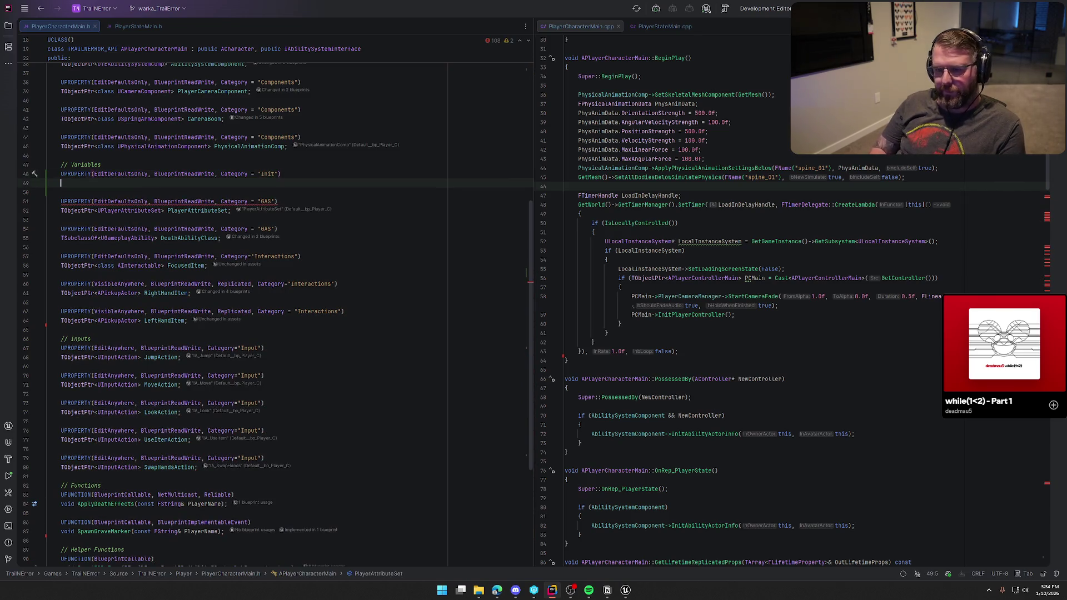
text(bool b)
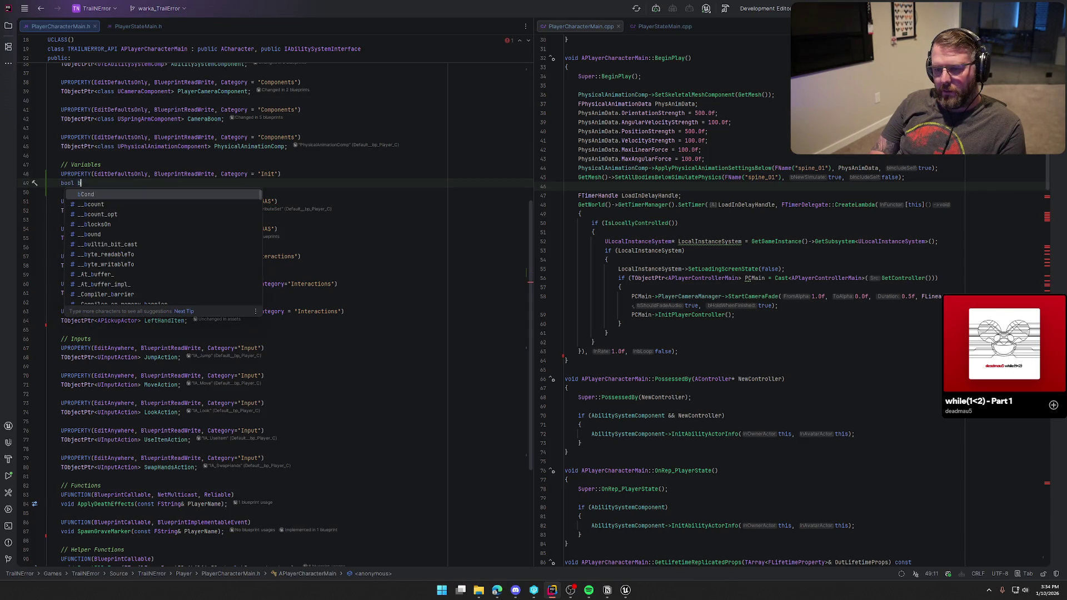
text(Should)
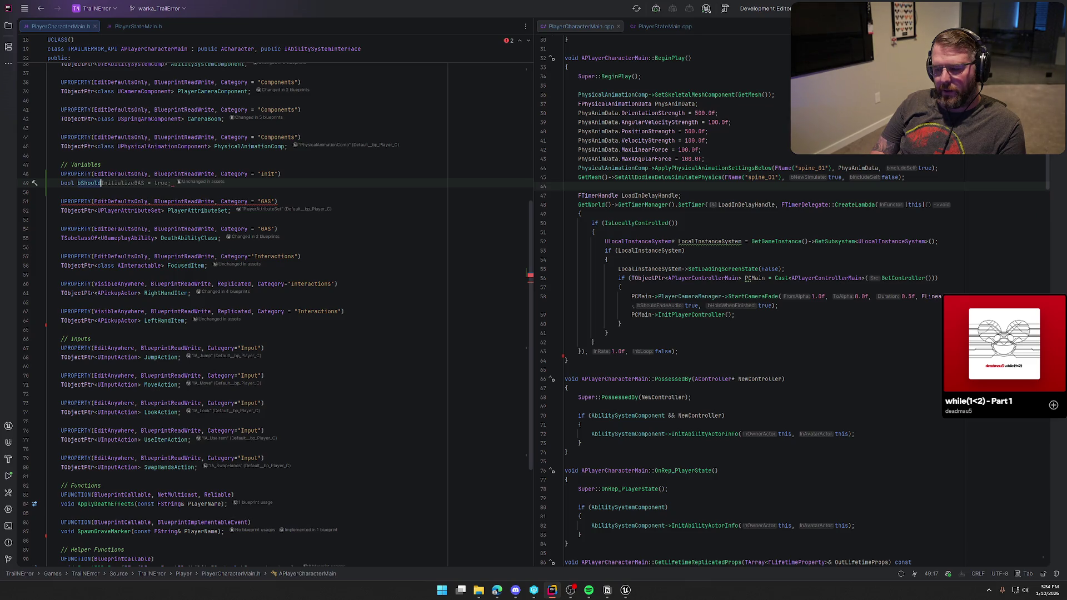
text(Remov)
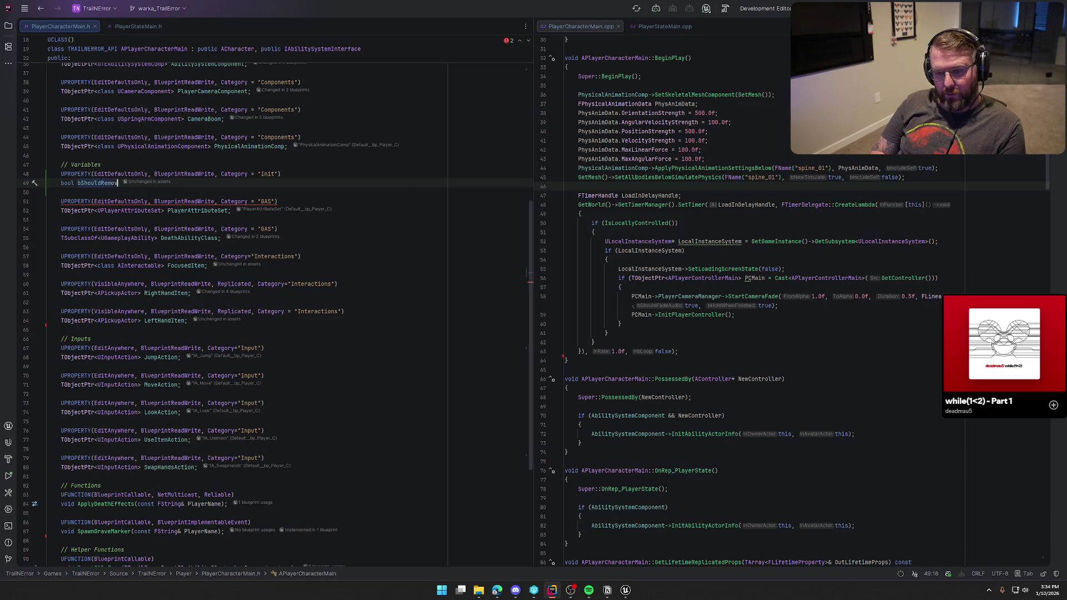
text(eLoadingScreen = true;)
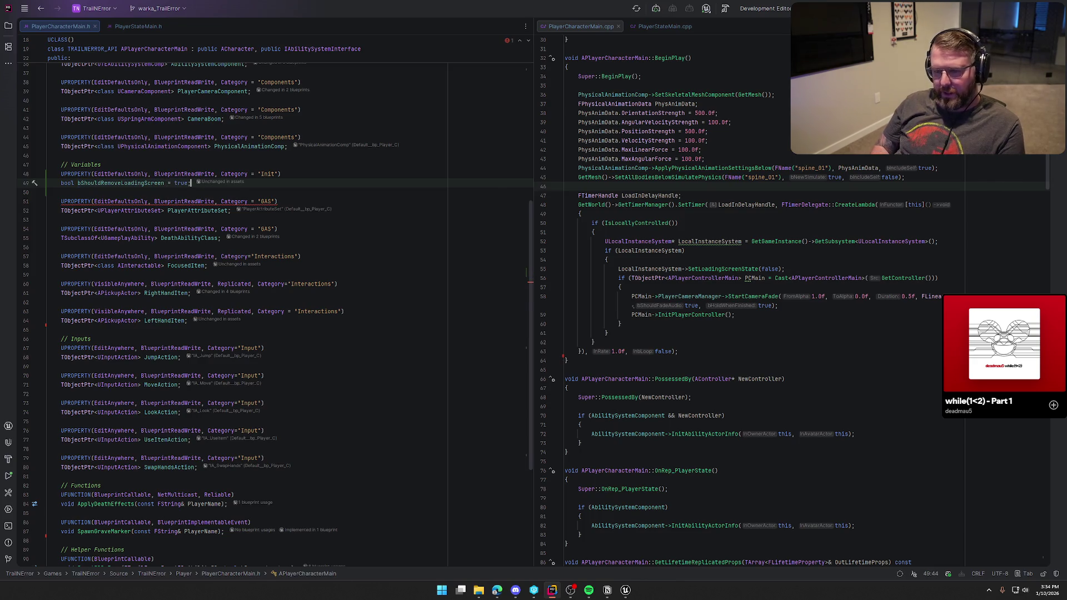
key(Up)
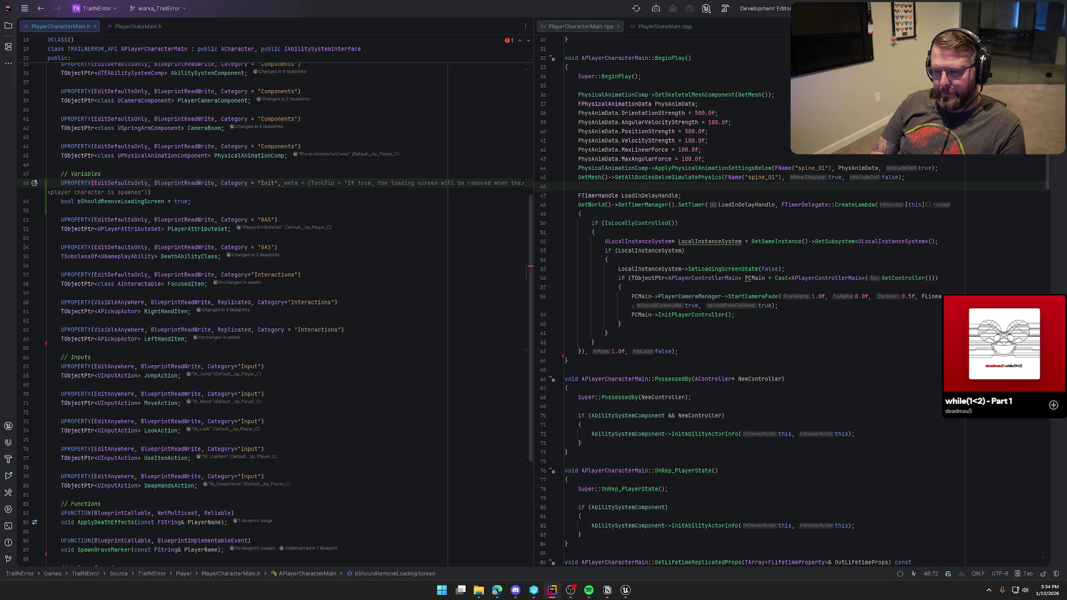
text(meta=()
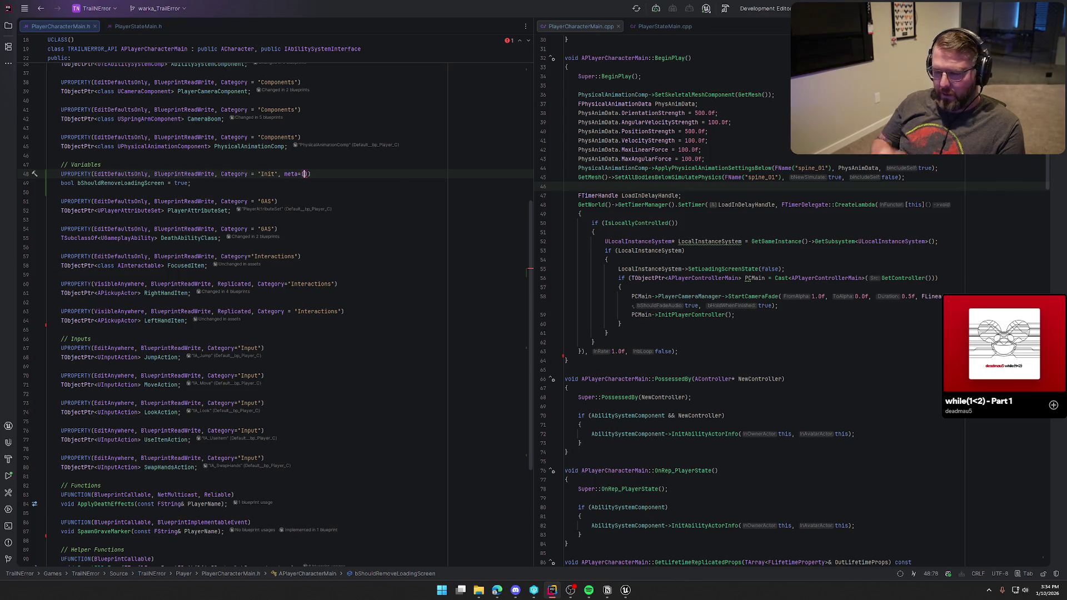
text(ExposeOnSpawn=true))
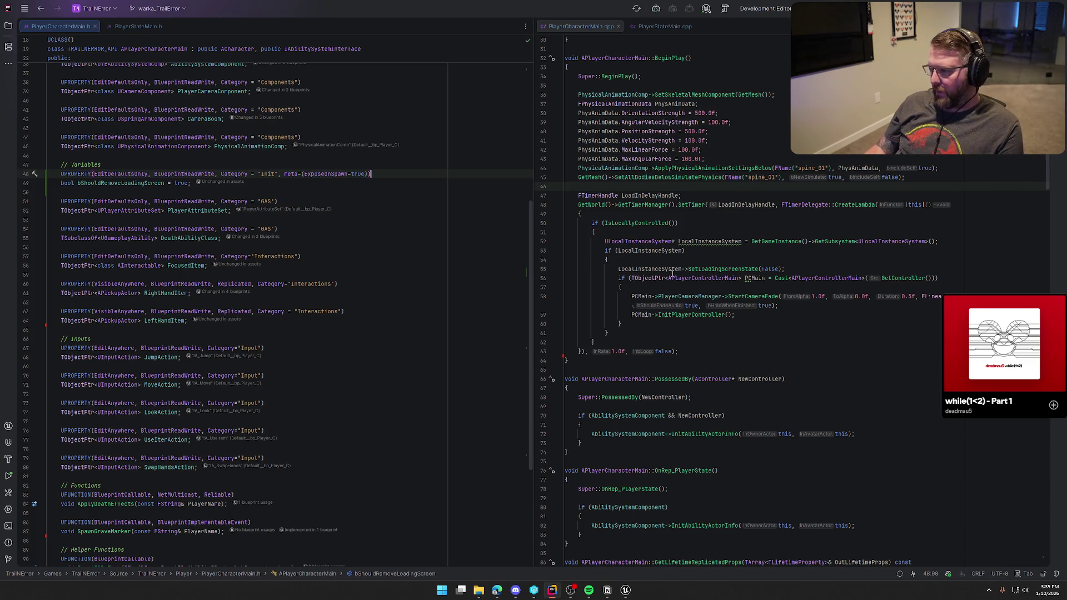
Step: Insert an empty if (bShouldRemoveLoadingScreen) { } block in BeginPlay above the timer code
click(623, 188)
text(if ()
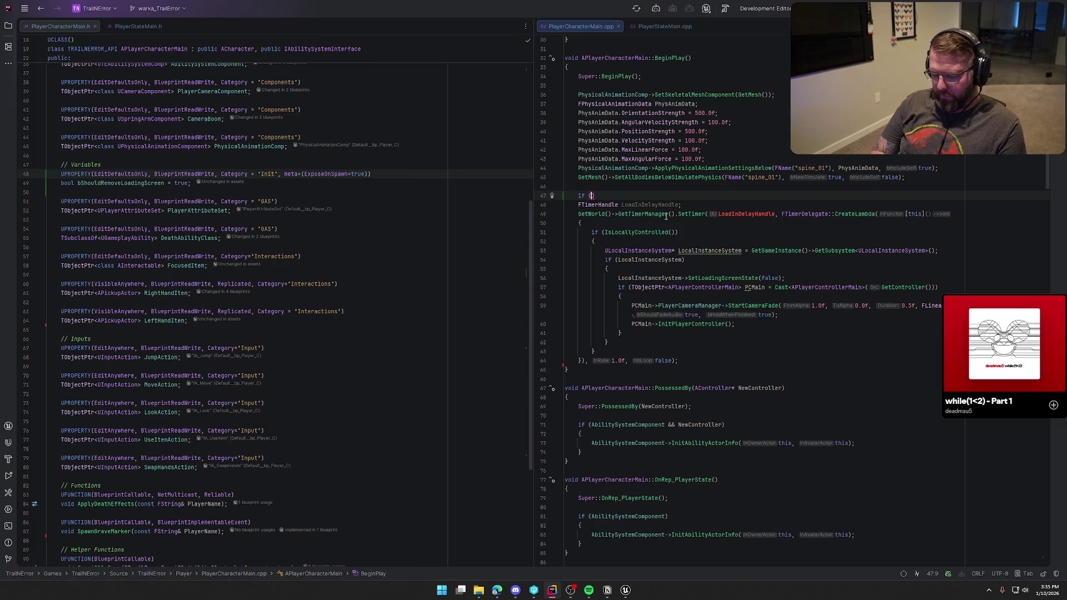
text(b)
key(BackSpace)
key(End)
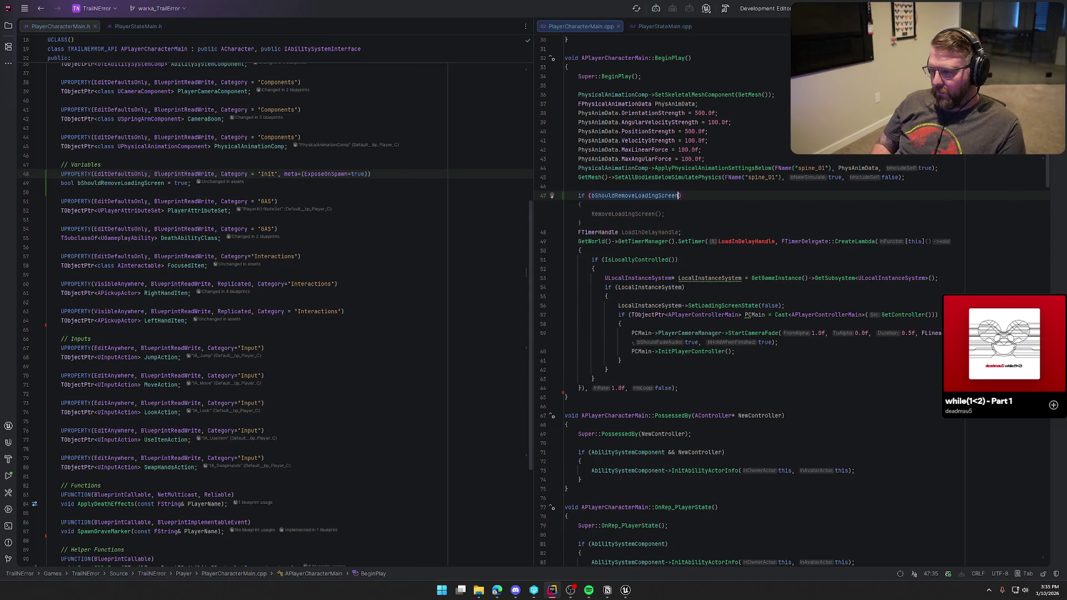
text(})
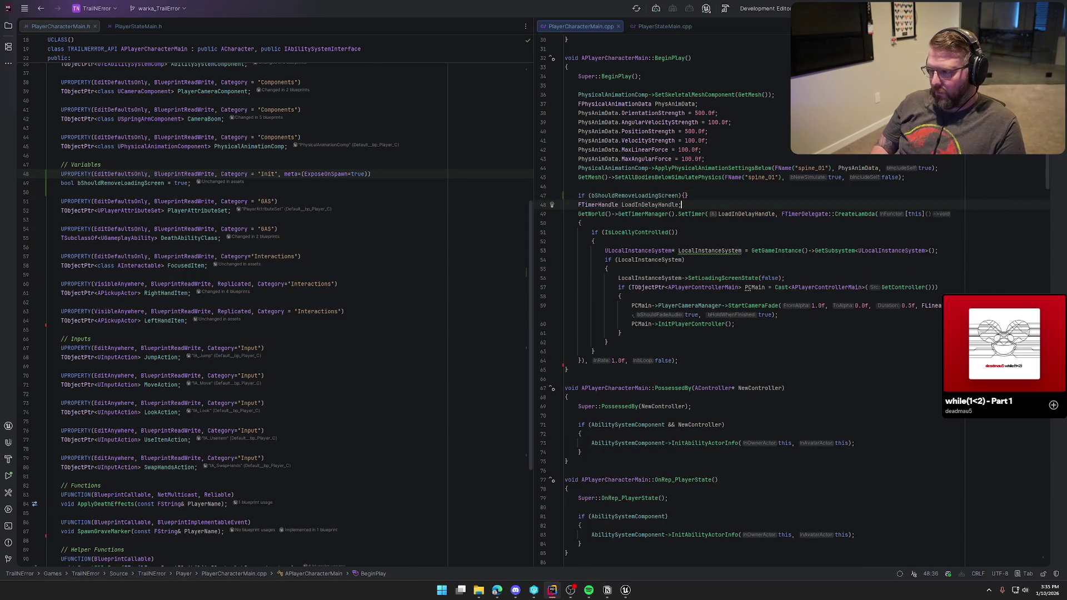
key(Return)
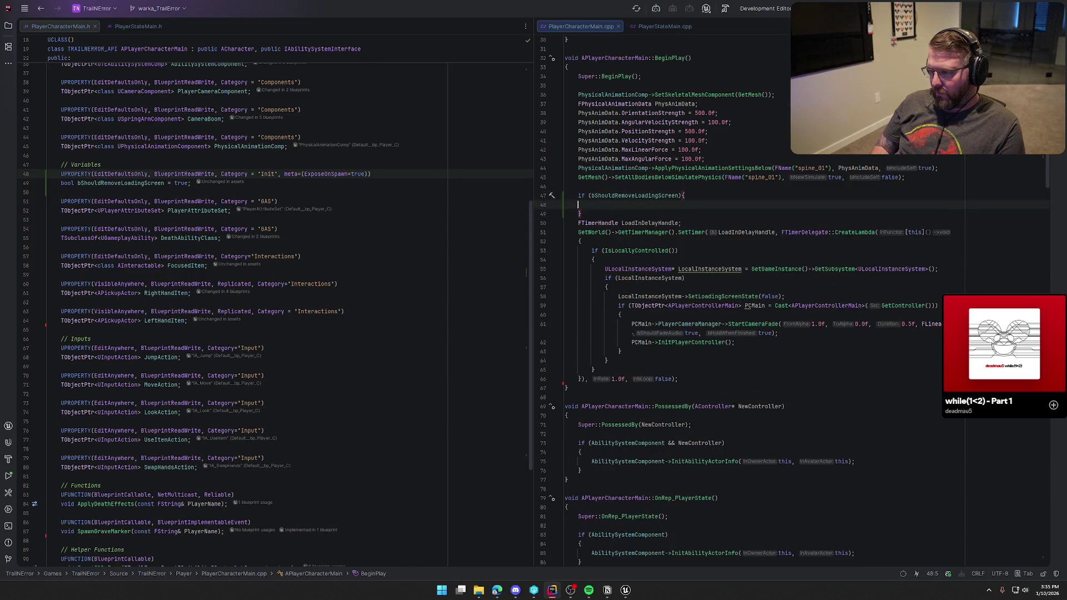
Step: Move the loading-screen FTimerHandle/SetTimer block inside the new if block
key(Down)
key(Down)
key(shift+Down)
key(shift+Down)
key(shift+Down)
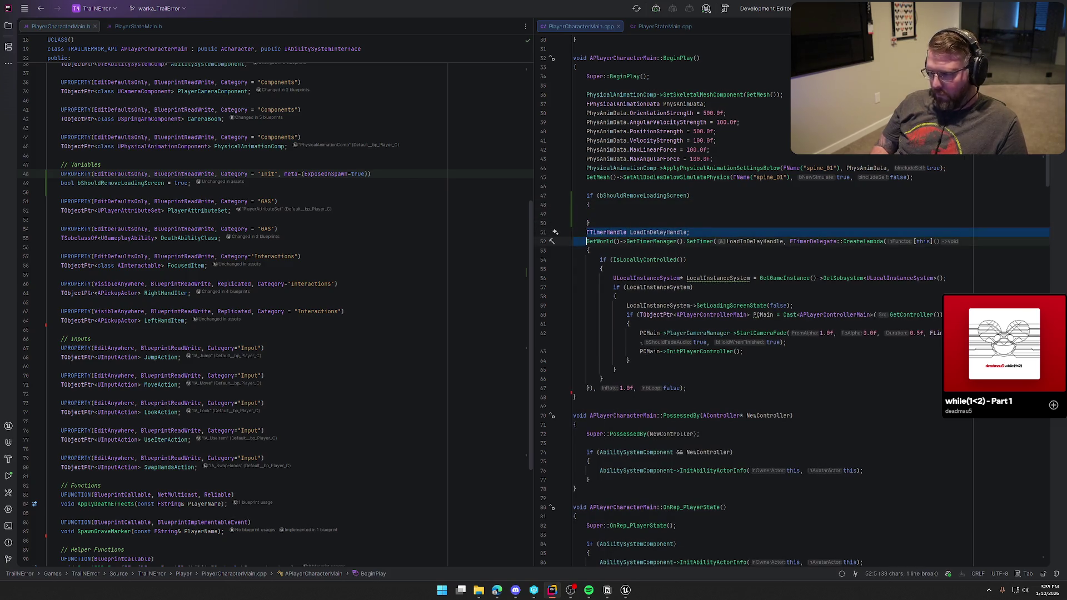
key(shift+End)
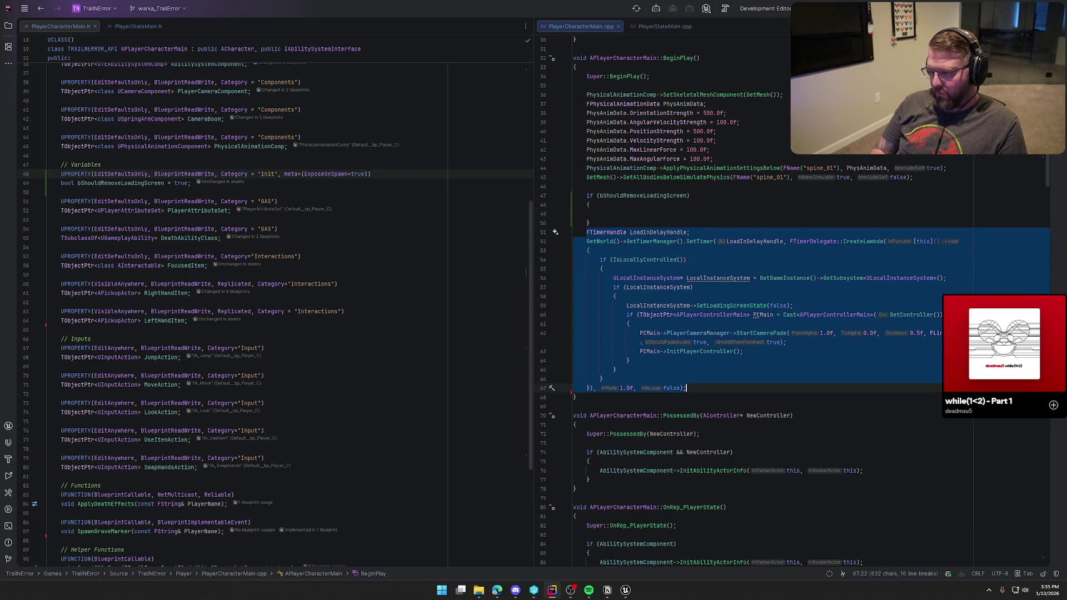
key(ctrl+x)
key(Up)
key(Up)
key(ctrl+v)
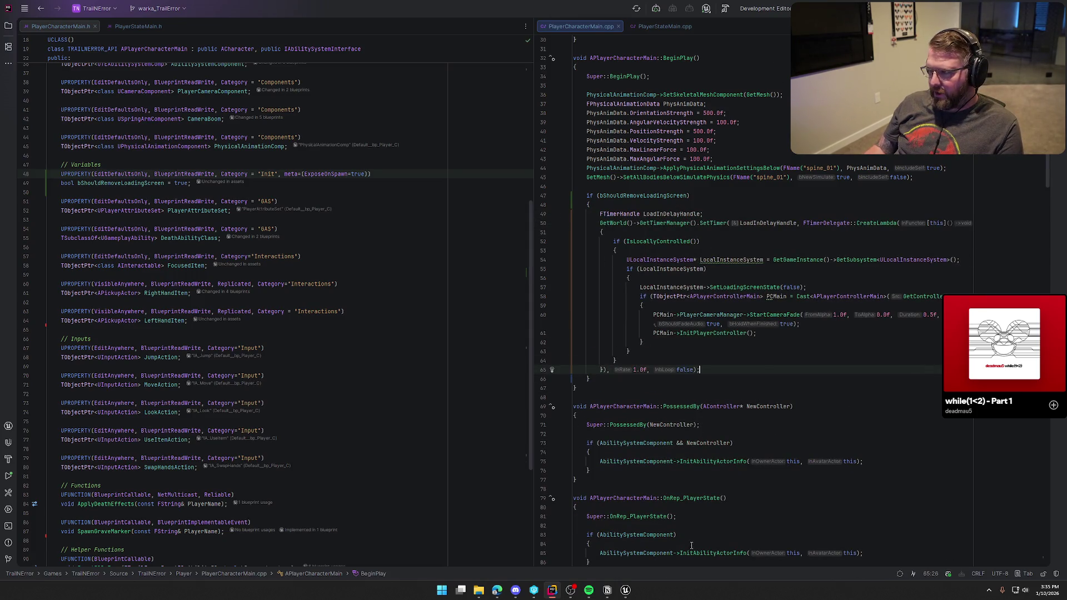
key(alt+Tab)
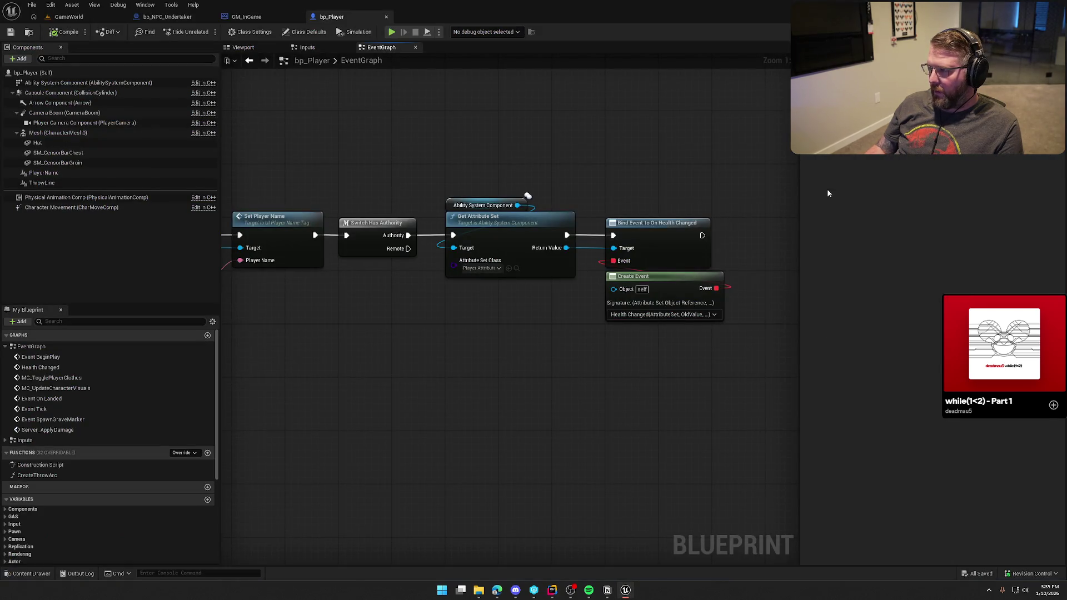
Step: Return from the bp_Player graph to the PlayerCharacterMain.cpp code in Rider
key(alt+Tab)
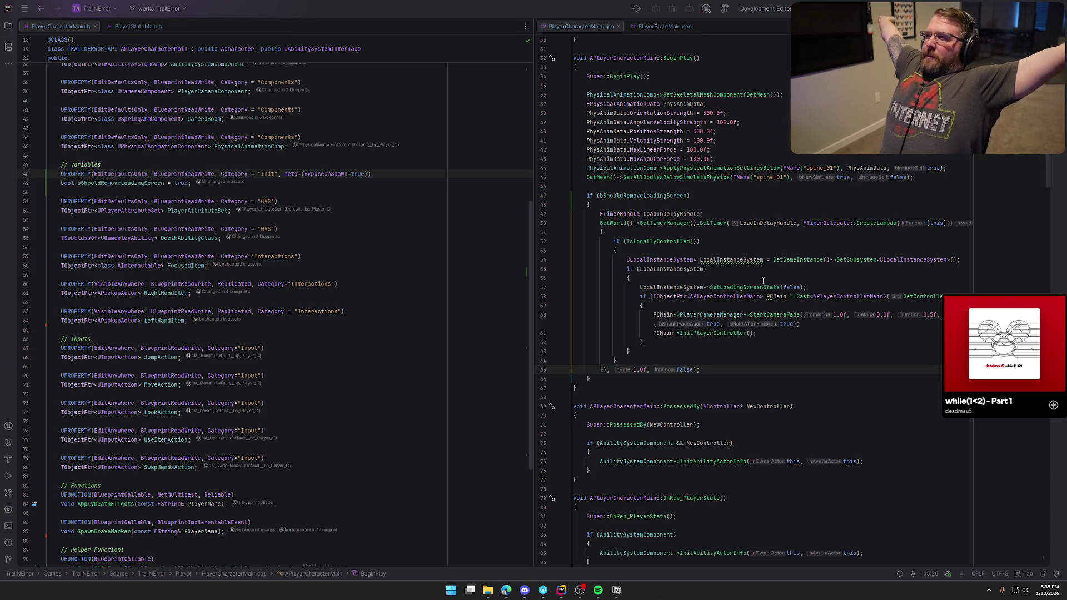
click(701, 369)
Step: Build the project and read the DisableEditOnInstance/ExposeOnSpawn conflict warning
key(ctrl+shift+b)
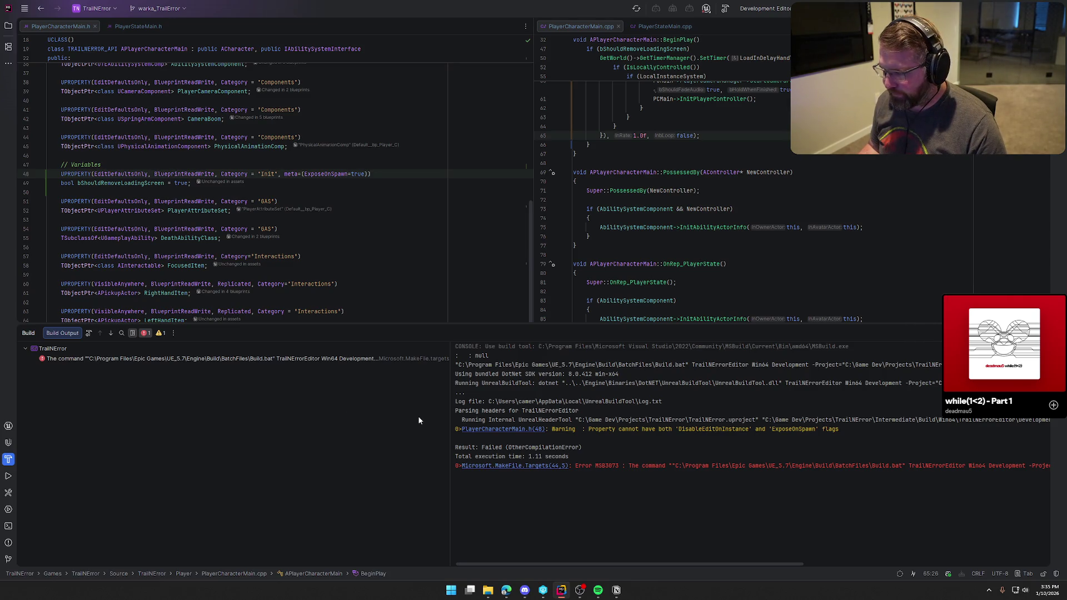
drag(673, 430, 788, 441)
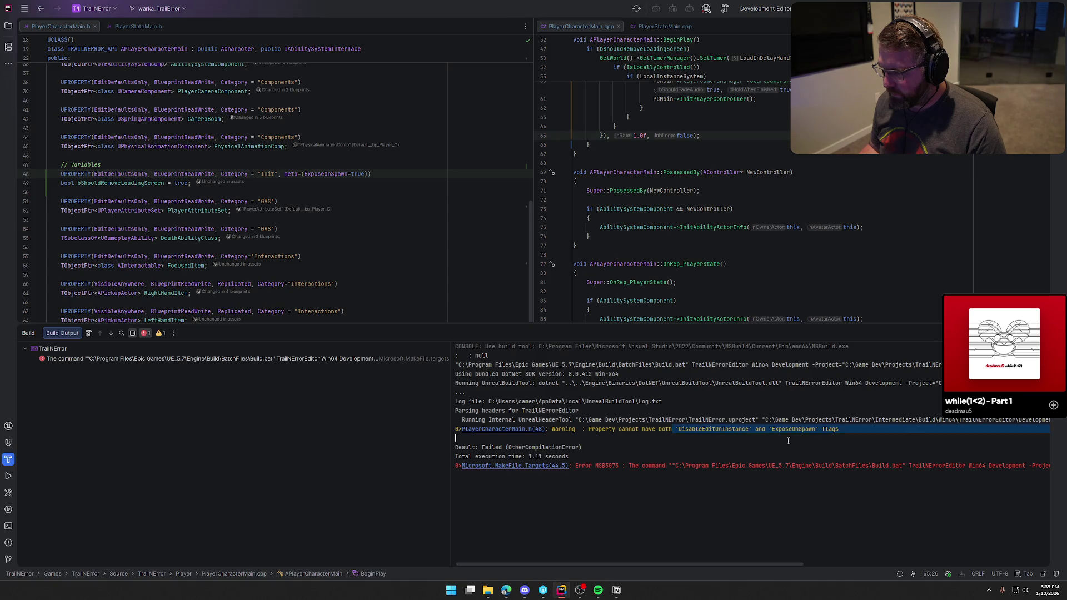
click(758, 450)
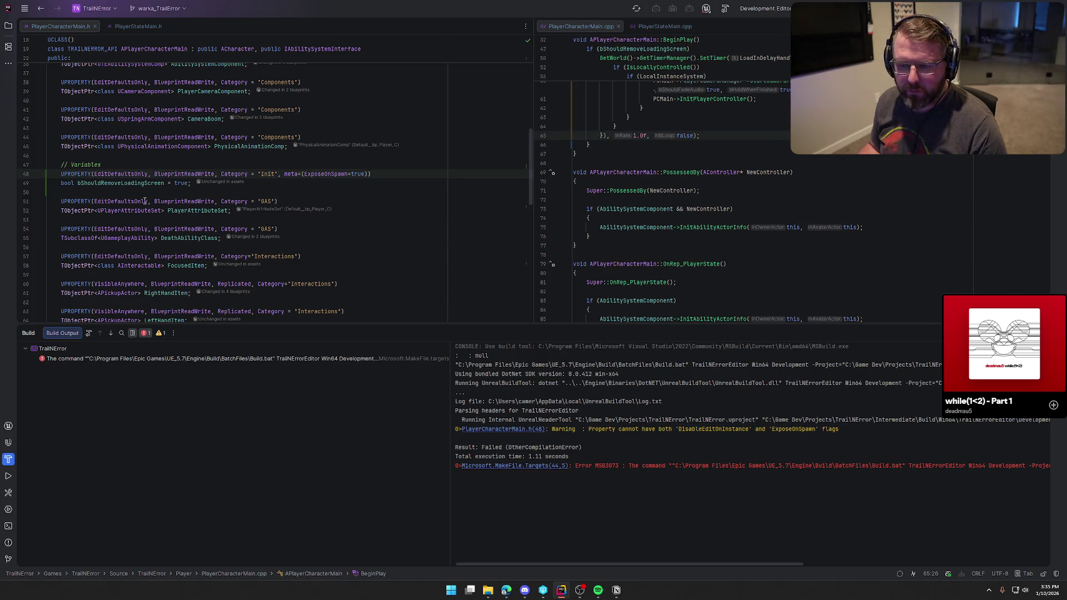
Step: Replace EditDefaultsOnly with EditAnywhere on line 48 and rebuild
double_click(126, 176)
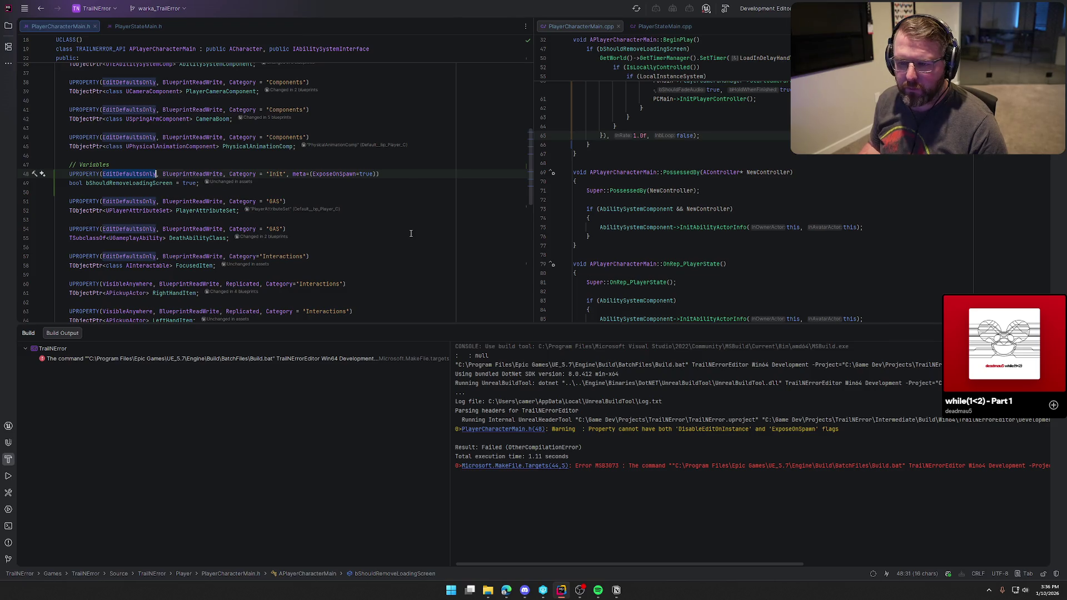
text(EditA)
key(Return)
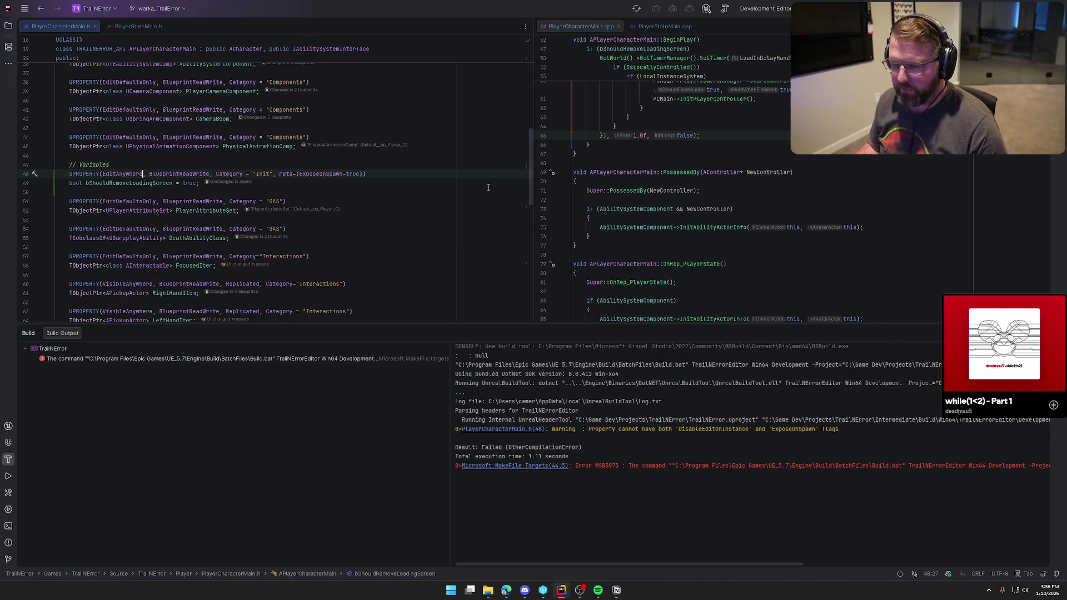
key(ctrl+shift+b)
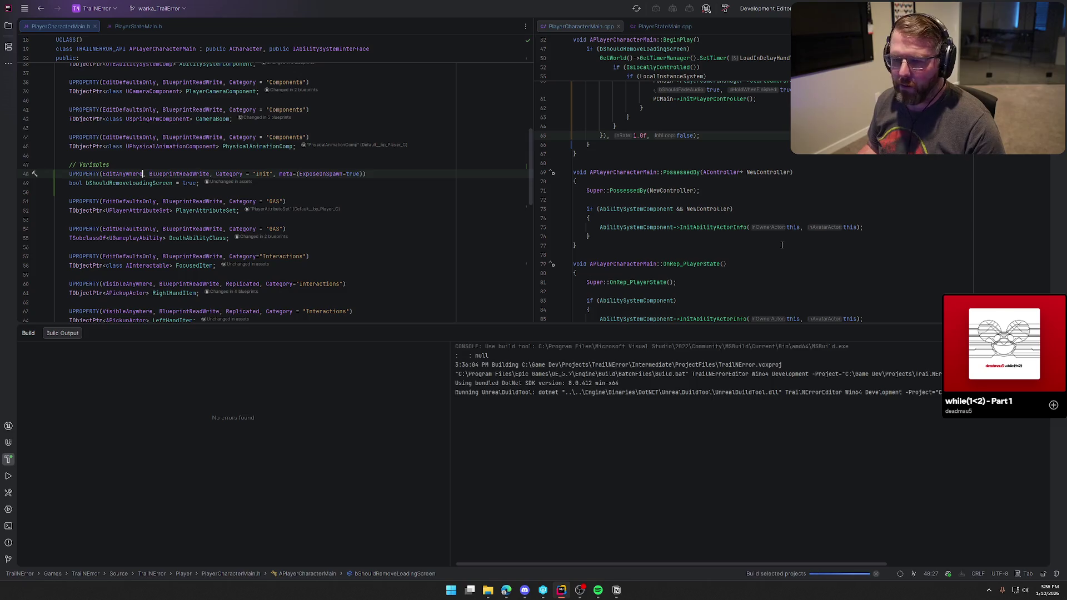